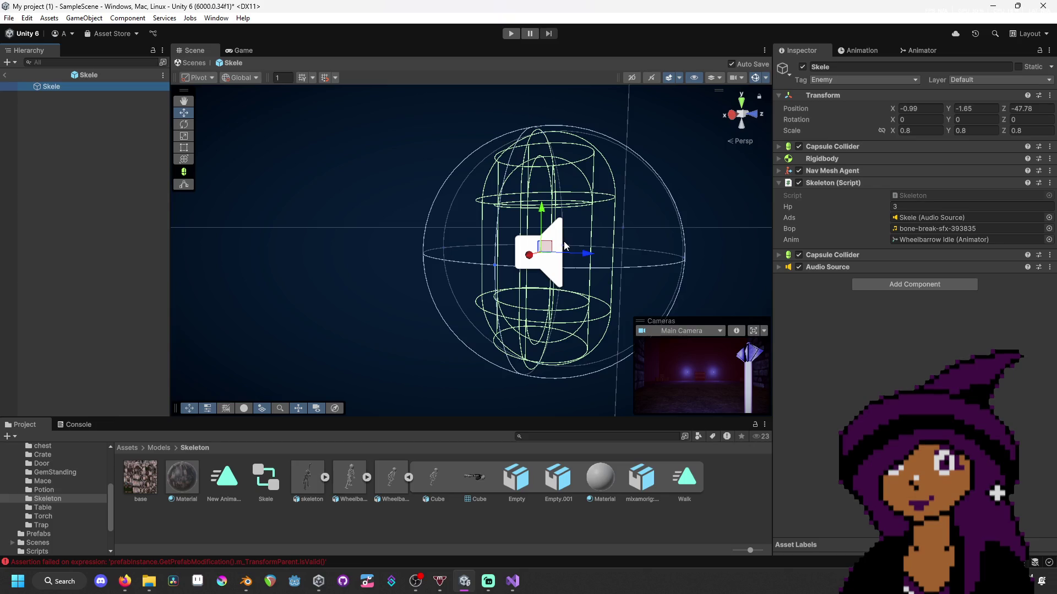
# - Leave Prefab Mode for the Skele prefab and return to SampleScene
pyautogui.scroll(3, 715, 295)
pyautogui.scroll(-5, 627, 283)
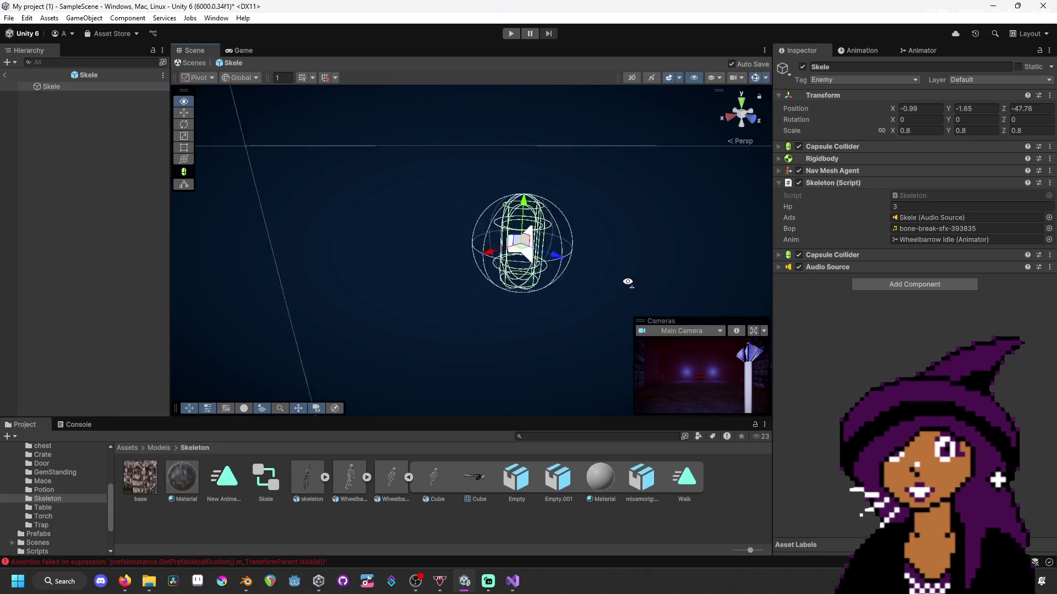
pyautogui.scroll(3, 625, 281)
pyautogui.moveTo(625, 280); pyautogui.dragTo(539, 309)
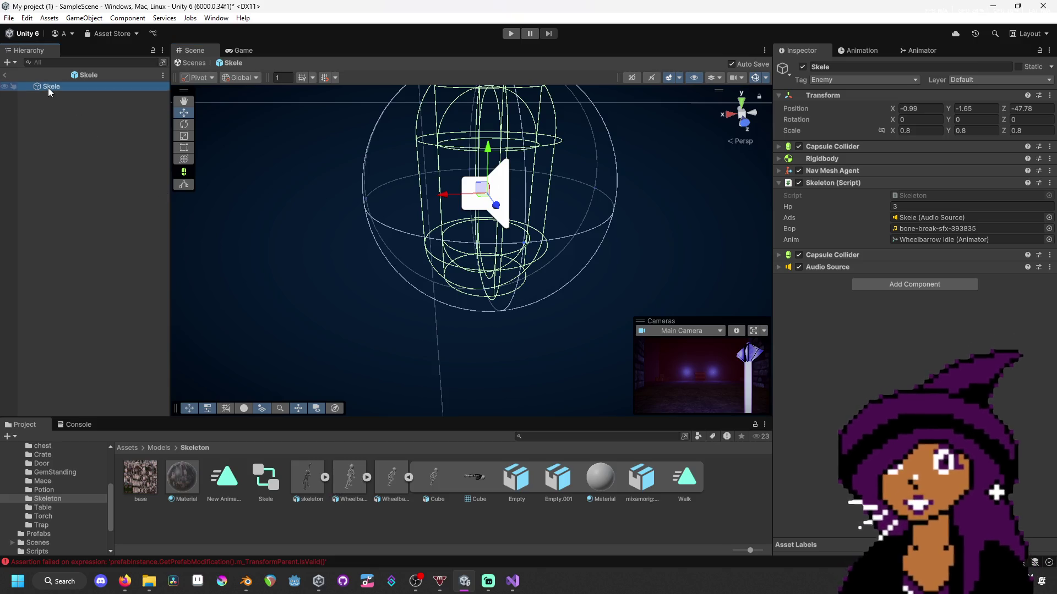
pyautogui.click(5, 75)
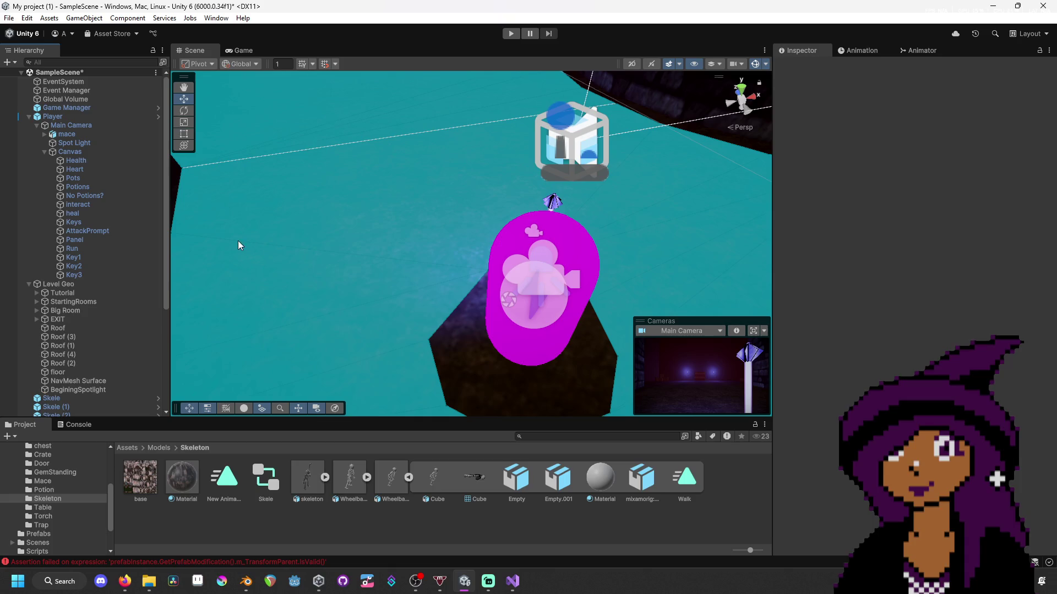
# - Orbit to view the dark room and show the Prefabs folder's assets
pyautogui.moveTo(372, 229)
pyautogui.mouseDown()
pyautogui.moveTo(351, 90)
pyautogui.moveTo(276, 94)
pyautogui.moveTo(177, 147)
pyautogui.mouseUp()
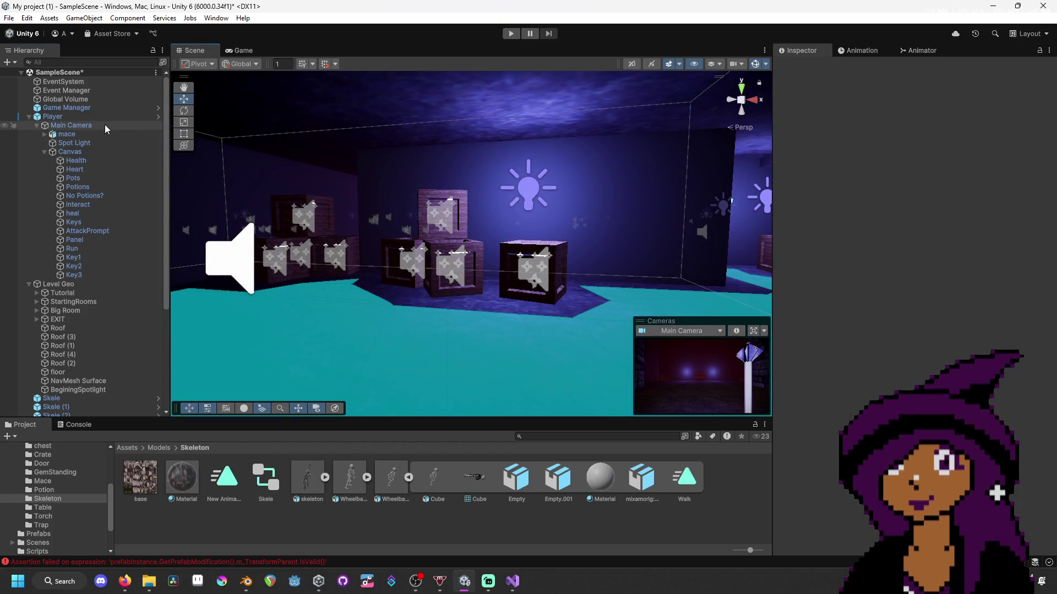
pyautogui.scroll(-3, 61, 507)
pyautogui.click(65, 482)
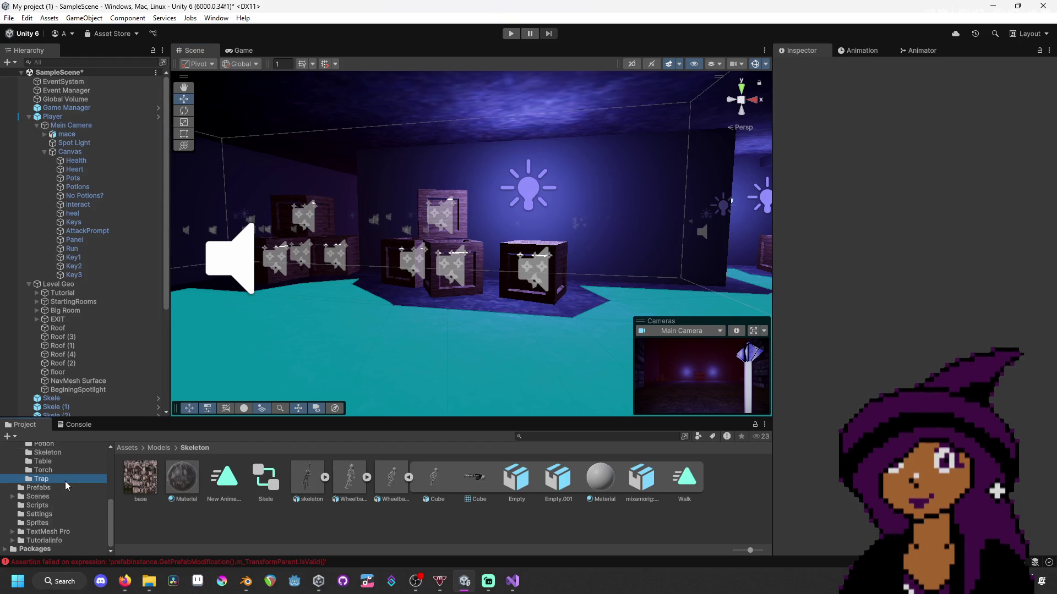
pyautogui.click(69, 497)
pyautogui.click(84, 488)
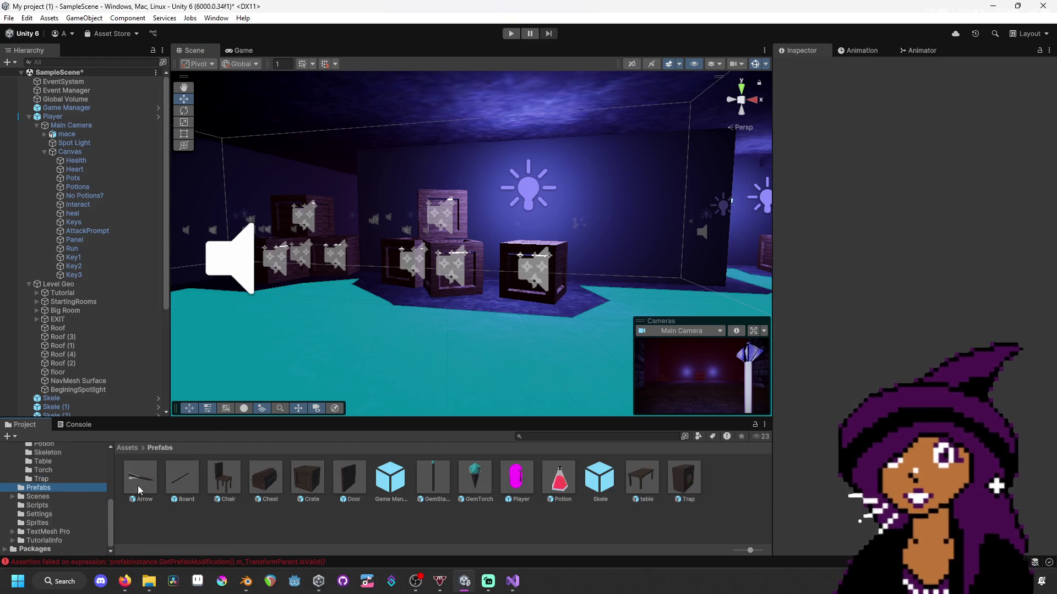
# - Reopen the Skele prefab, browse to Models/Skeleton, and drag the Wheelbarrow model toward Skele
pyautogui.doubleClick(591, 482)
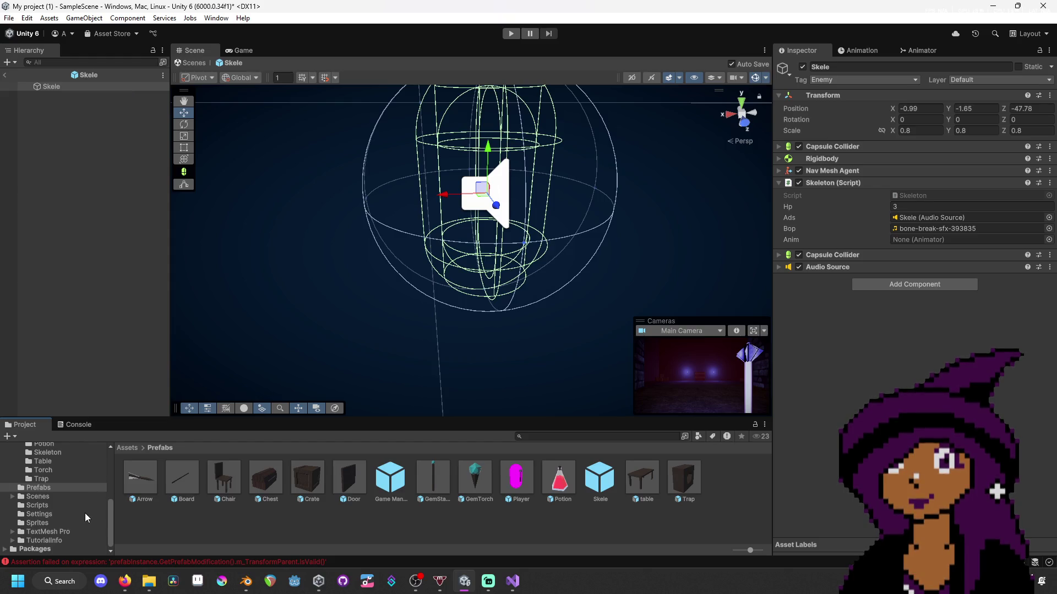
pyautogui.click(74, 497)
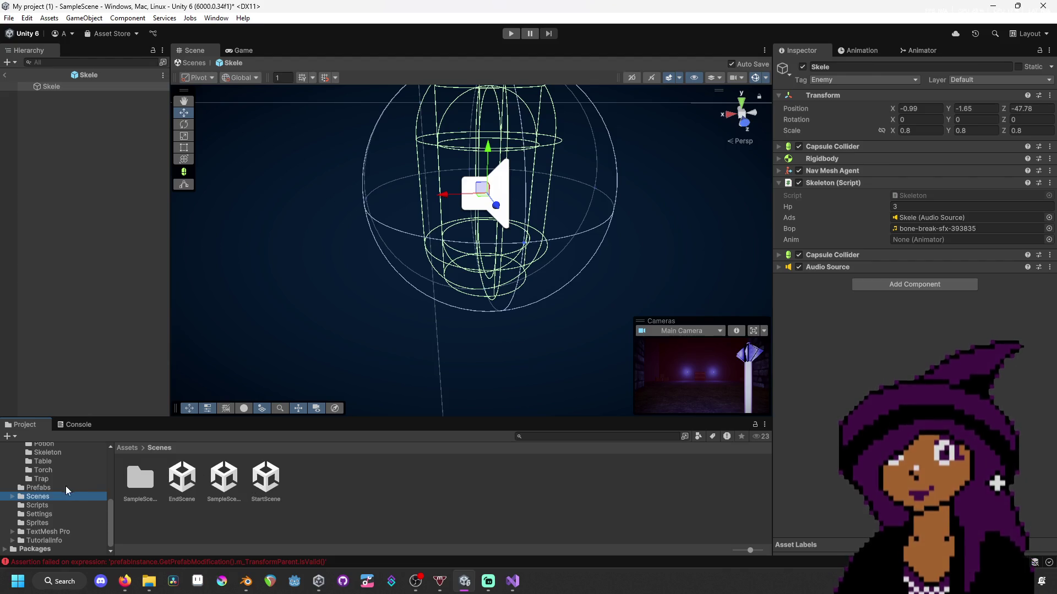
pyautogui.scroll(5, 61, 485)
pyautogui.scroll(-5, 59, 495)
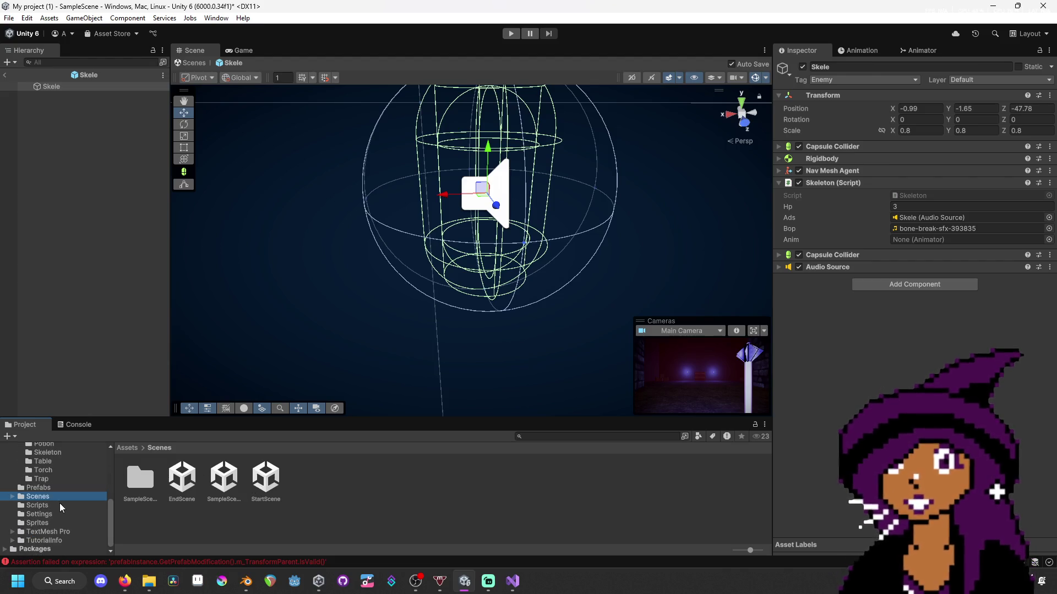
pyautogui.click(68, 485)
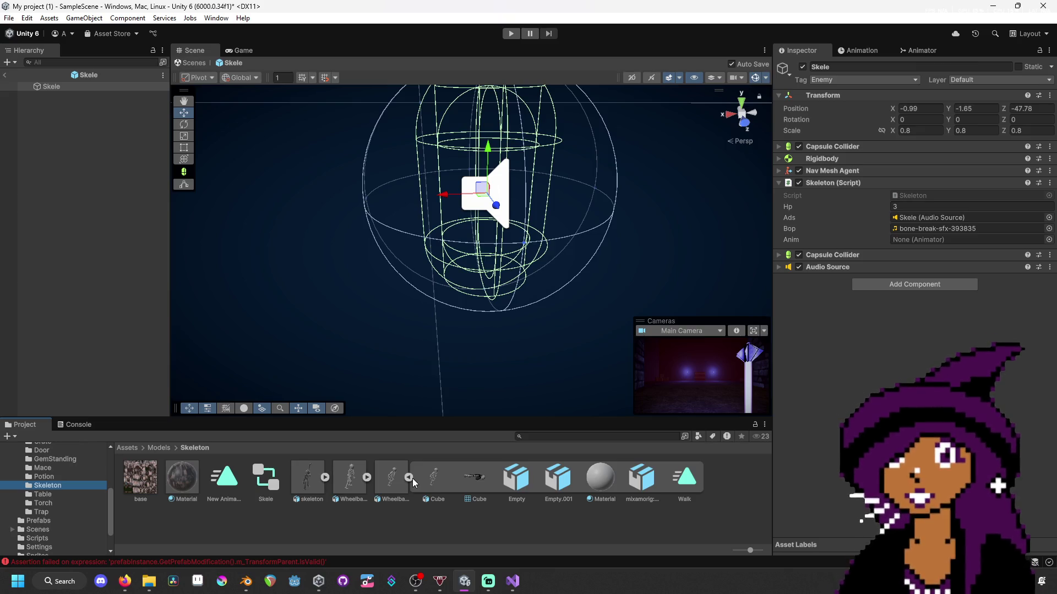
pyautogui.moveTo(347, 480); pyautogui.dragTo(54, 91)
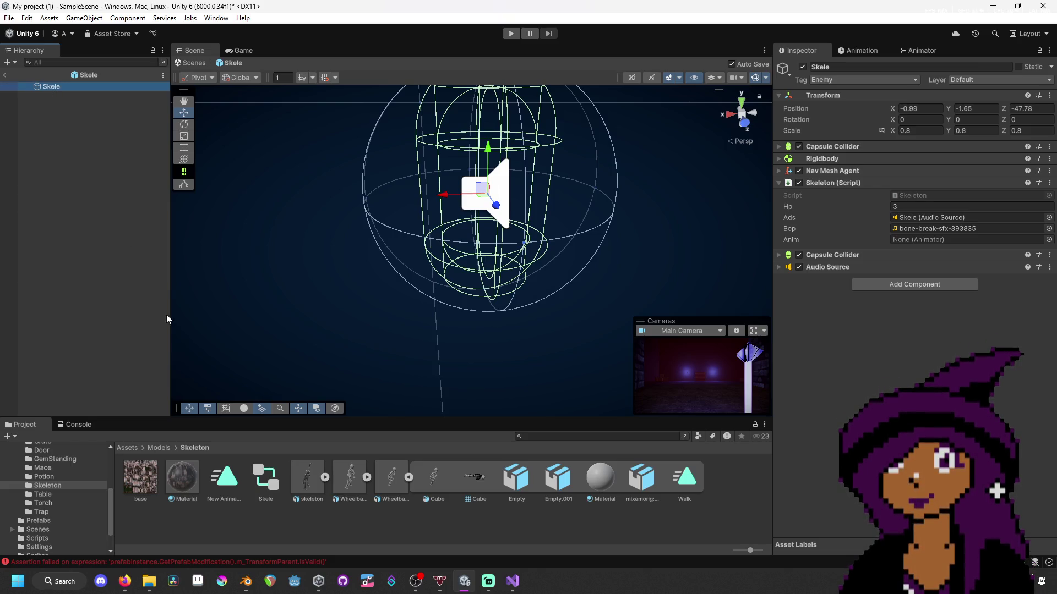
# - Parent Wheelbarrow Idle under Skele and scale it uniformly to 0.31
pyautogui.moveTo(352, 481); pyautogui.dragTo(110, 242)
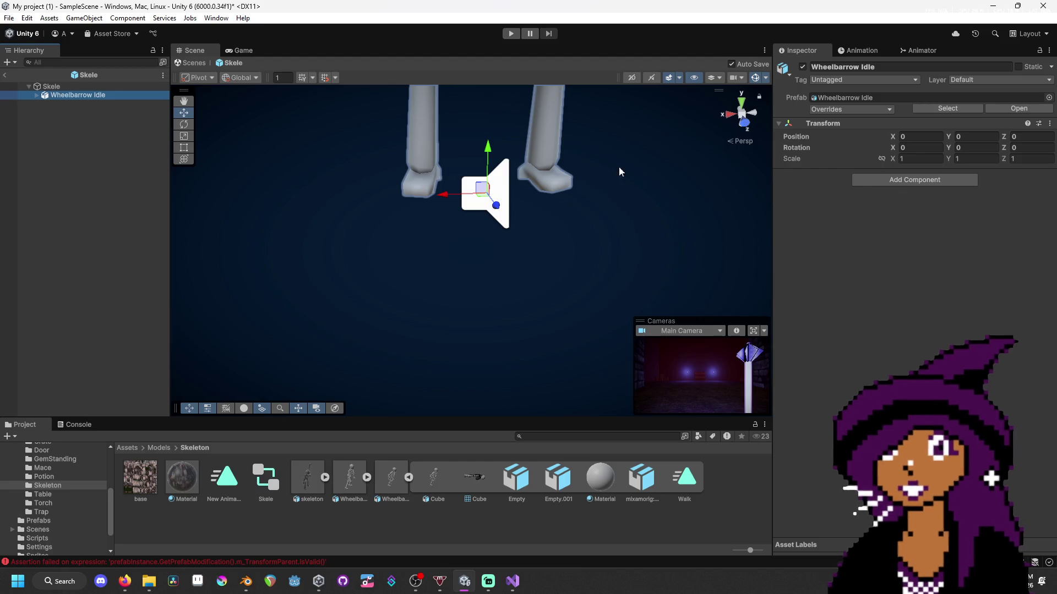
pyautogui.moveTo(664, 213); pyautogui.dragTo(674, 137)
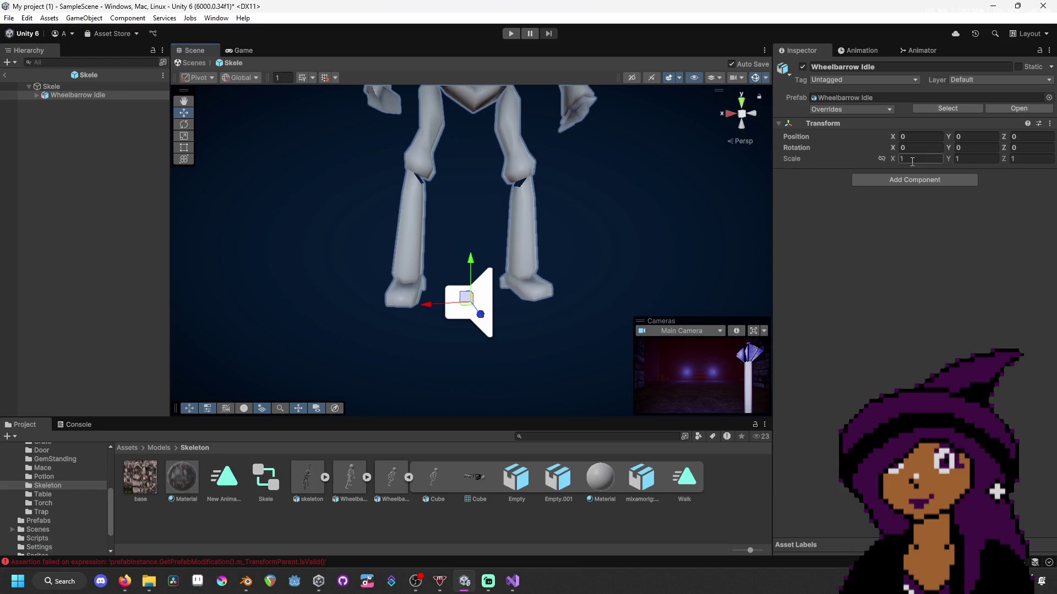
pyautogui.moveTo(893, 159); pyautogui.dragTo(857, 164)
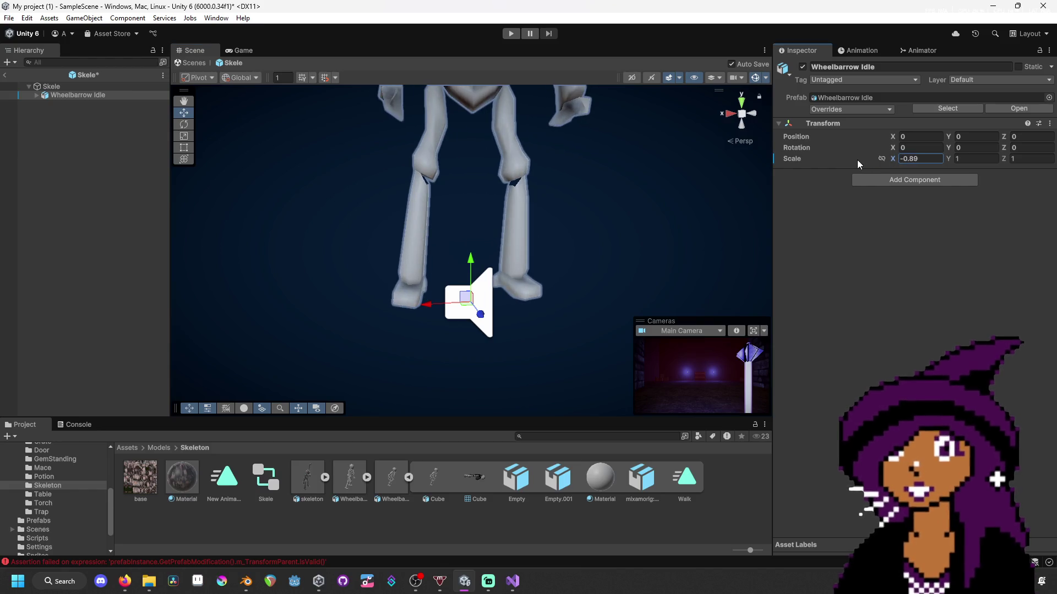
pyautogui.hotkey('ctrl', 'z')
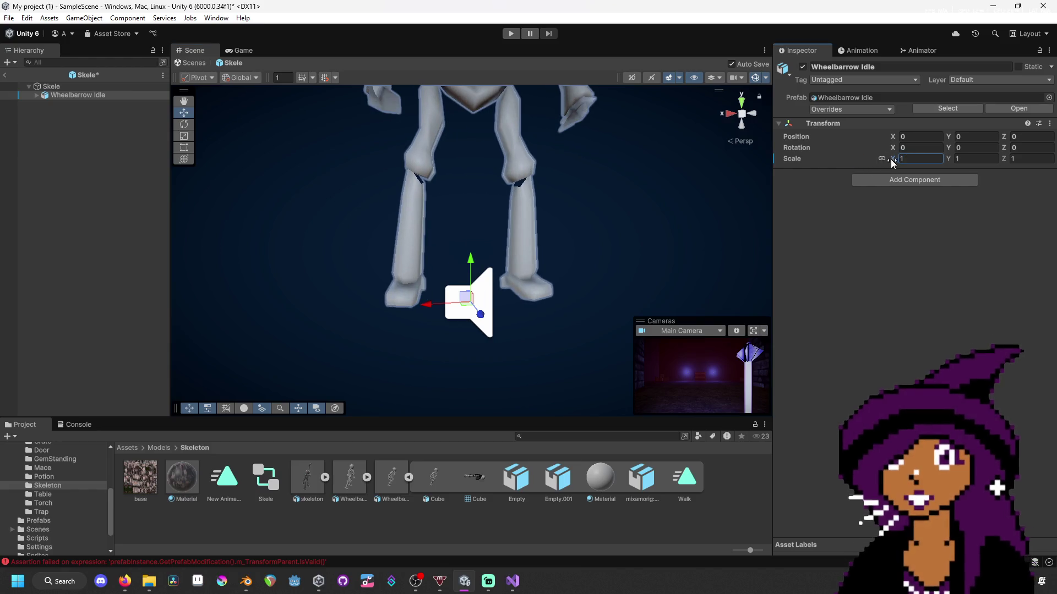
pyautogui.moveTo(893, 163); pyautogui.dragTo(882, 159)
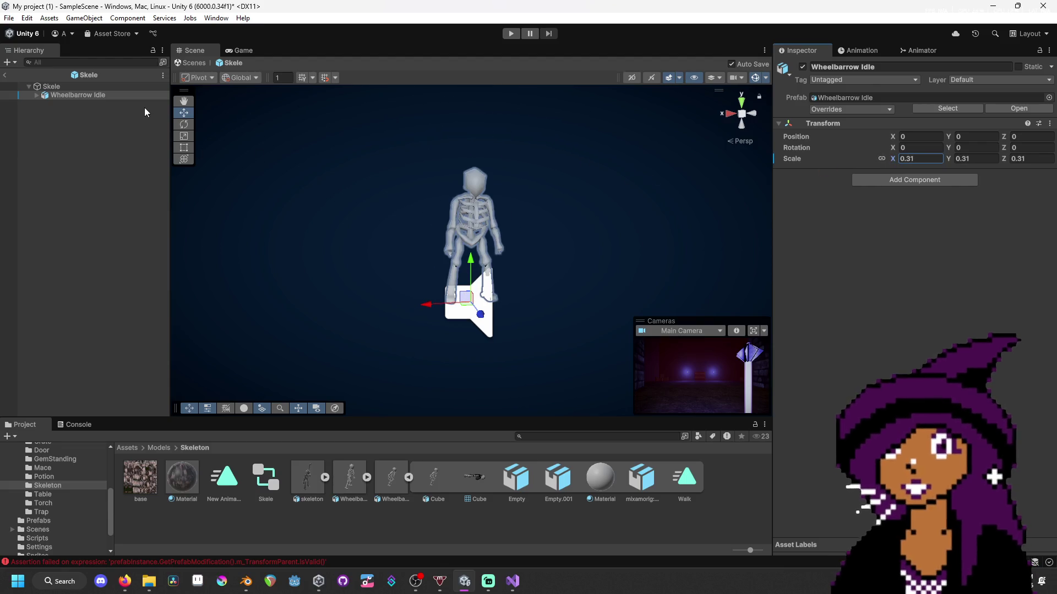
pyautogui.click(137, 88)
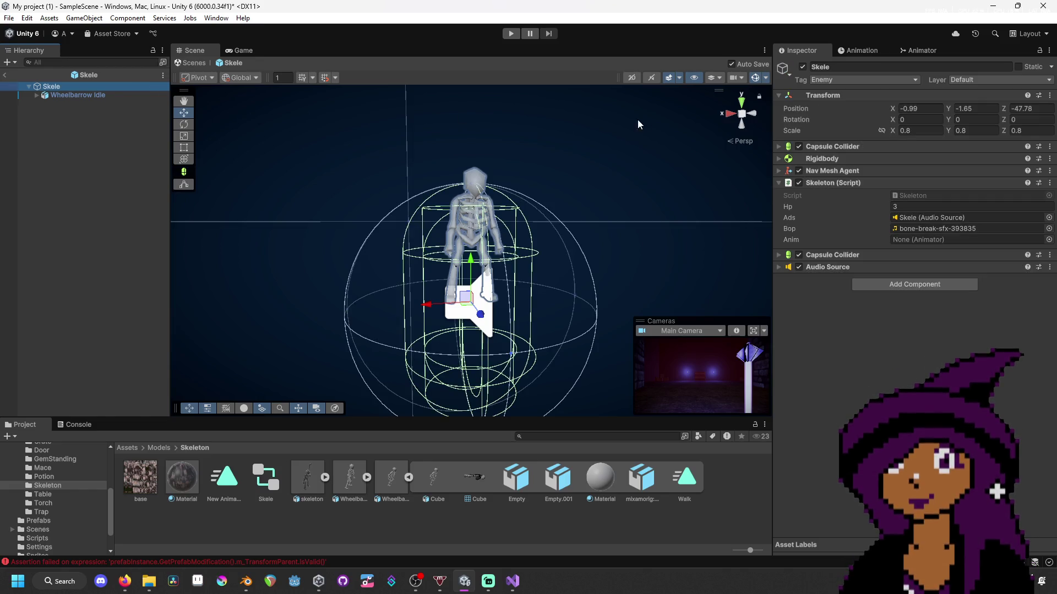
# - Select Wheelbarrow Idle and drag it down into Skele's colliders
pyautogui.scroll(3, 668, 172)
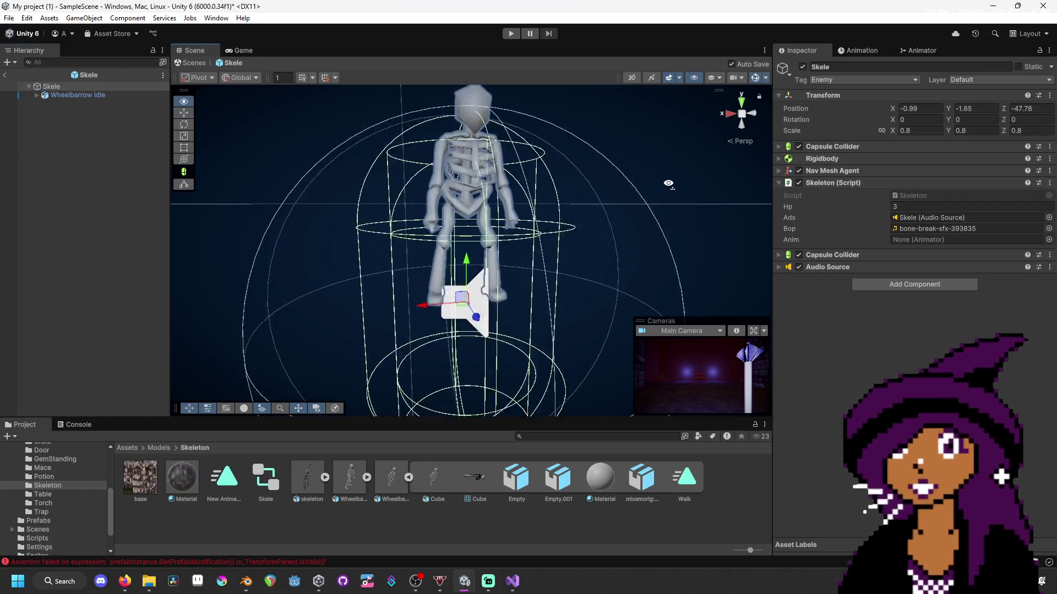
pyautogui.scroll(-2, 655, 187)
pyautogui.scroll(1, 638, 189)
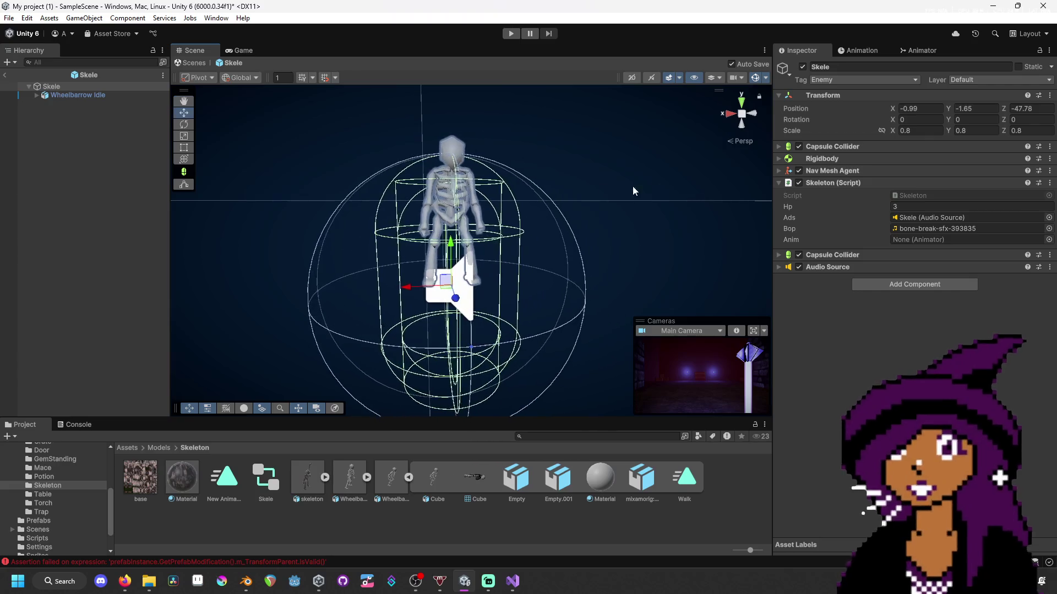
pyautogui.click(88, 96)
pyautogui.click(90, 87)
pyautogui.keyDown('ctrl'); pyautogui.click(90, 92); pyautogui.keyUp('ctrl')
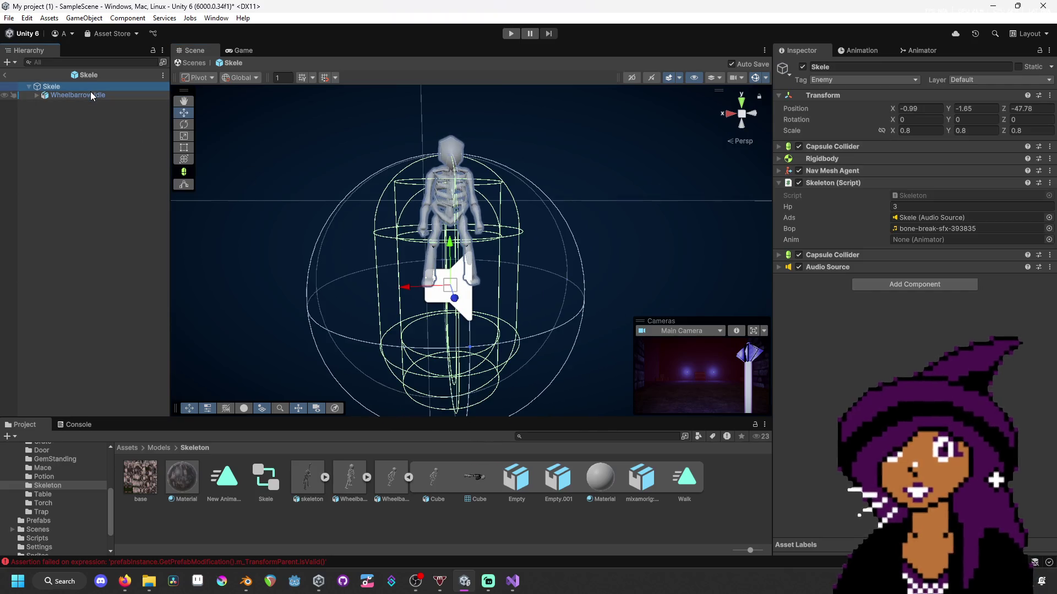
pyautogui.click(127, 99)
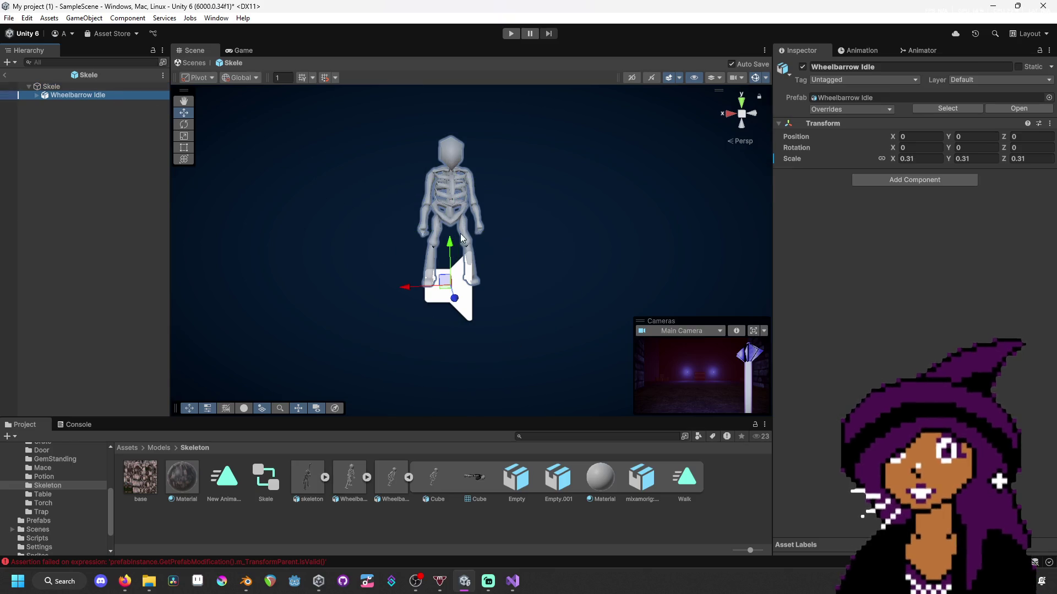
pyautogui.moveTo(451, 247)
pyautogui.mouseDown()
pyautogui.moveTo(460, 308)
pyautogui.moveTo(514, 390)
pyautogui.moveTo(286, 245)
pyautogui.moveTo(205, 259)
pyautogui.moveTo(250, 345)
pyautogui.moveTo(177, 231)
pyautogui.moveTo(164, 228)
pyautogui.mouseUp()
pyautogui.click(88, 87)
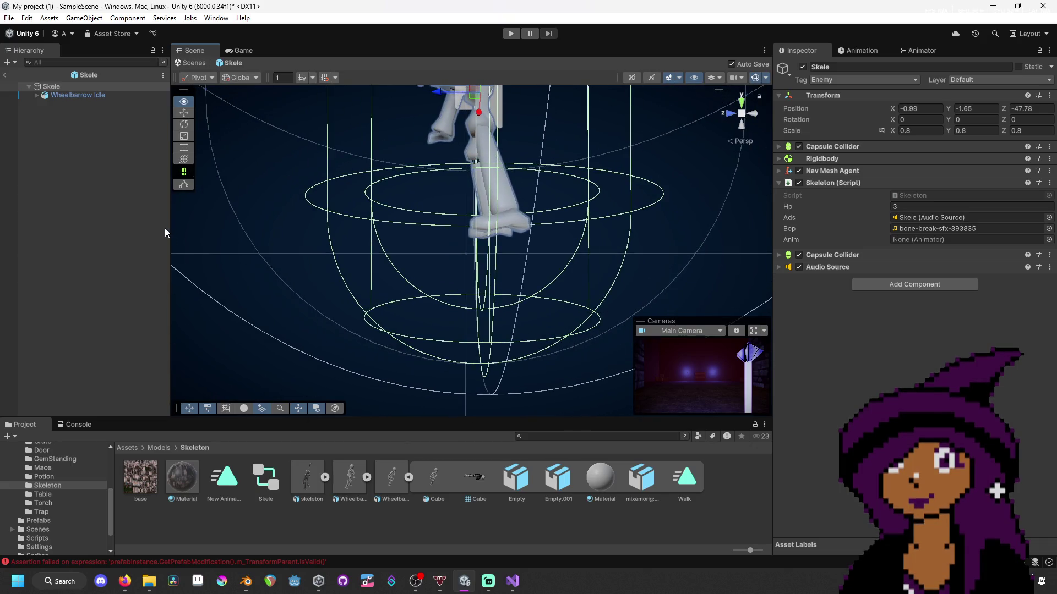
# - Lower the model further to Position Y -0.96 and orbit to check the fit
pyautogui.click(60, 94)
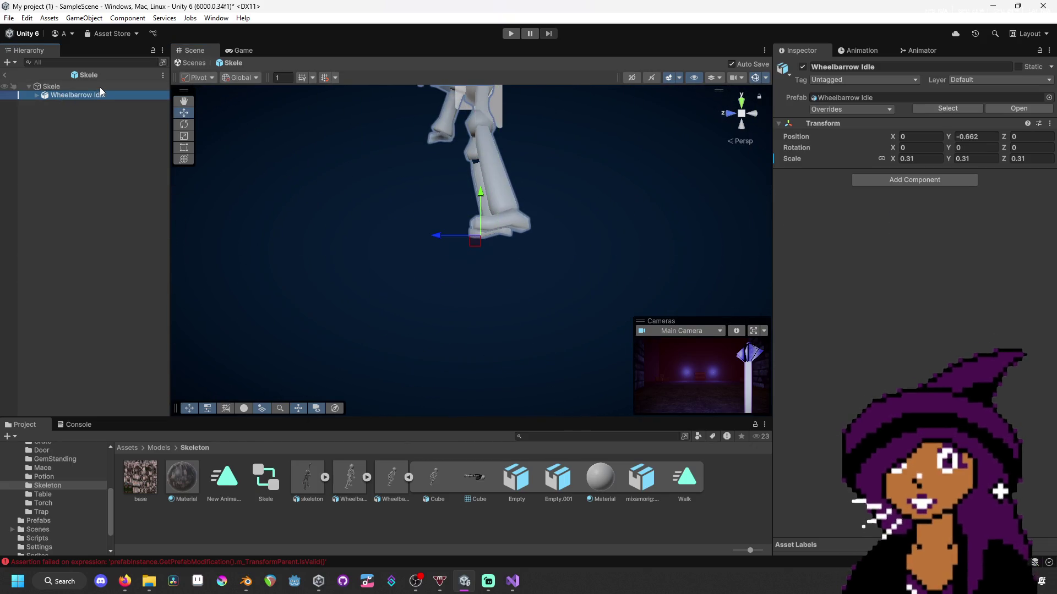
pyautogui.click(101, 87)
pyautogui.click(102, 94)
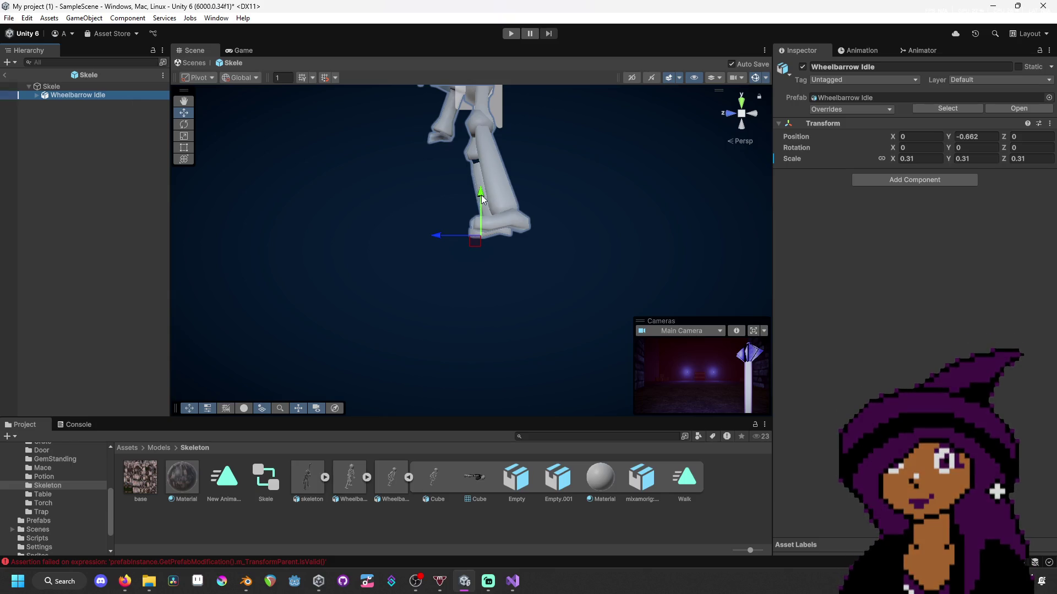
pyautogui.moveTo(481, 200); pyautogui.dragTo(483, 265)
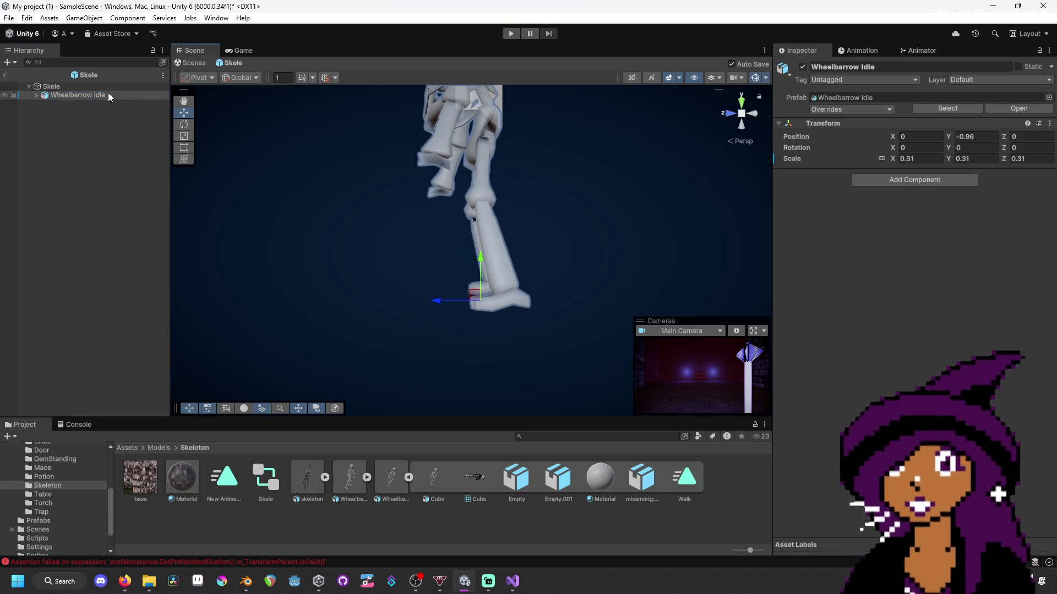
pyautogui.click(61, 86)
pyautogui.moveTo(330, 182)
pyautogui.mouseDown()
pyautogui.moveTo(694, 201)
pyautogui.moveTo(649, 189)
pyautogui.moveTo(665, 175)
pyautogui.moveTo(684, 274)
pyautogui.moveTo(660, 195)
pyautogui.moveTo(688, 227)
pyautogui.moveTo(665, 225)
pyautogui.moveTo(677, 226)
pyautogui.mouseUp()
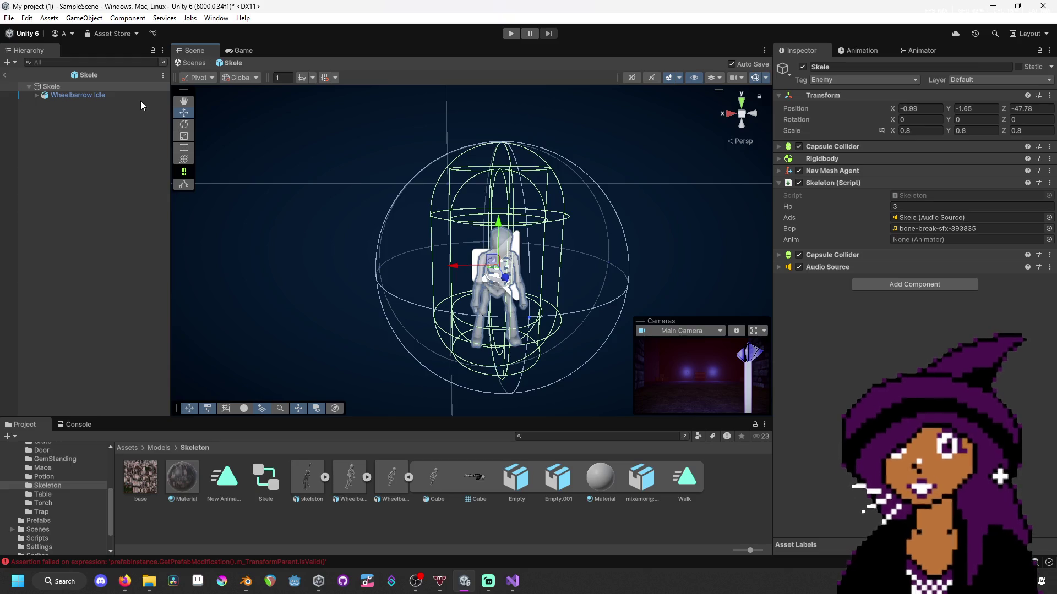
pyautogui.moveTo(485, 144)
pyautogui.mouseDown()
pyautogui.moveTo(483, 83)
pyautogui.moveTo(495, 64)
pyautogui.moveTo(496, 130)
pyautogui.moveTo(496, 118)
pyautogui.mouseUp()
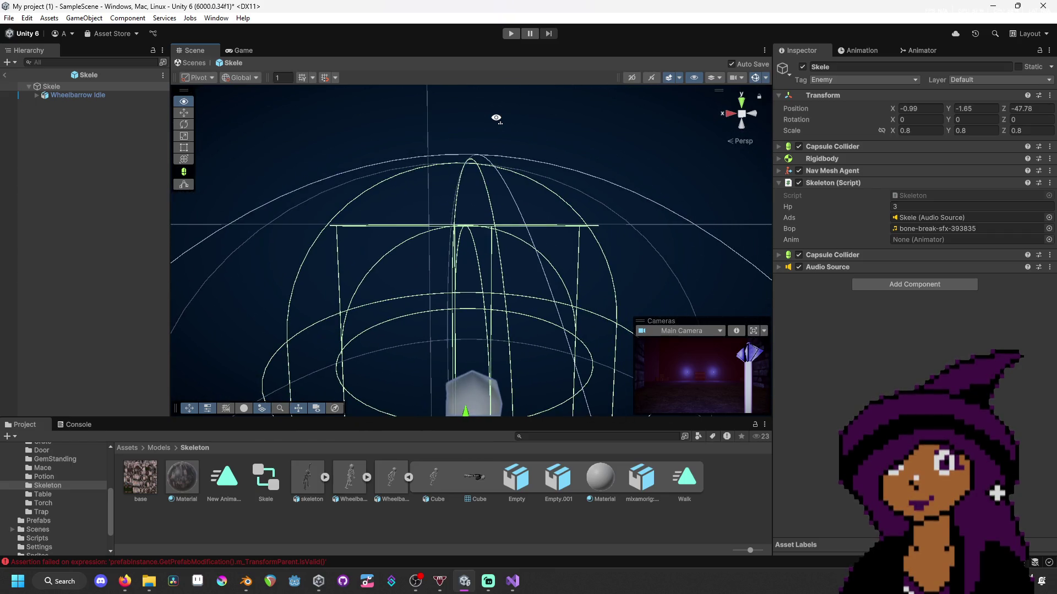
# - Enlarge the Wheelbarrow Idle model's scale to 0.45
pyautogui.click(98, 101)
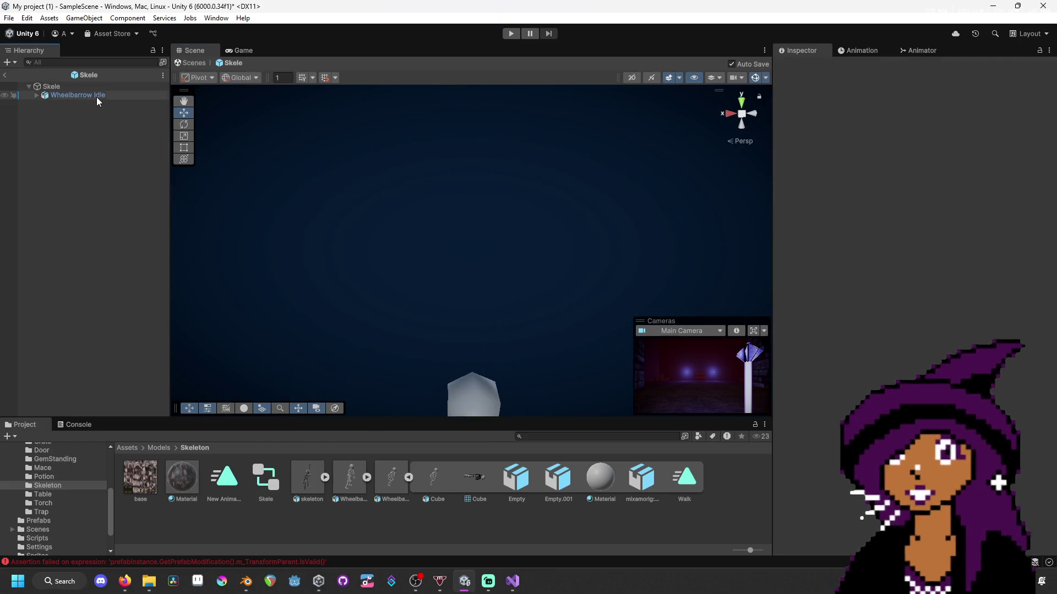
pyautogui.click(97, 97)
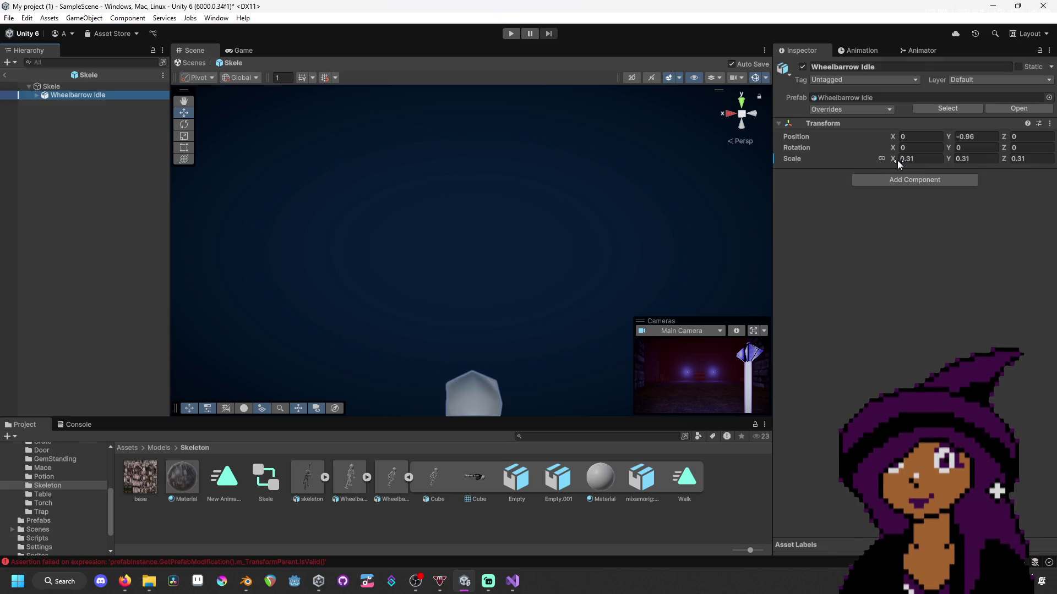
pyautogui.moveTo(899, 163); pyautogui.dragTo(903, 164)
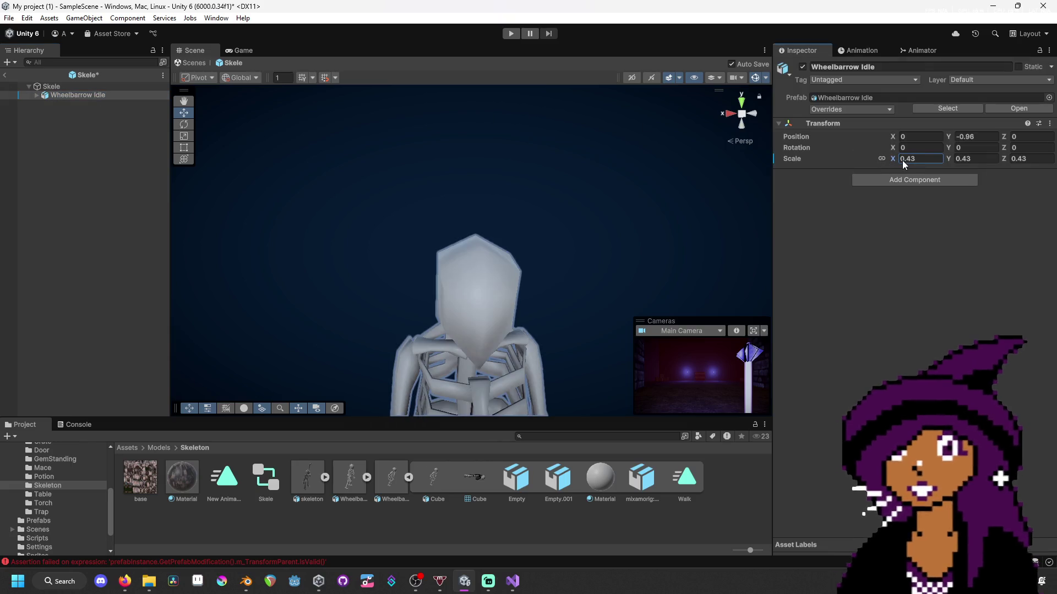
pyautogui.click(104, 87)
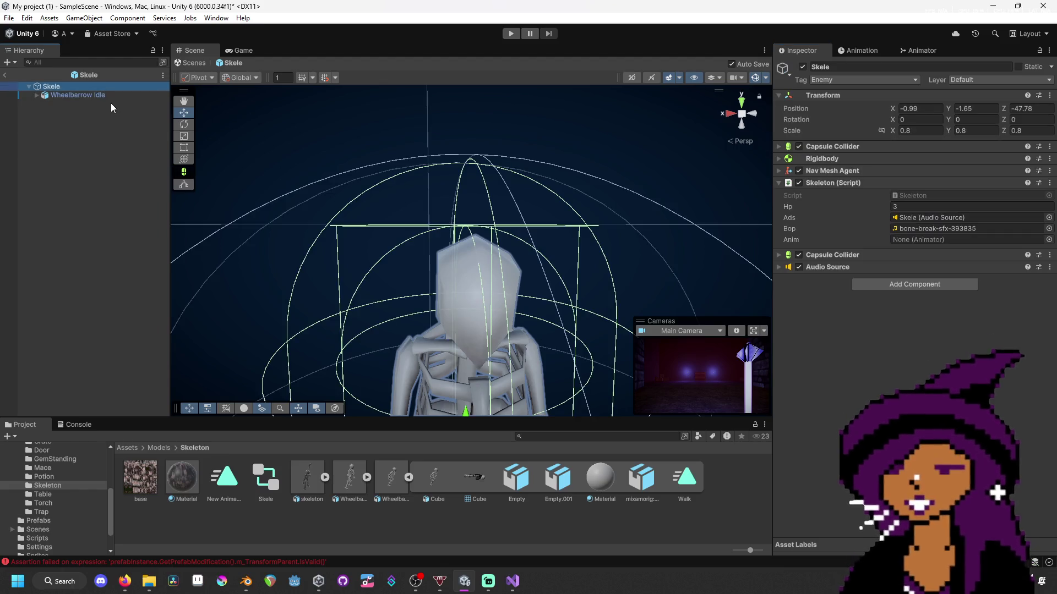
pyautogui.click(111, 95)
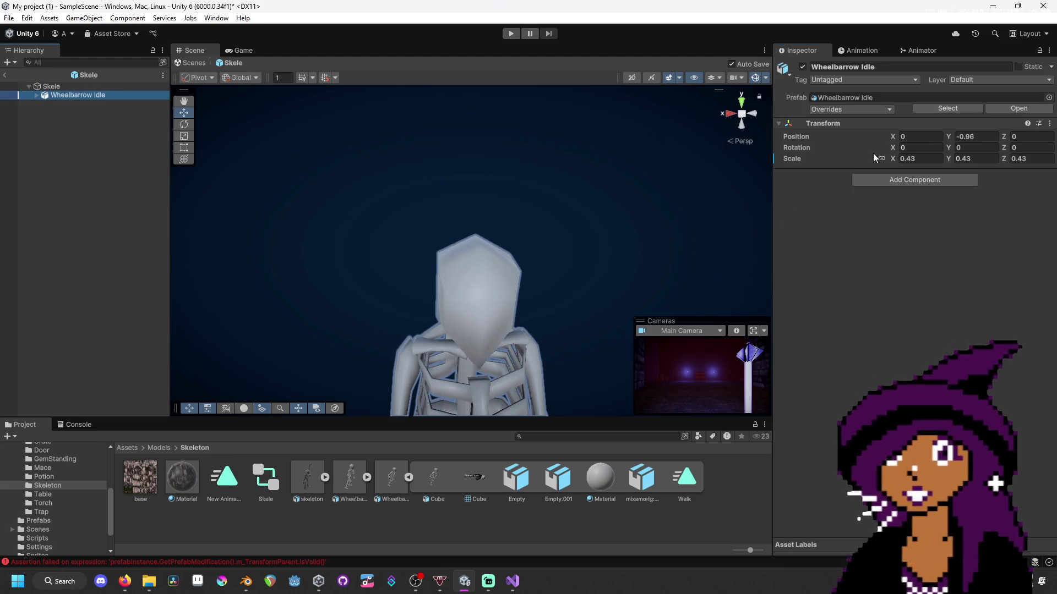
pyautogui.click(928, 158)
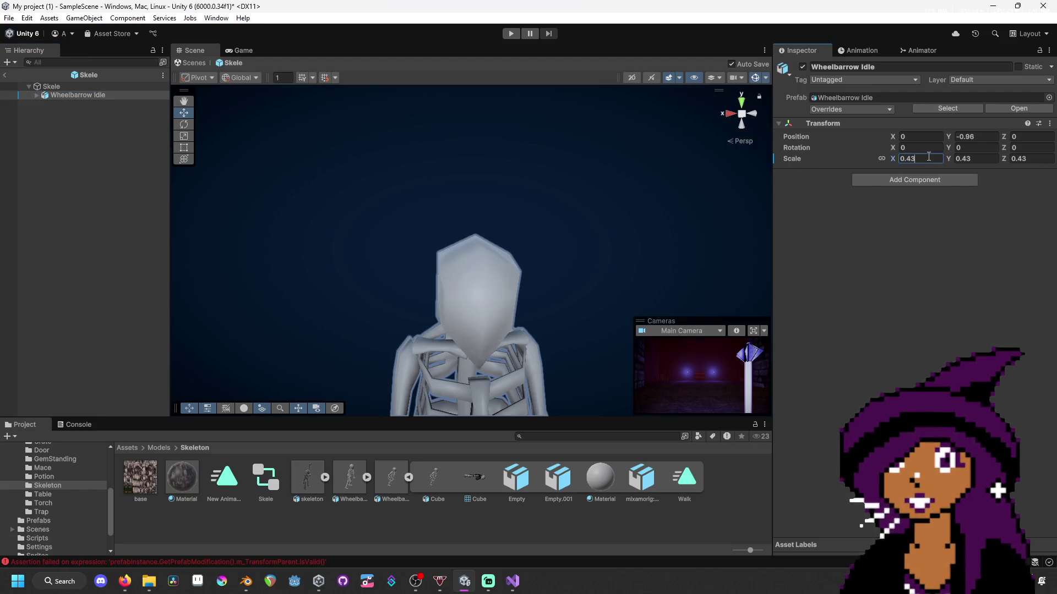
pyautogui.press('BackSpace')
pyautogui.write('5')
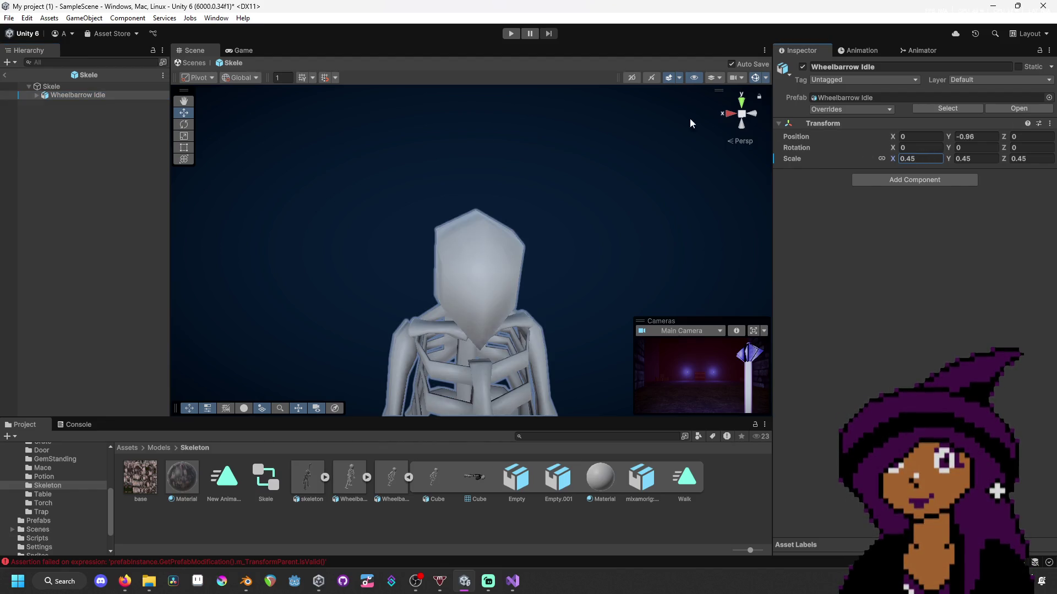
# - Apply the Skeleton folder's dark textured Material to the skeleton model
pyautogui.scroll(-5, 618, 219)
pyautogui.click(640, 226)
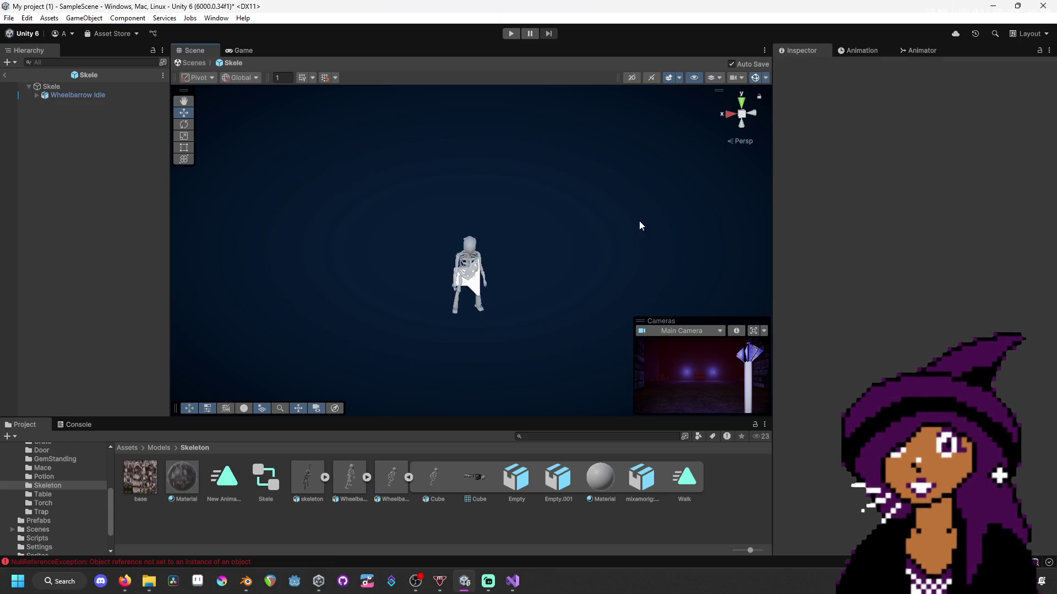
pyautogui.scroll(3, 638, 237)
pyautogui.scroll(-1, 640, 248)
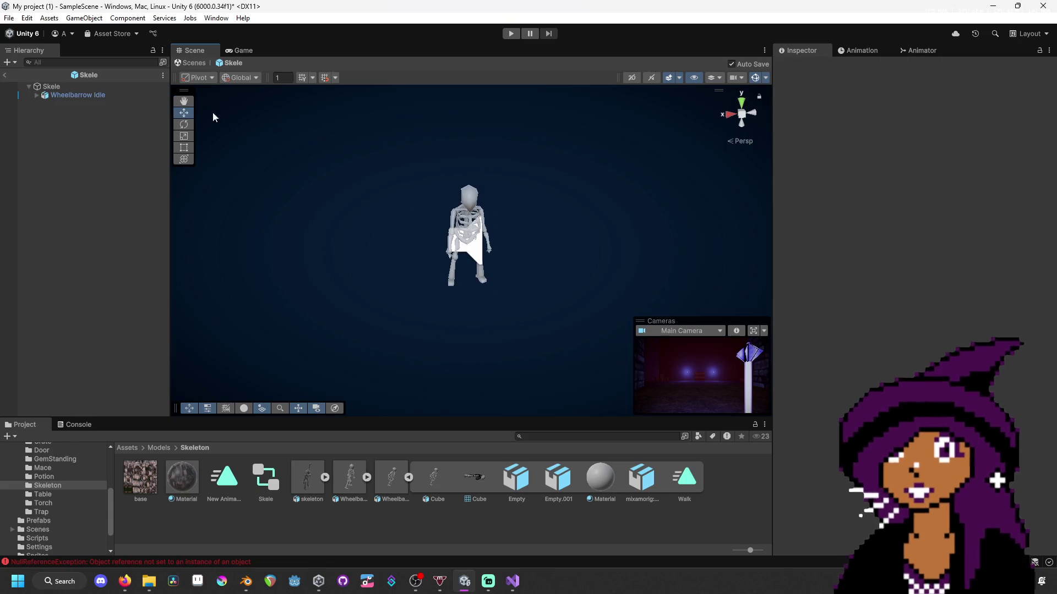
pyautogui.click(130, 164)
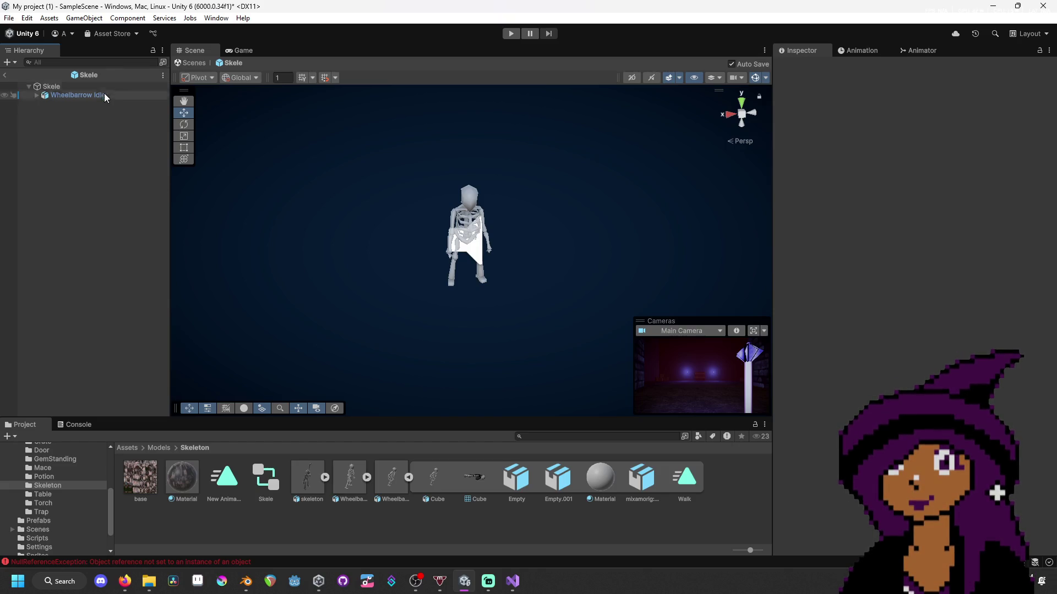
pyautogui.moveTo(182, 475); pyautogui.dragTo(467, 208)
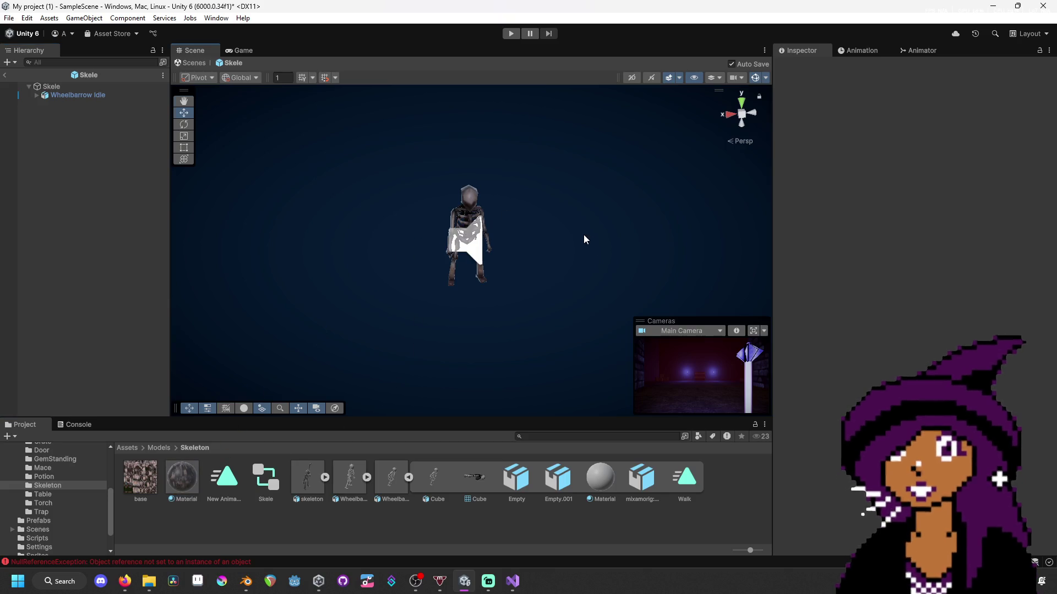
pyautogui.scroll(5, 585, 236)
pyautogui.scroll(2, 566, 174)
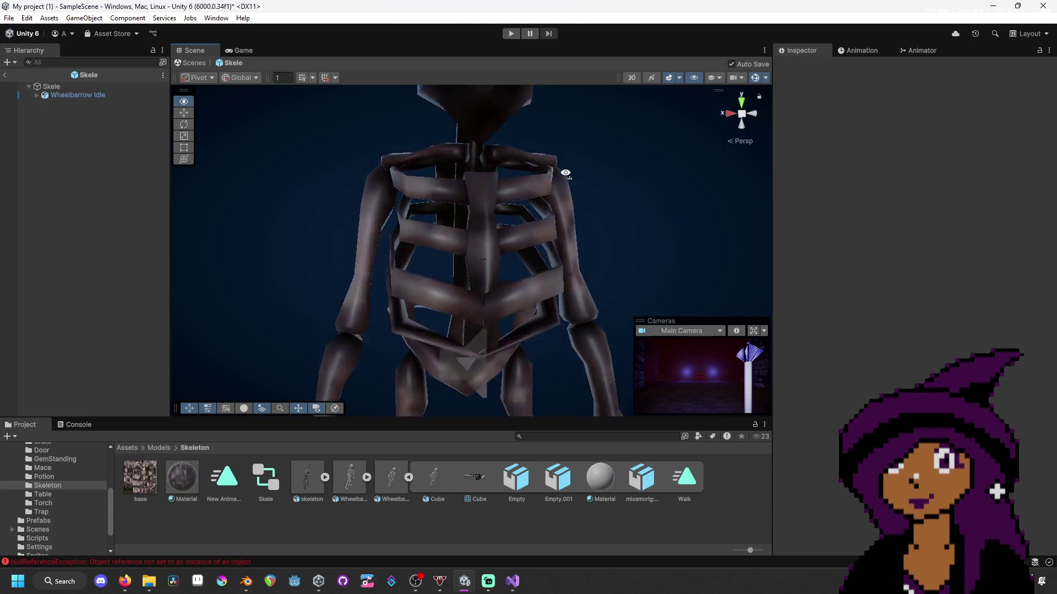
pyautogui.scroll(-8, 566, 170)
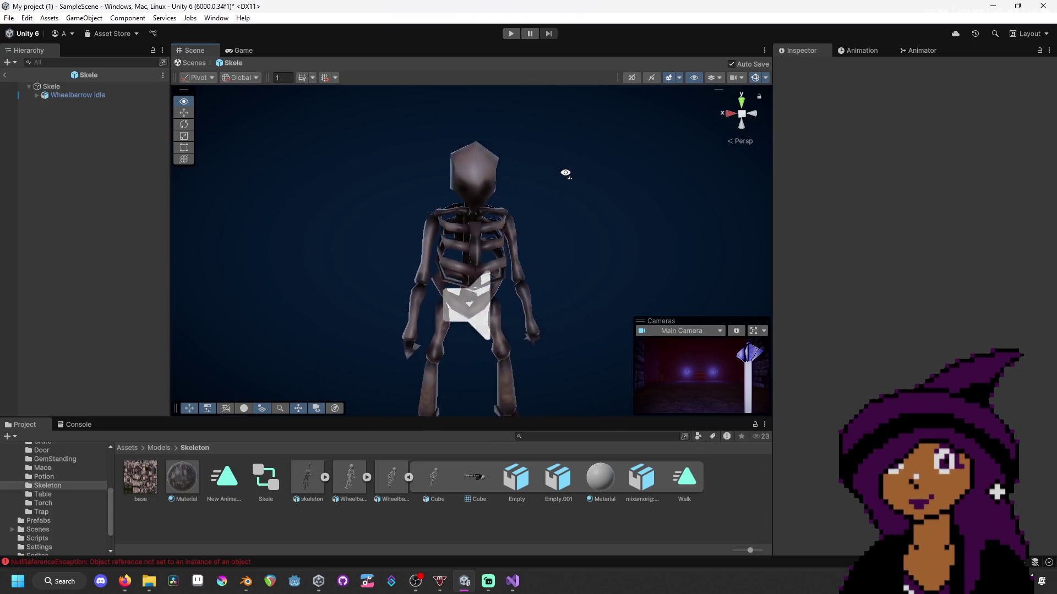
# - Create a New Material in the Models/Skeleton folder
pyautogui.rightClick(259, 522)
pyautogui.moveTo(342, 213)
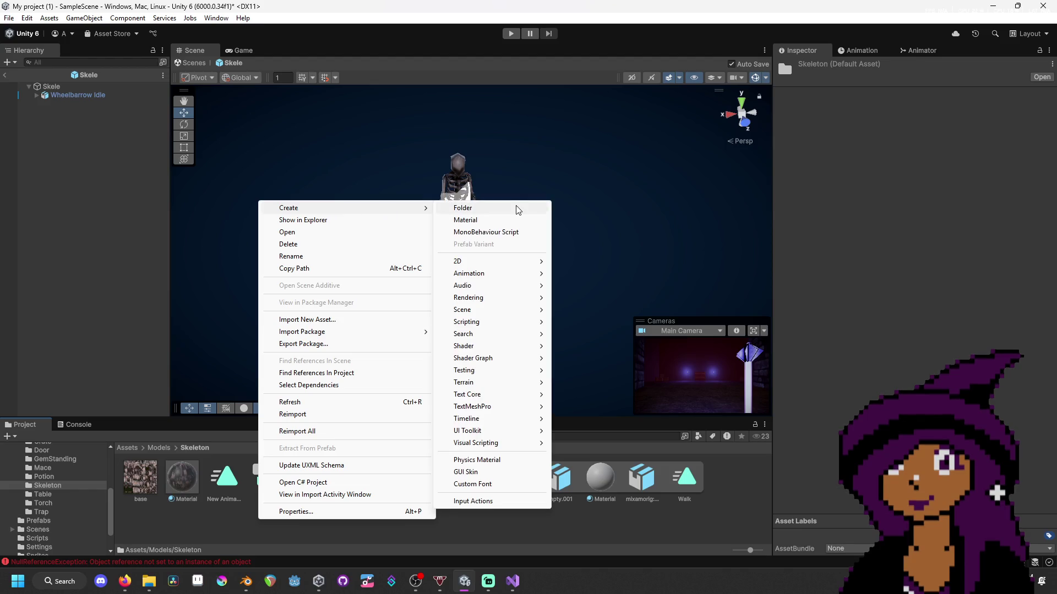
pyautogui.click(518, 219)
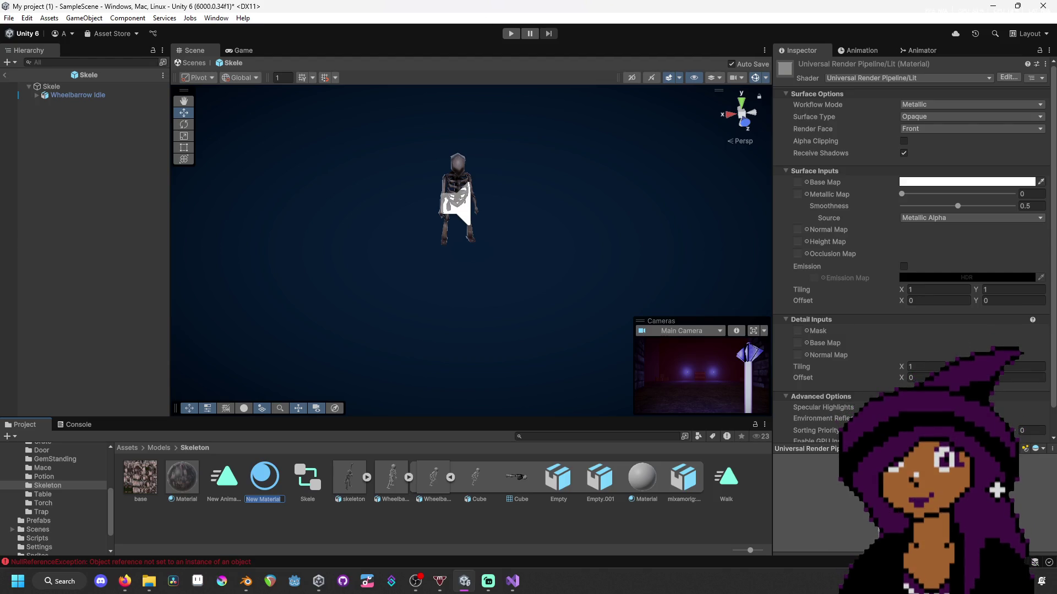
pyautogui.hotkey('alt', 'Tab')
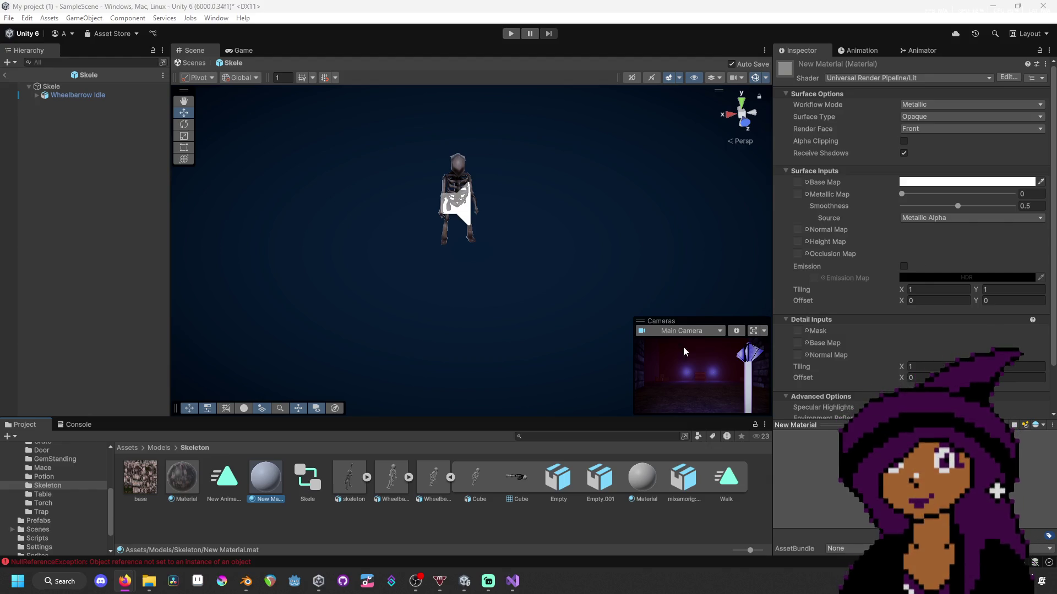
# - Set the new material's Base Map colour to pure red
pyautogui.scroll(5, 655, 231)
pyautogui.moveTo(655, 231)
pyautogui.mouseDown()
pyautogui.moveTo(627, 179)
pyautogui.moveTo(633, 156)
pyautogui.mouseUp()
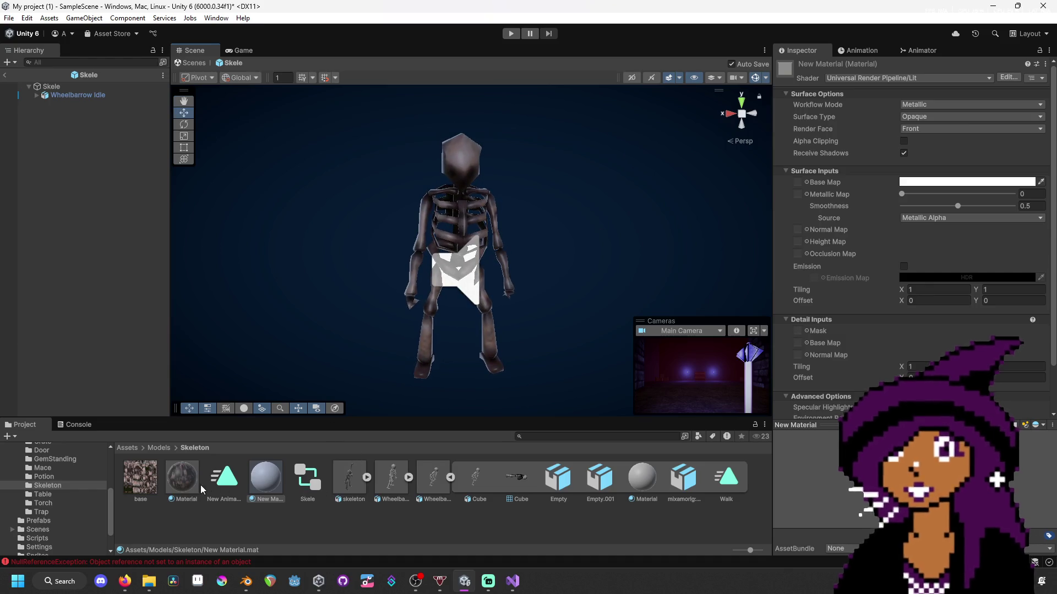
pyautogui.scroll(-2, 972, 238)
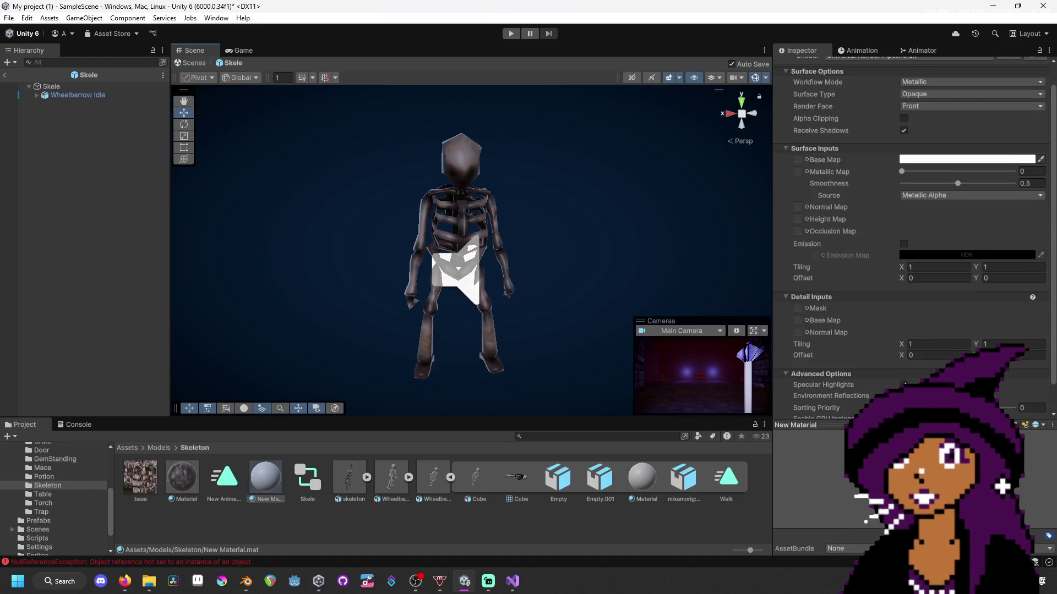
pyautogui.click(948, 134)
pyautogui.click(1017, 185)
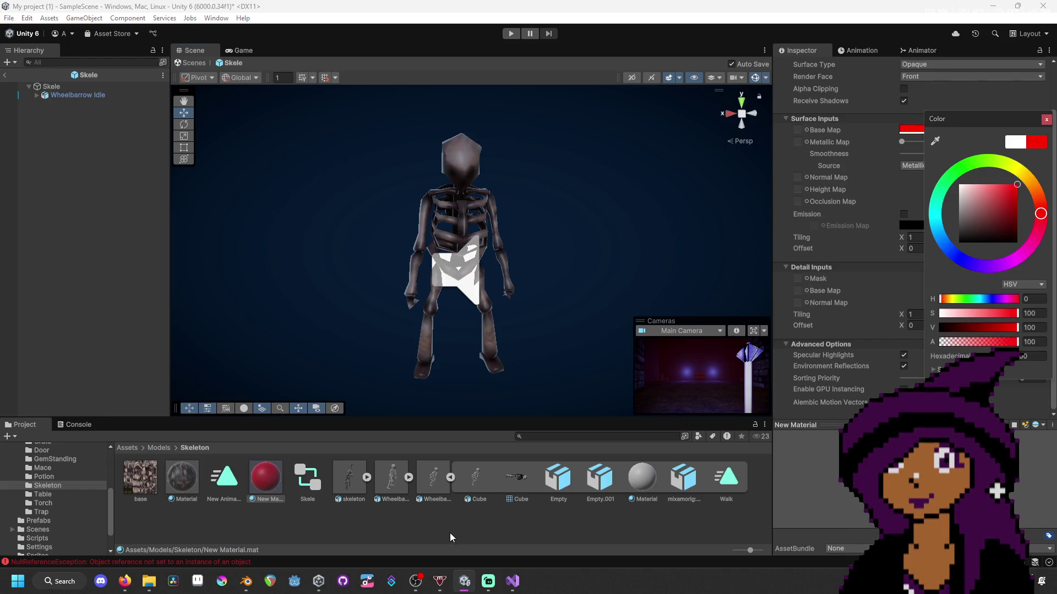
pyautogui.click(415, 527)
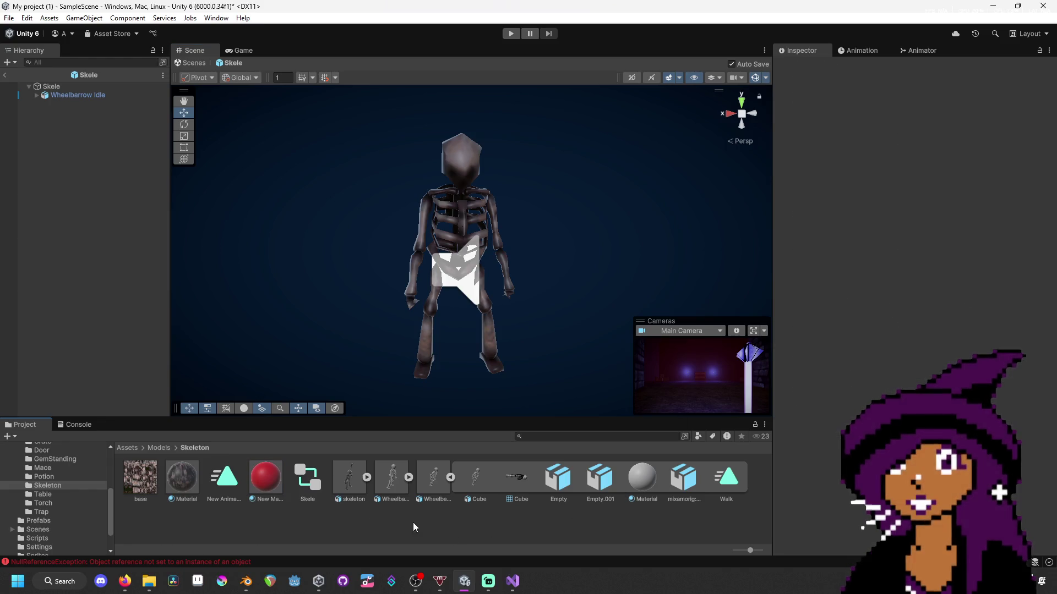
pyautogui.click(173, 475)
# - Try an Animation component on Wheelbarrow Idle, then remove it
pyautogui.click(60, 87)
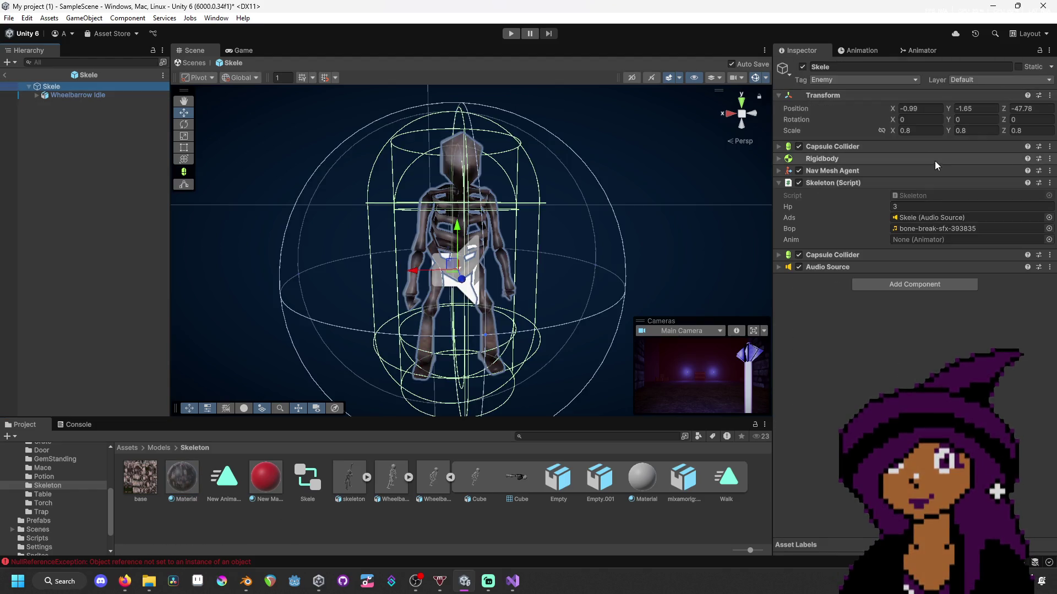
pyautogui.click(932, 195)
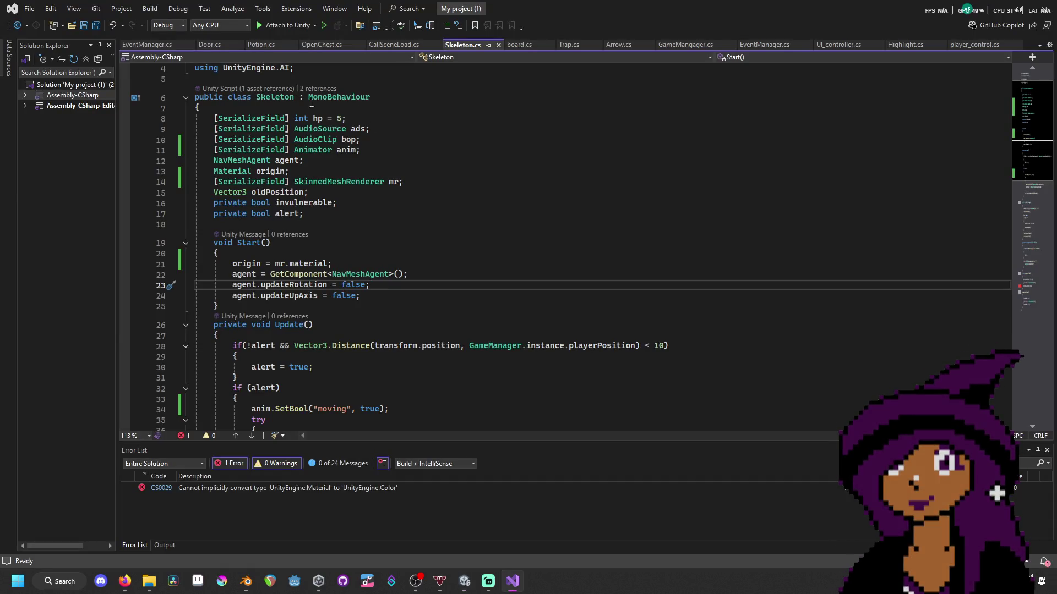
pyautogui.hotkey('alt', 'Tab')
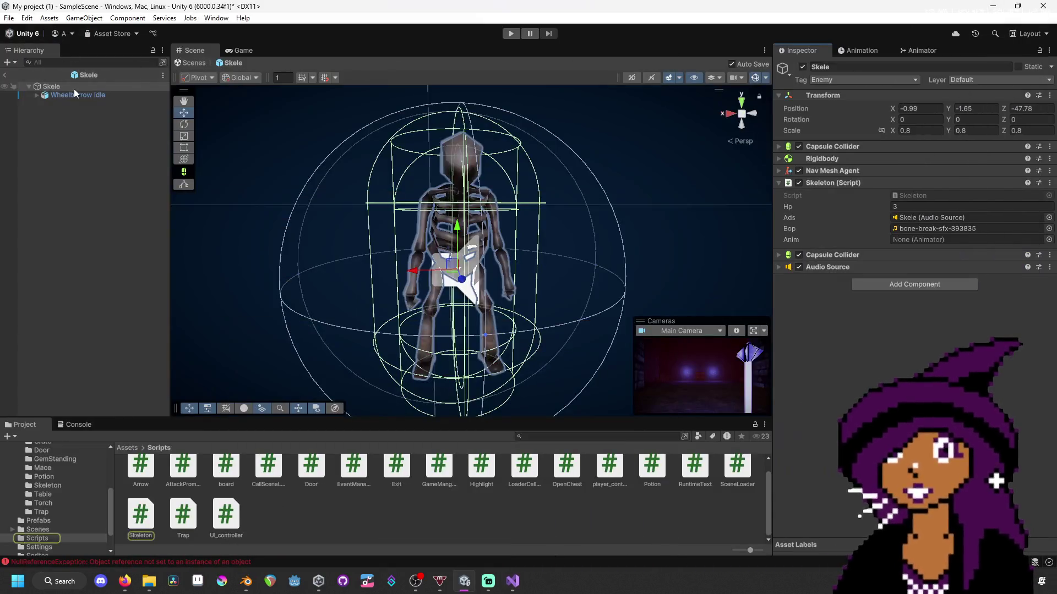
pyautogui.click(80, 95)
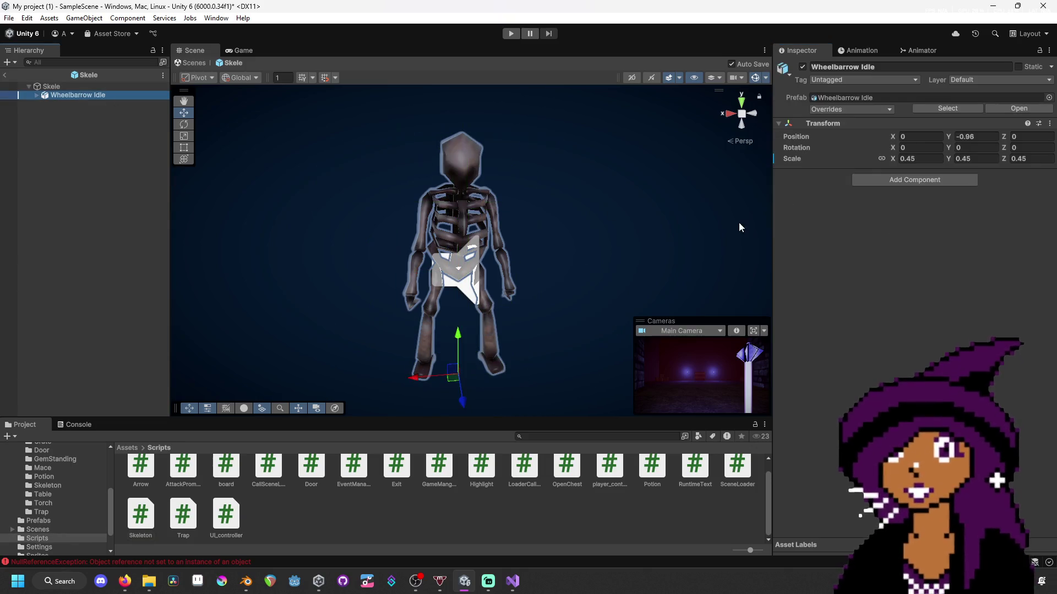
pyautogui.click(972, 182)
pyautogui.click(931, 220)
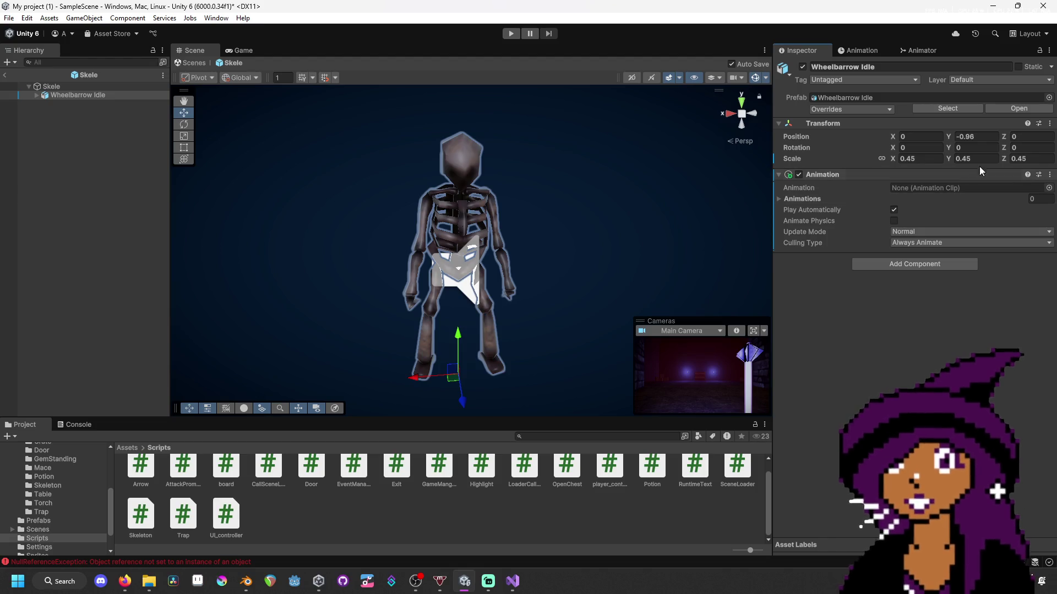
pyautogui.click(1049, 188)
pyautogui.scroll(-3, 961, 203)
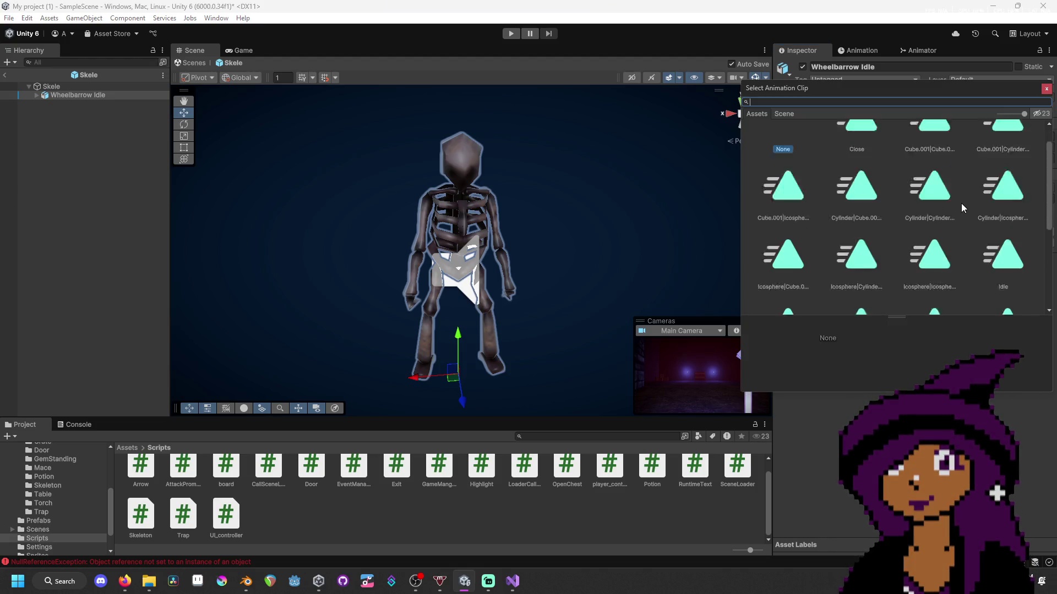
pyautogui.click(1045, 89)
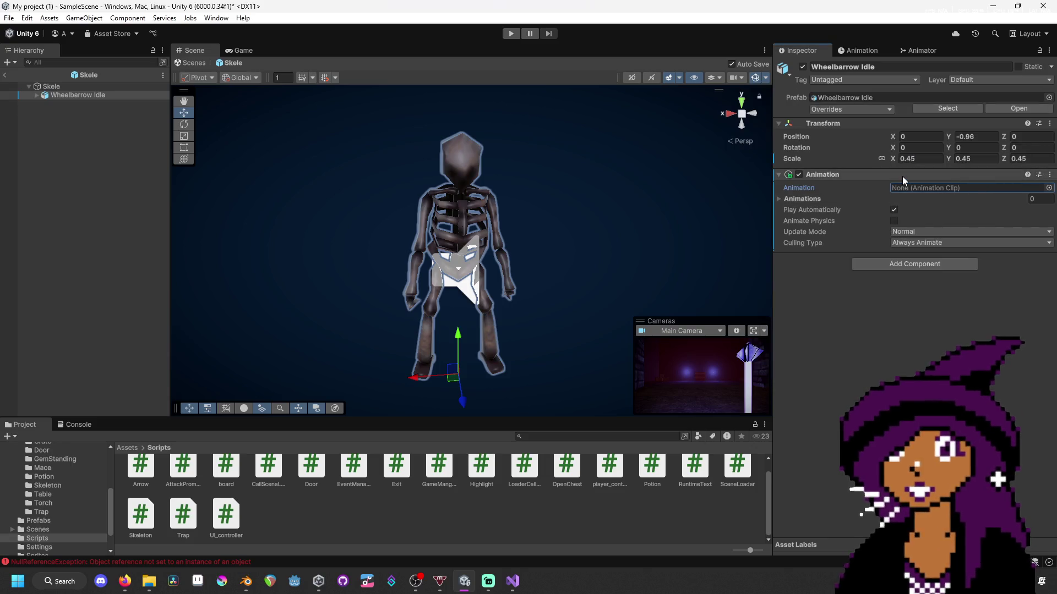
pyautogui.rightClick(877, 173)
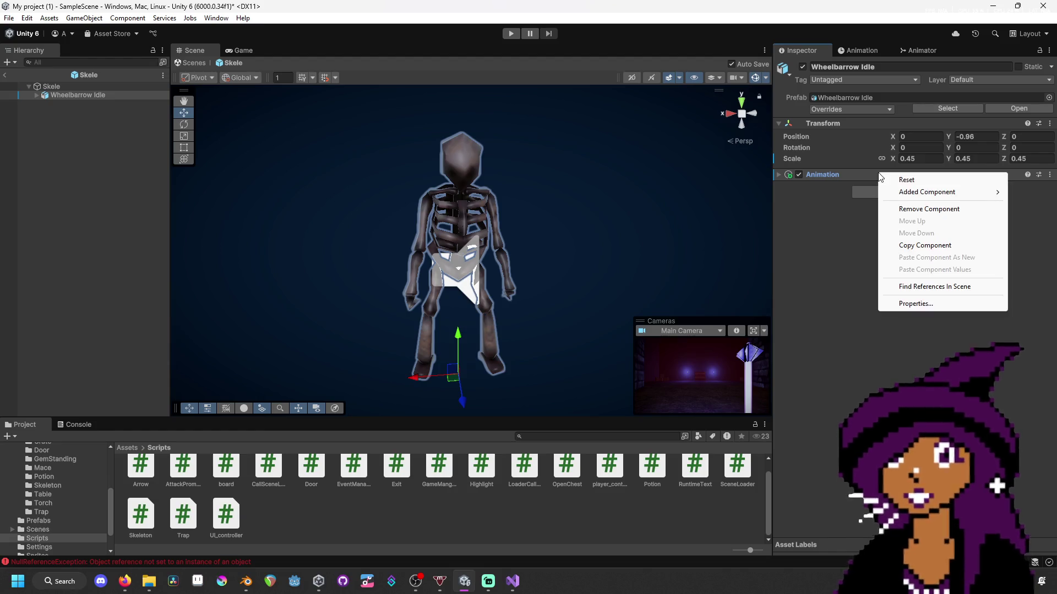
pyautogui.click(906, 204)
# - Add an Animator component to Wheelbarrow Idle using the Skele controller
pyautogui.click(905, 175)
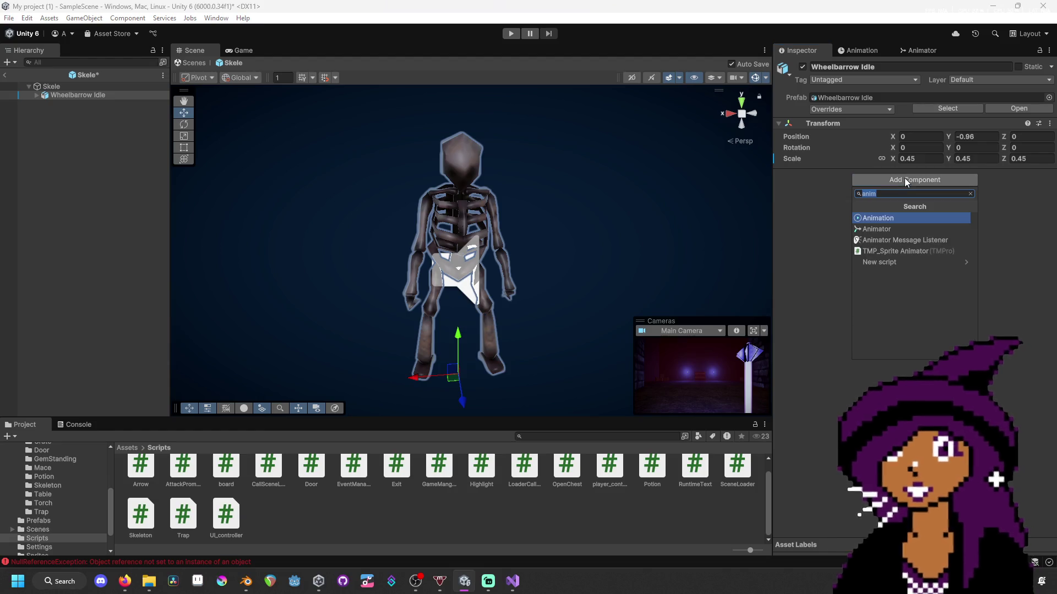
pyautogui.press('Escape')
pyautogui.click(904, 231)
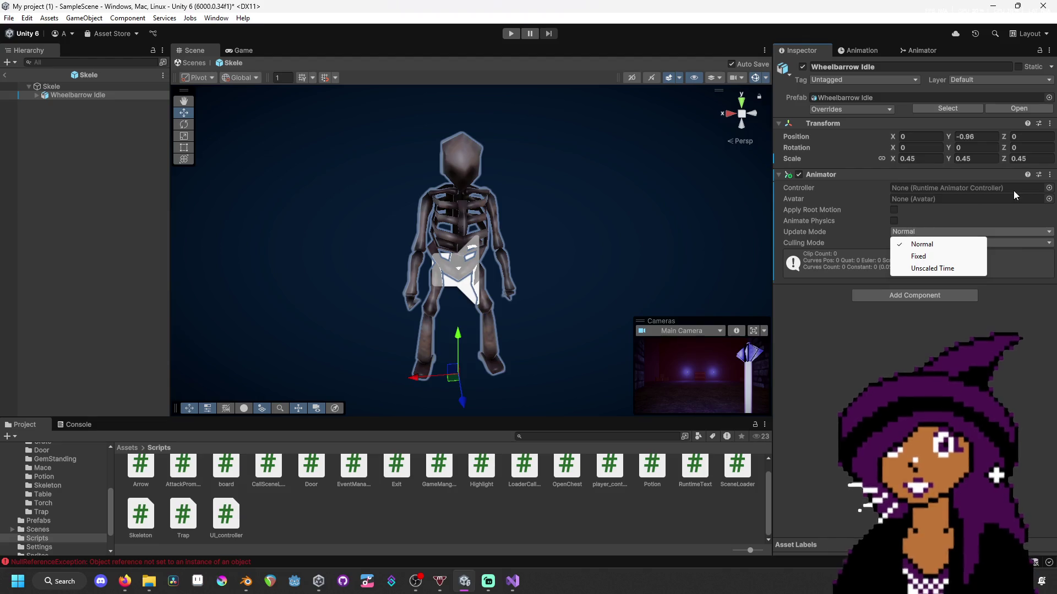
pyautogui.click(1050, 187)
pyautogui.doubleClick(1024, 156)
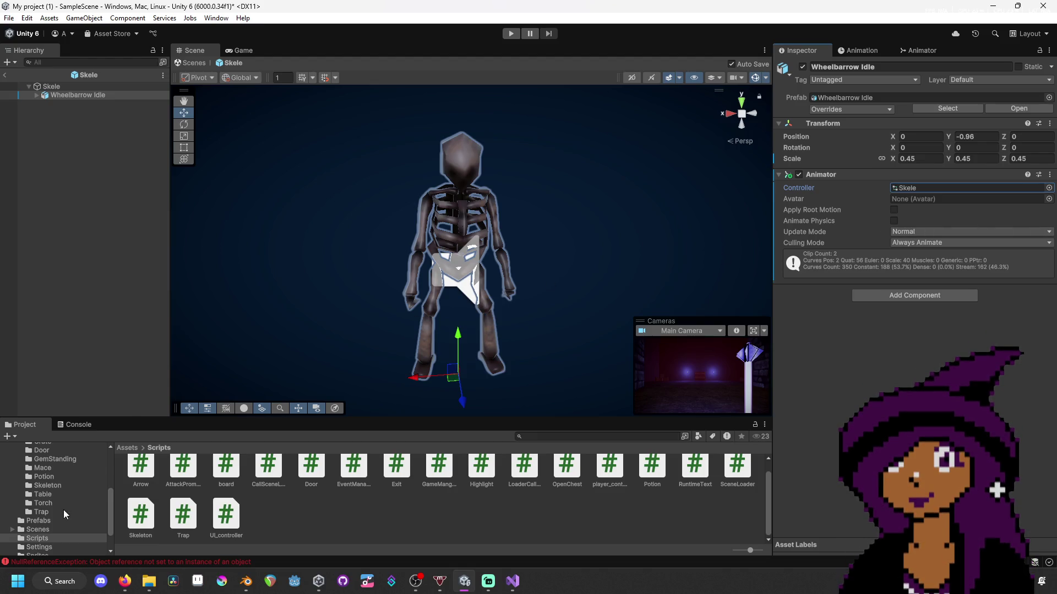
# - Open Models/Skeleton and rename the red New Material to Hurt
pyautogui.scroll(5, 50, 494)
pyautogui.click(64, 467)
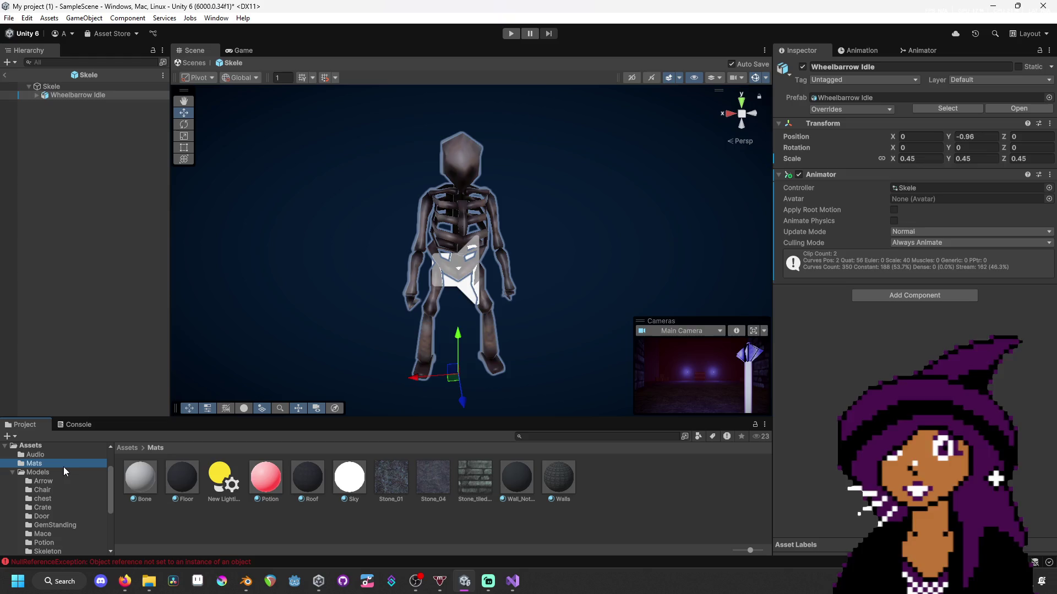
pyautogui.click(64, 468)
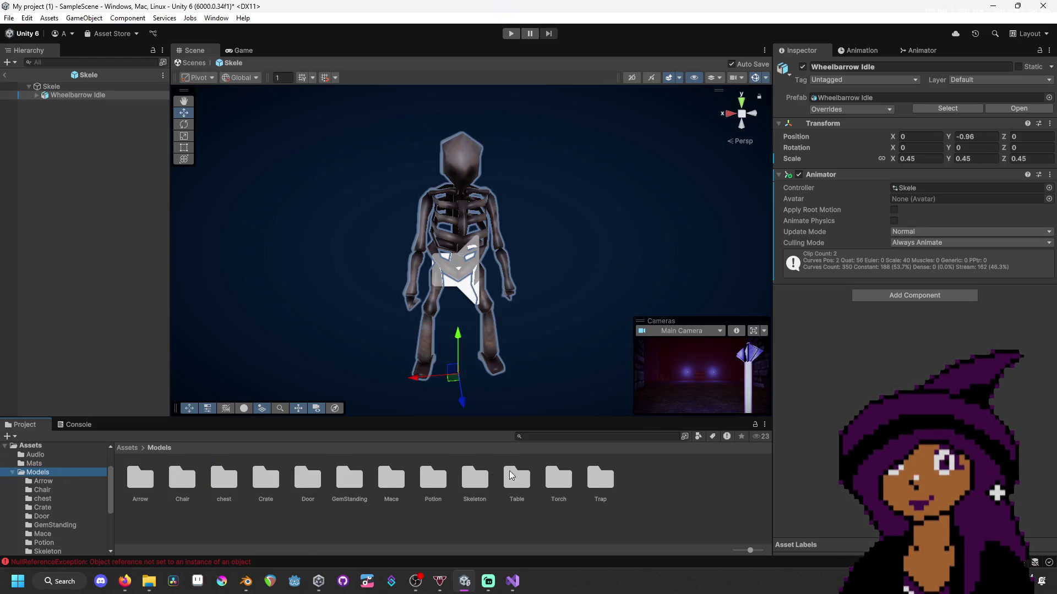
pyautogui.doubleClick(480, 484)
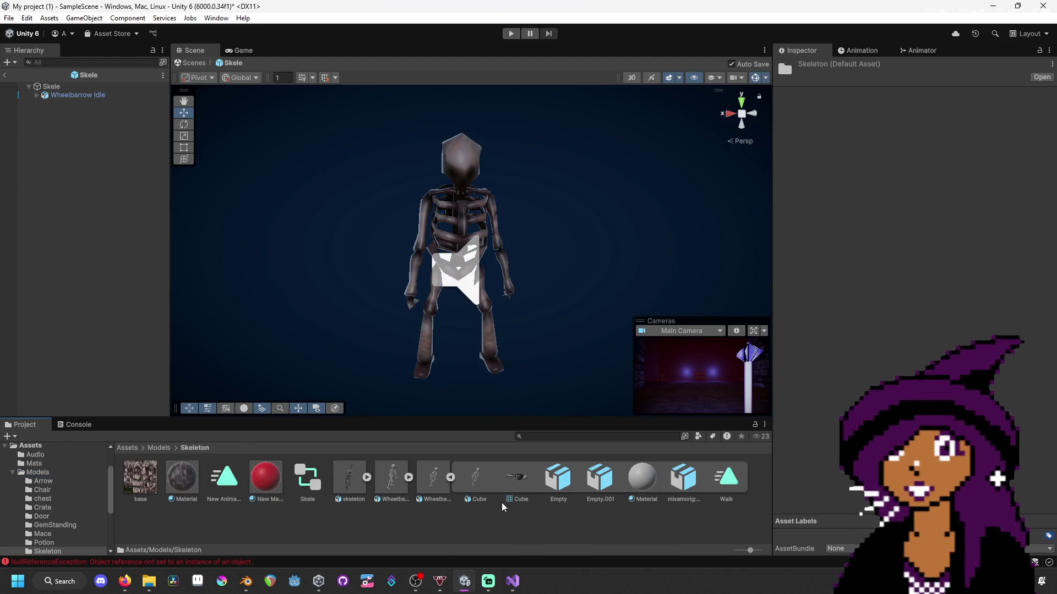
pyautogui.click(259, 483)
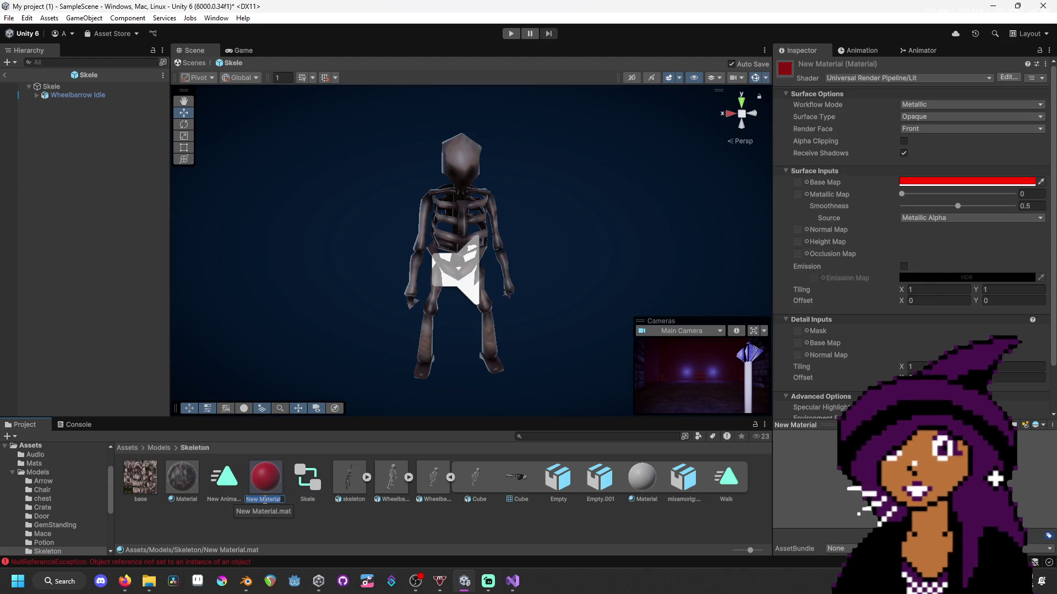
pyautogui.write('Hurt')
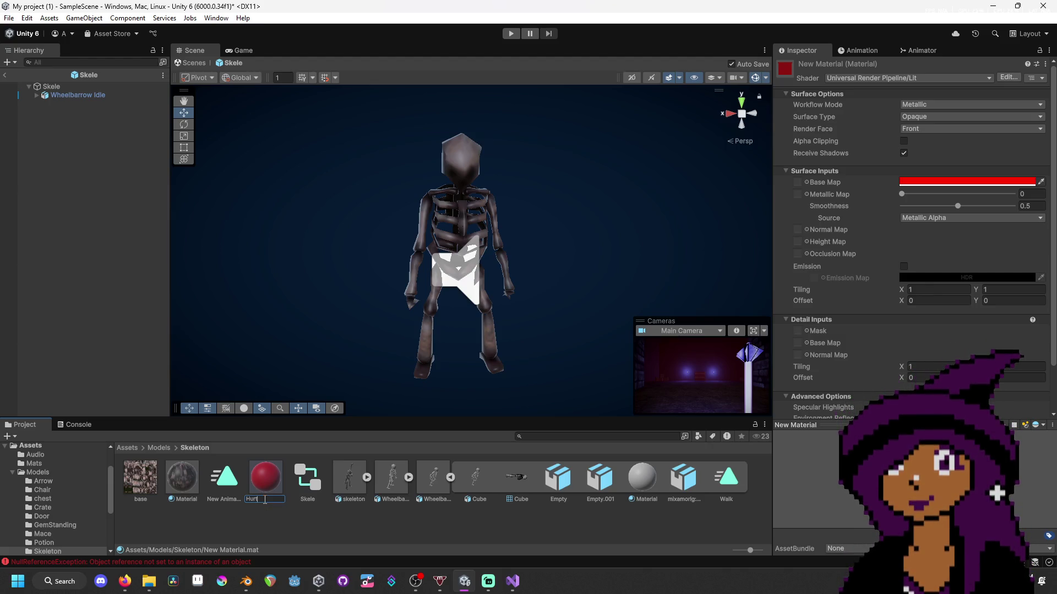
pyautogui.press('Return')
pyautogui.click(264, 510)
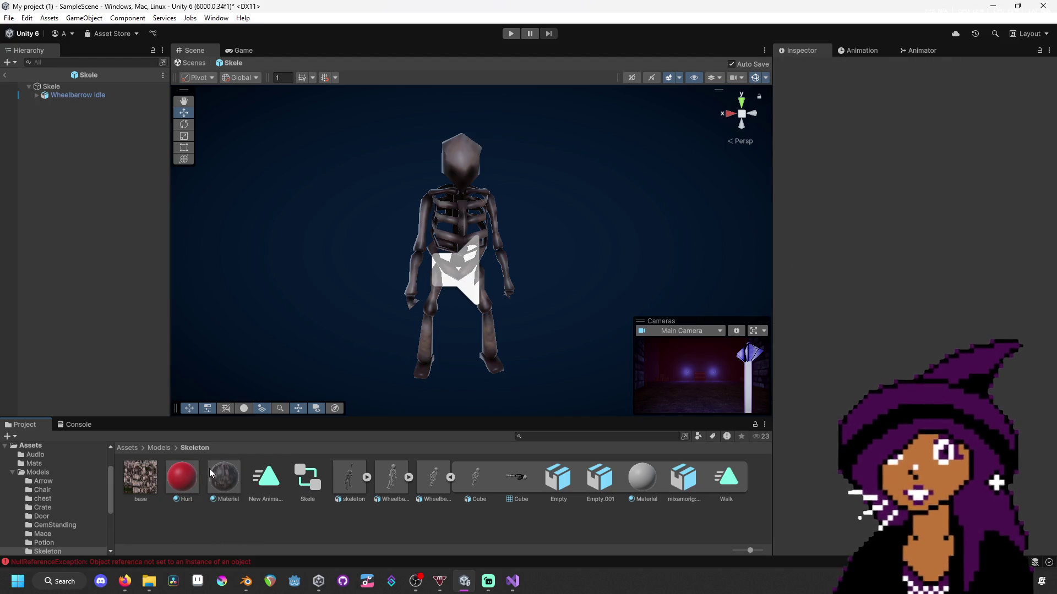
# - Assign the Wheelbarrow Idle animator to the Skeleton script's Anim field on Skele
pyautogui.click(53, 88)
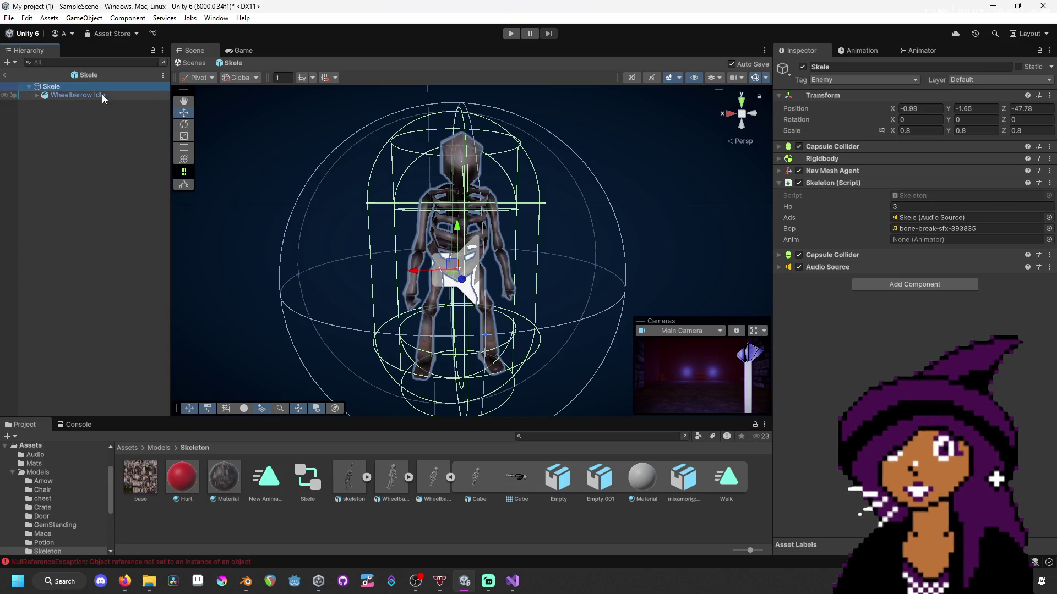
pyautogui.moveTo(104, 97)
pyautogui.mouseDown()
pyautogui.moveTo(614, 191)
pyautogui.moveTo(963, 239)
pyautogui.moveTo(933, 241)
pyautogui.mouseUp()
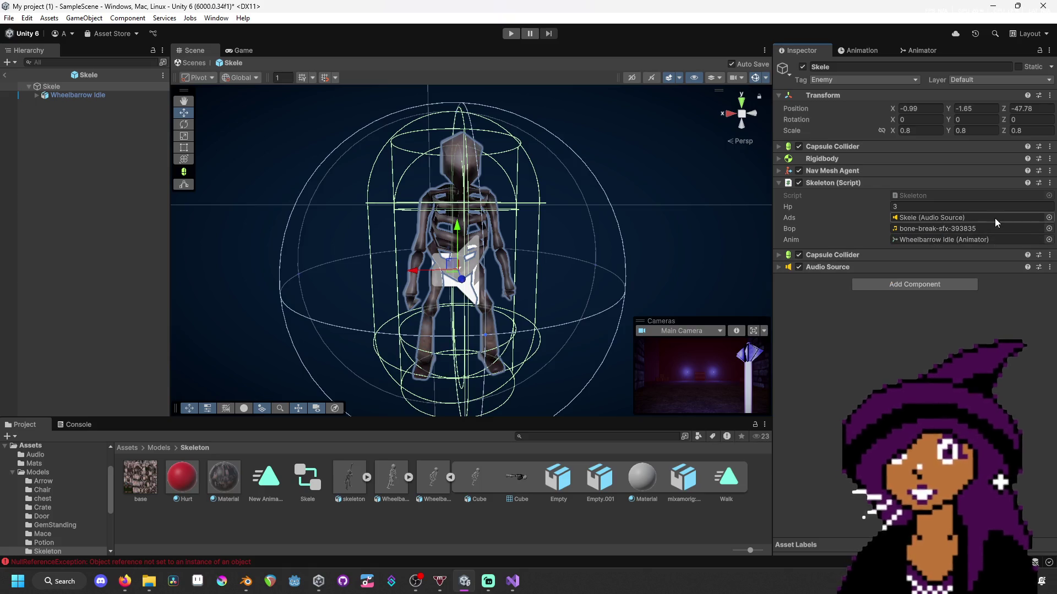
pyautogui.doubleClick(995, 195)
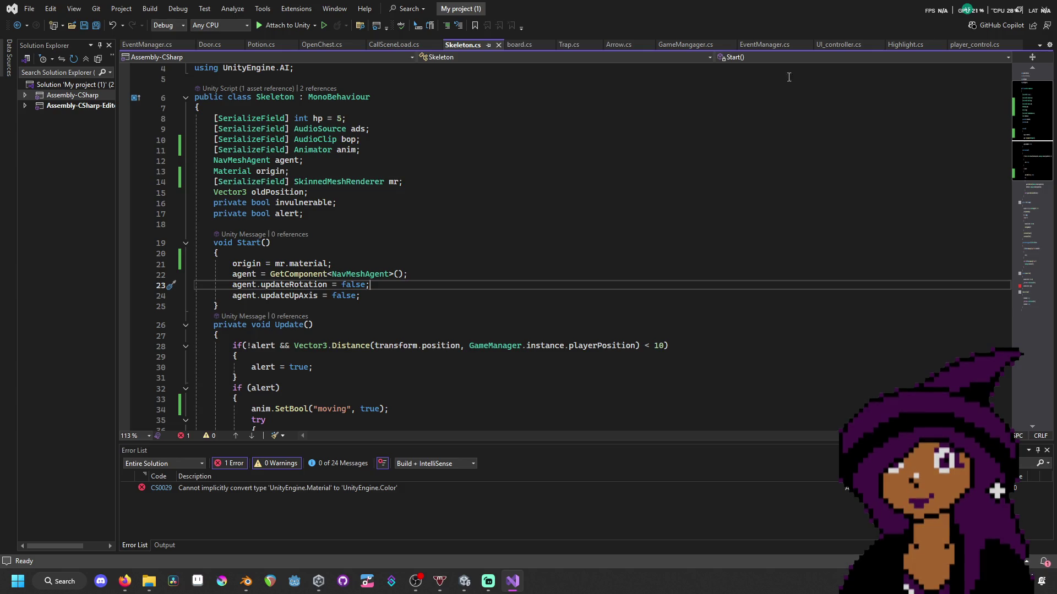
pyautogui.hotkey('alt', 'Tab')
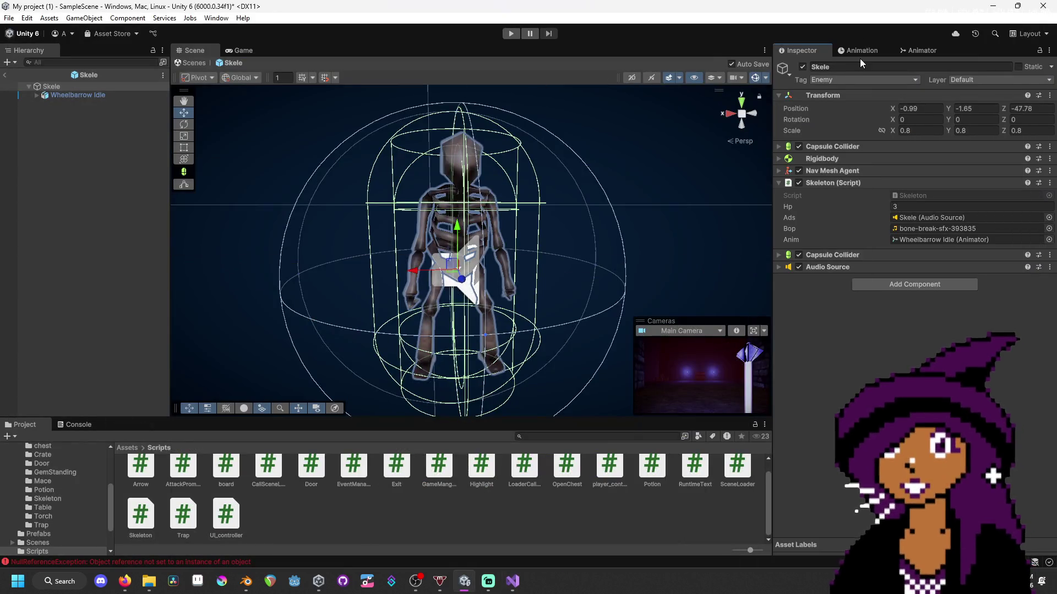
# - Check the Animator window's states and moving parameter, then reselect Skele
pyautogui.click(918, 51)
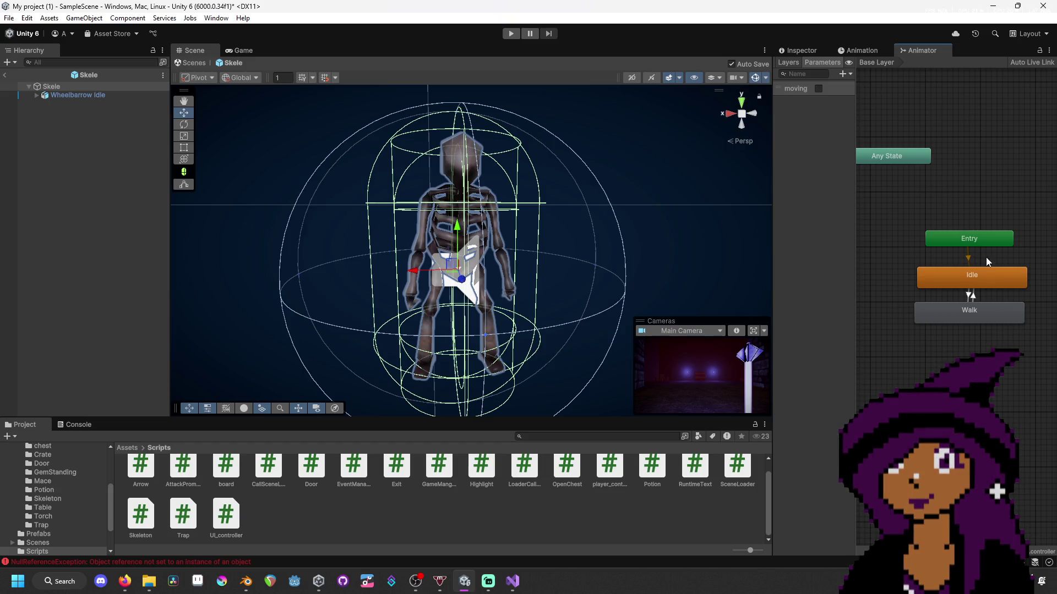
pyautogui.click(85, 94)
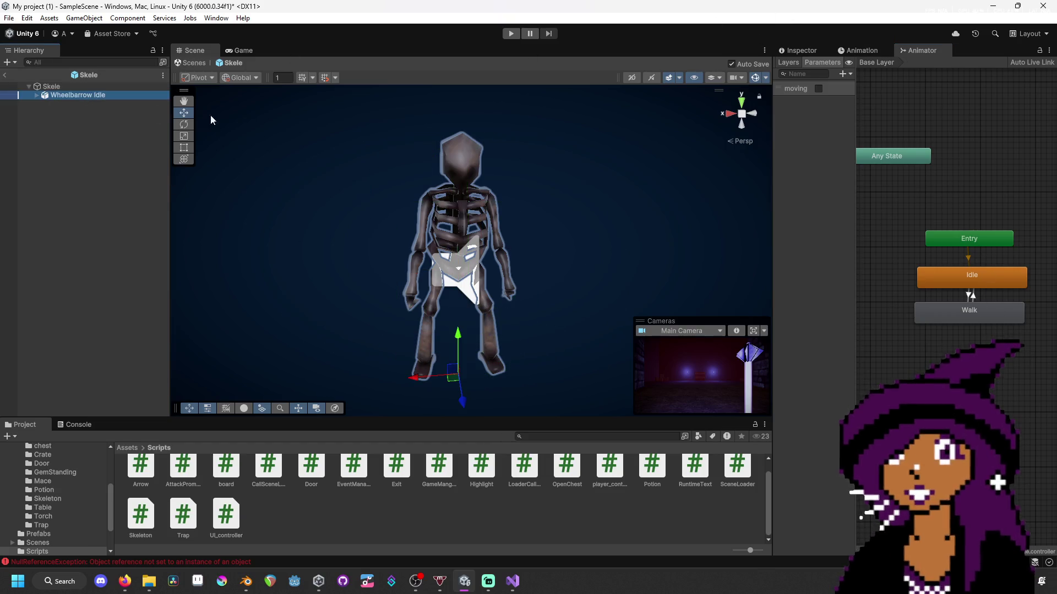
pyautogui.click(98, 85)
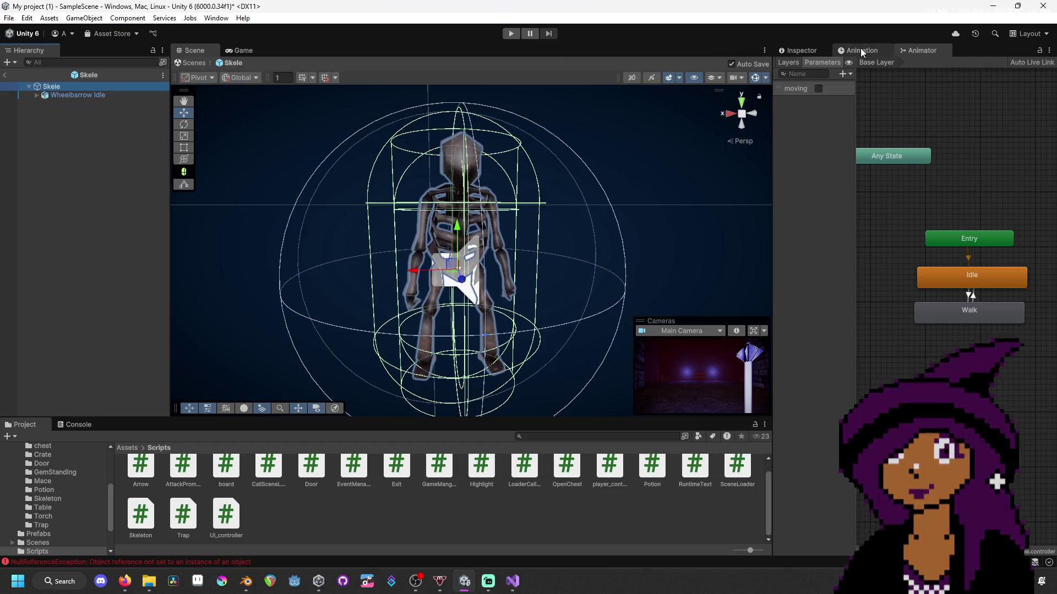
pyautogui.click(801, 49)
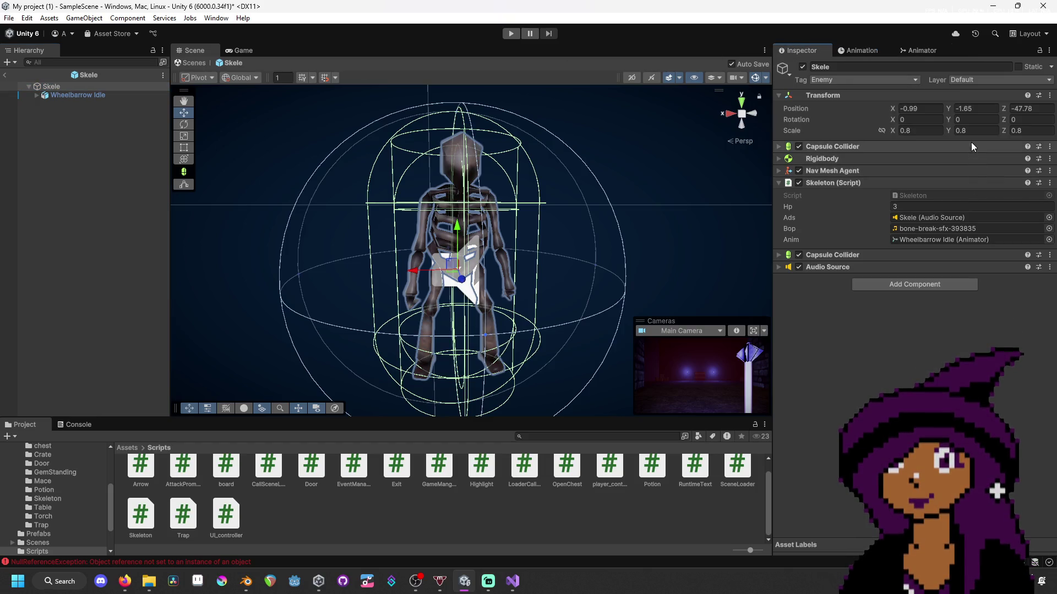
# - Open Skeleton.cs in Visual Studio and hide errors in the error list
pyautogui.doubleClick(953, 197)
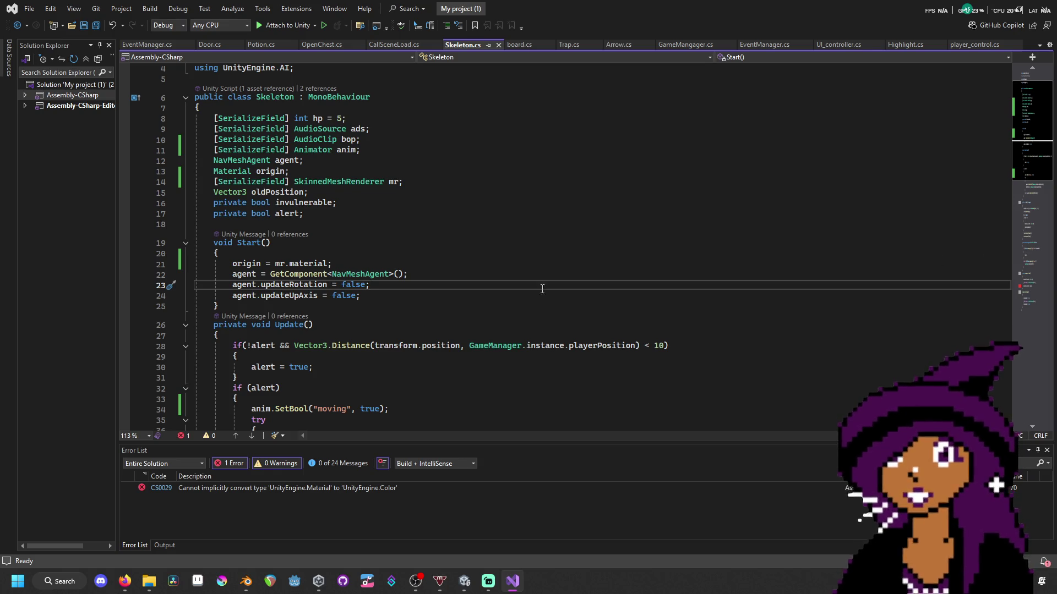
pyautogui.scroll(-4, 418, 326)
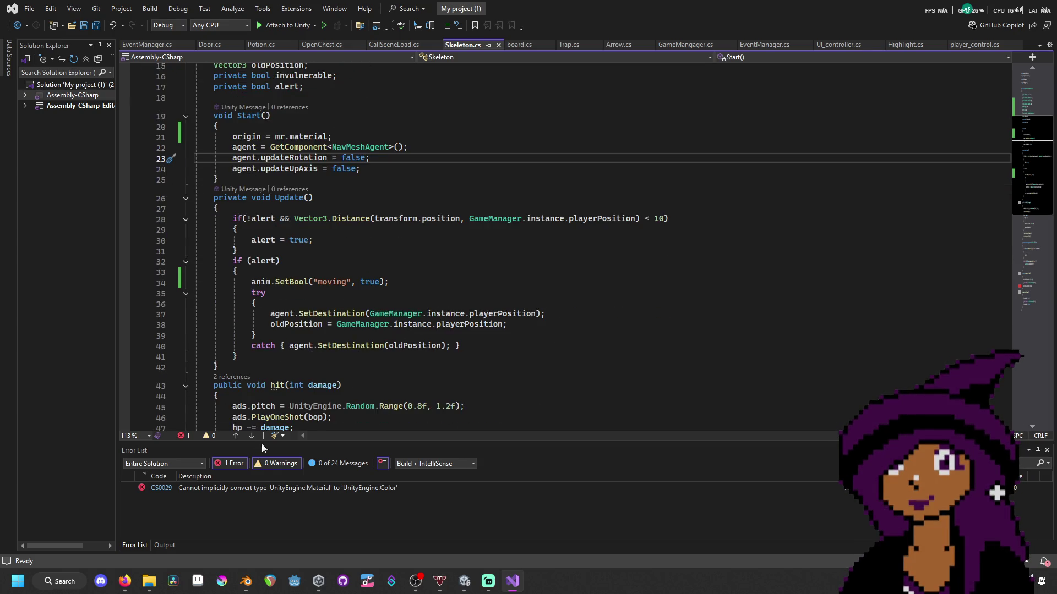
pyautogui.click(236, 463)
pyautogui.scroll(5, 357, 225)
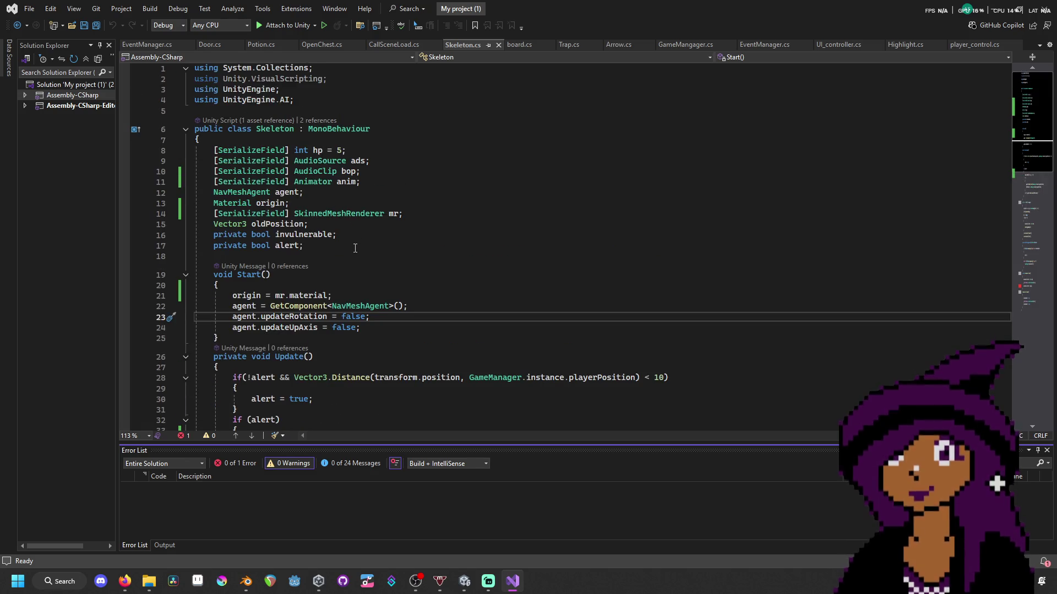
pyautogui.scroll(-14, 352, 253)
pyautogui.scroll(-4, 350, 278)
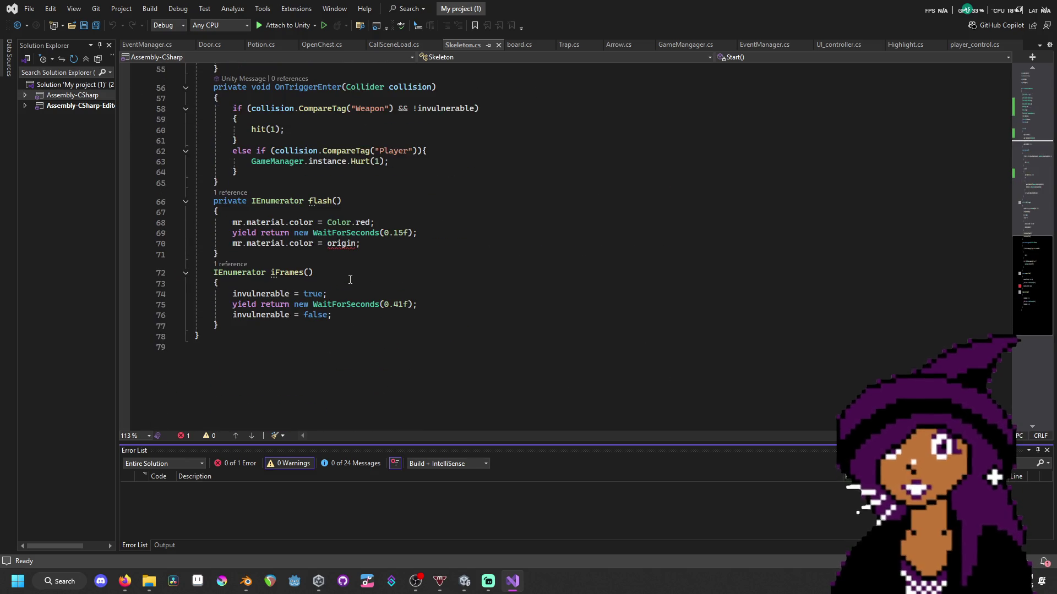
pyautogui.scroll(1, 330, 275)
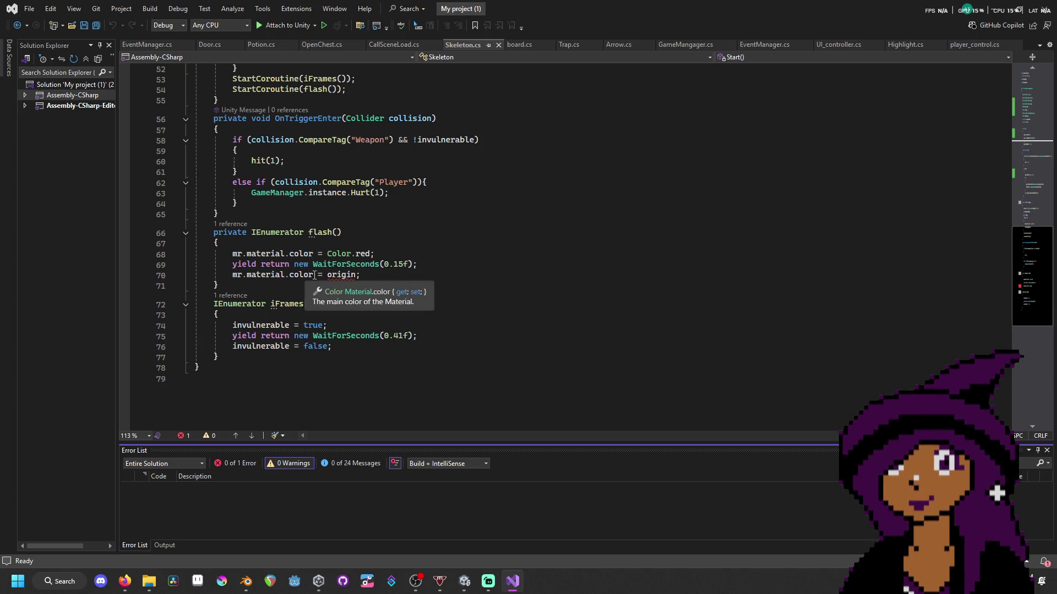
# - Change line 70 to mr.material = origin and save Skeleton.cs
pyautogui.doubleClick(301, 275)
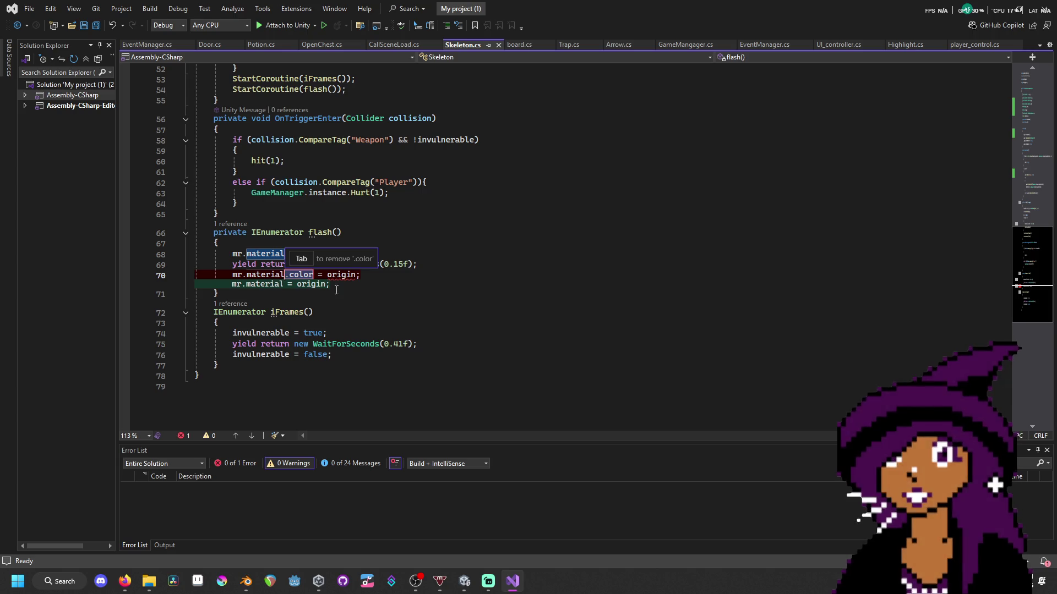
pyautogui.press('Tab')
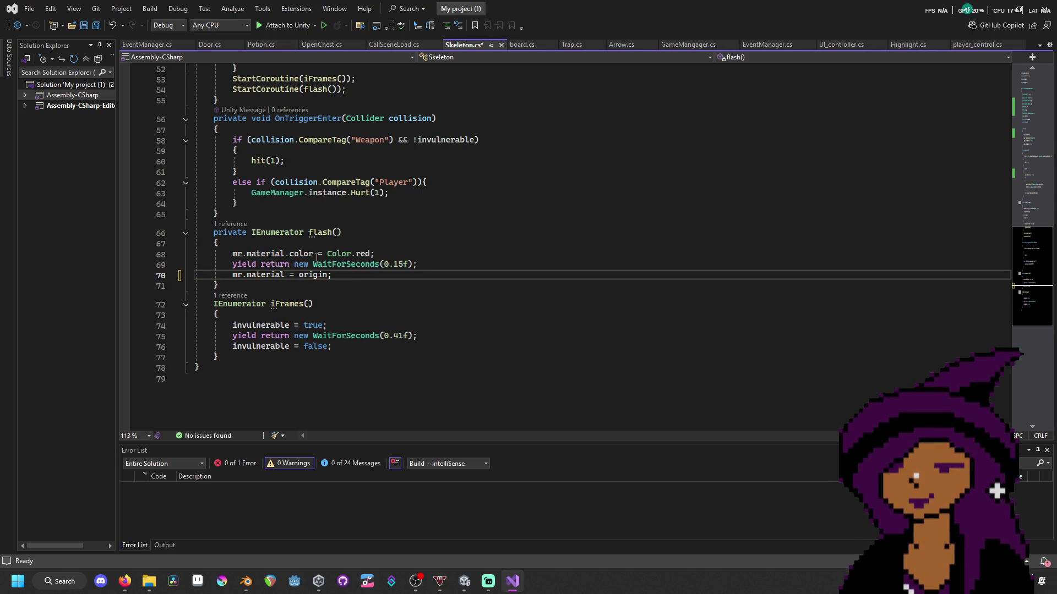
pyautogui.doubleClick(310, 254)
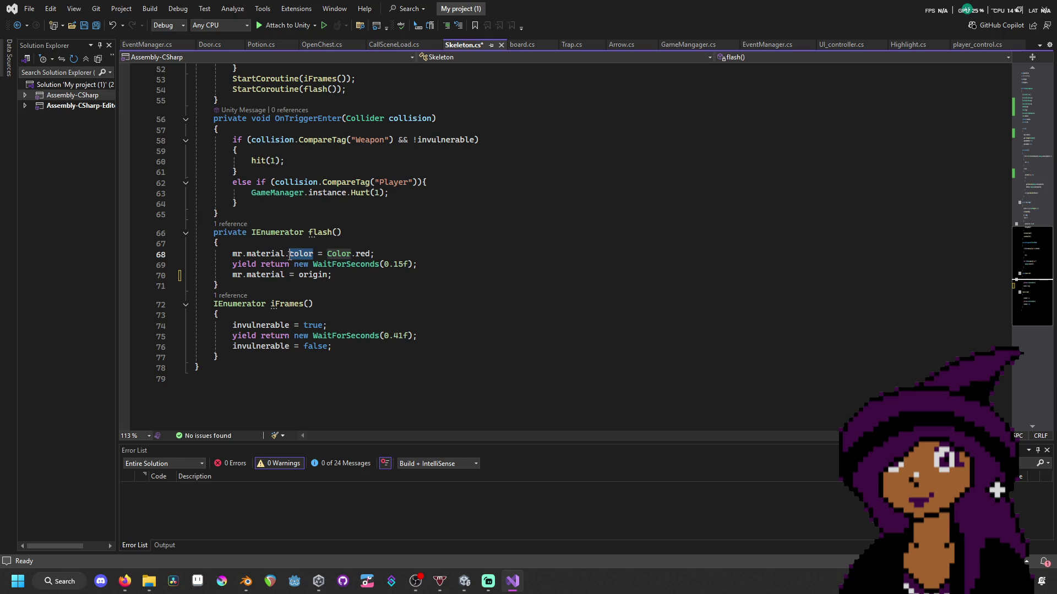
pyautogui.click(349, 282)
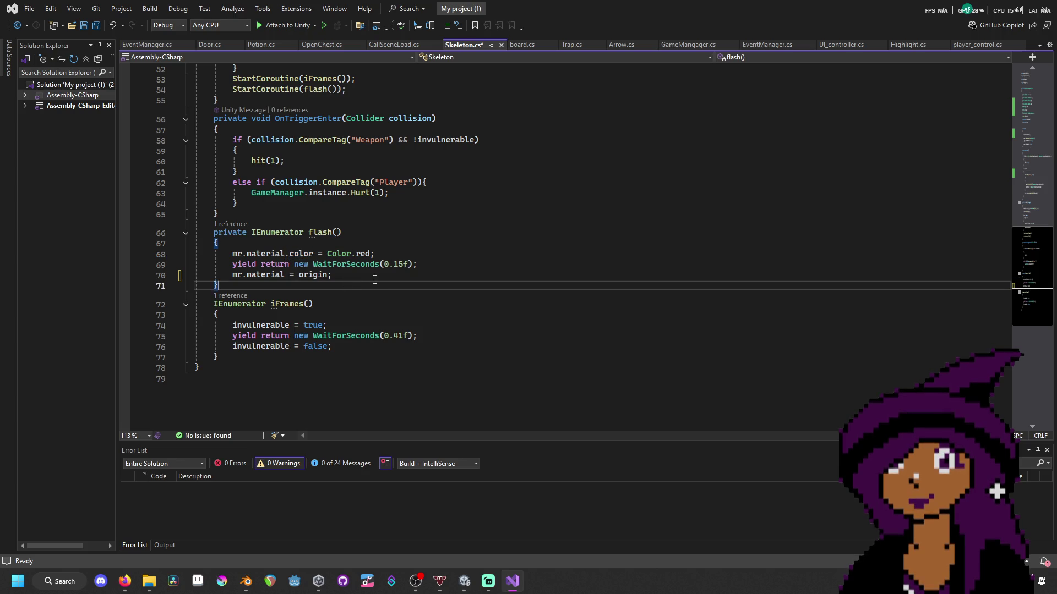
pyautogui.hotkey('ctrl', 's')
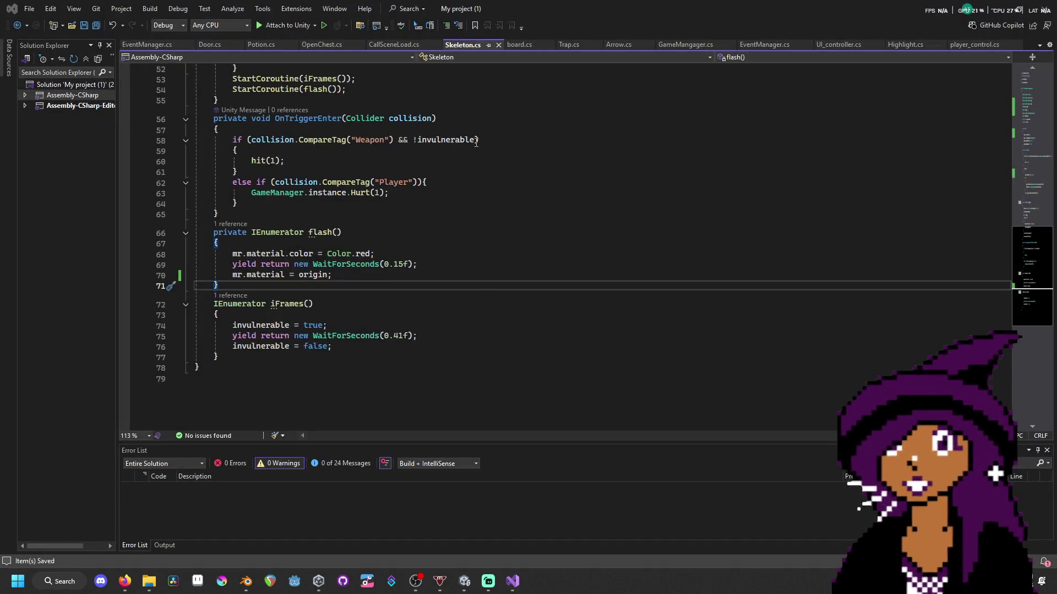
# - Run and stop a play test, which reports the Skeleton's mr renderer is unassigned
pyautogui.click(472, 587)
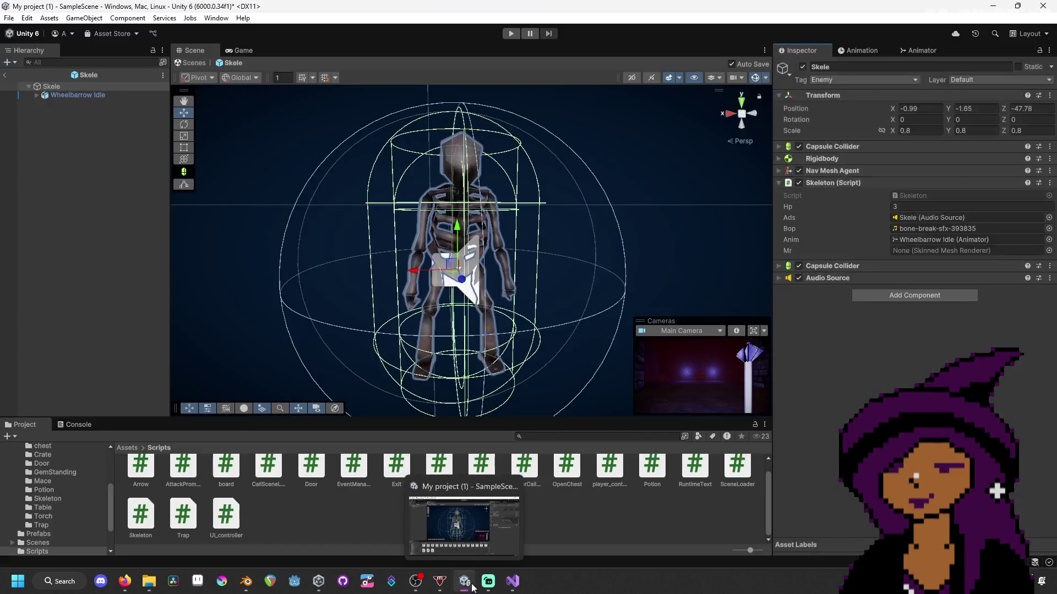
pyautogui.click(512, 34)
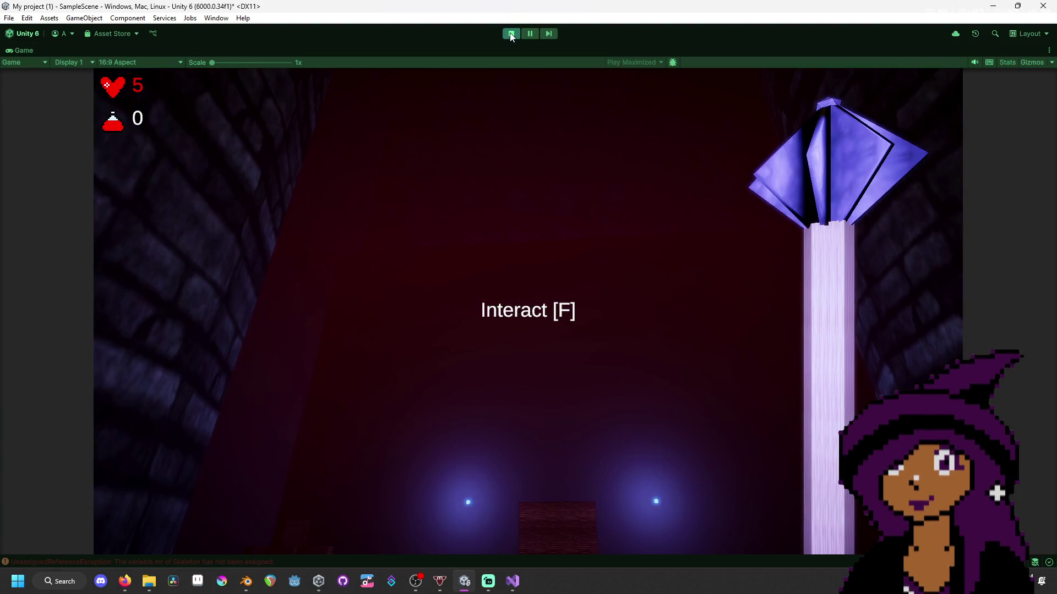
pyautogui.click(511, 34)
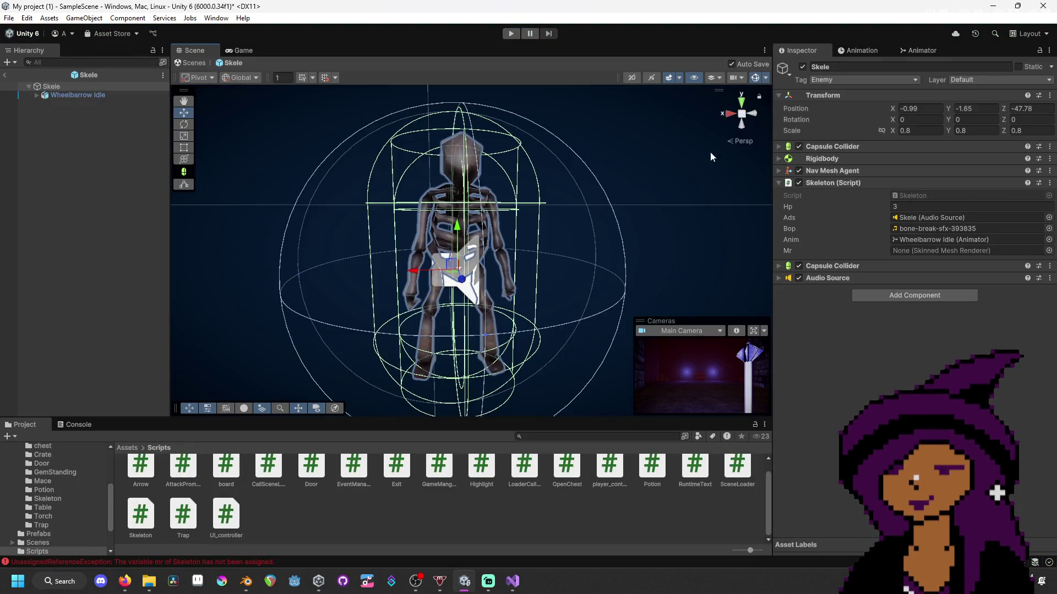
# - Assign Wheelbarrow Idle's Cube skinned mesh renderer to the Skeleton's Mr field, then start playing
pyautogui.moveTo(71, 95)
pyautogui.mouseDown()
pyautogui.moveTo(958, 232)
pyautogui.moveTo(960, 250)
pyautogui.mouseUp()
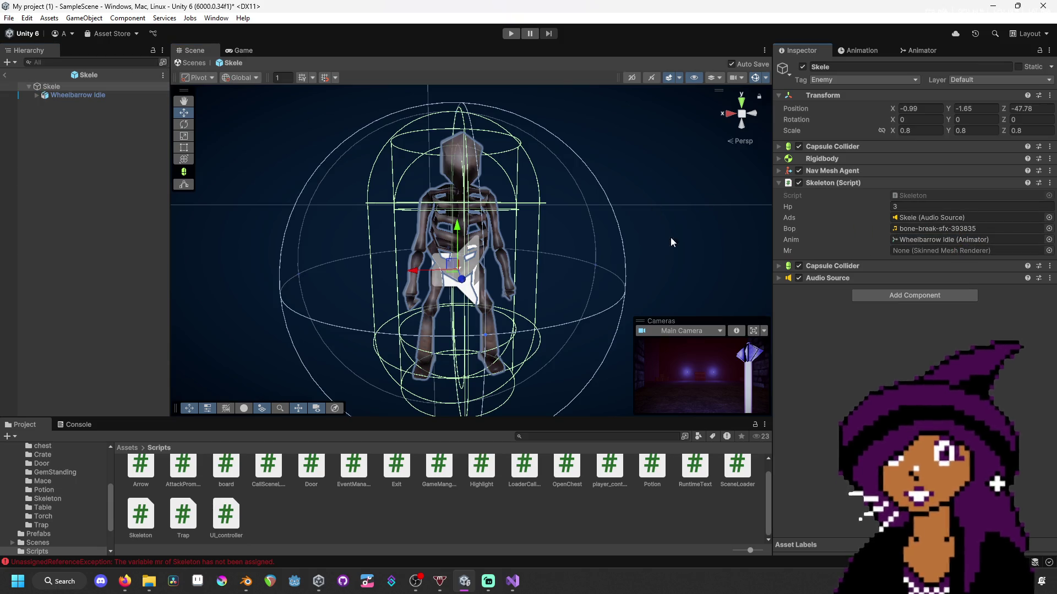
pyautogui.click(37, 96)
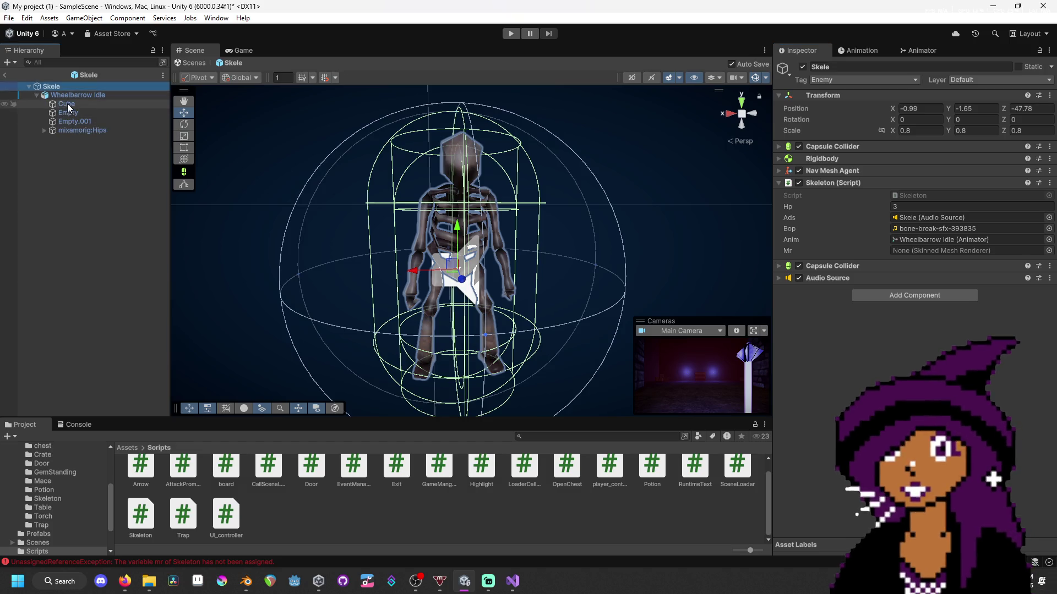
pyautogui.moveTo(67, 103); pyautogui.dragTo(978, 255)
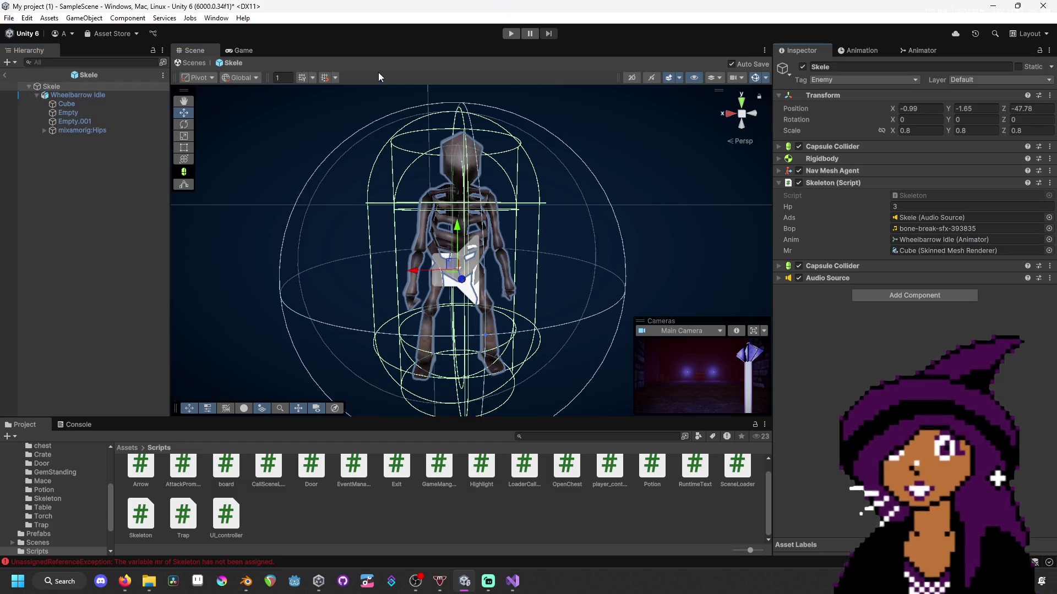
pyautogui.click(510, 37)
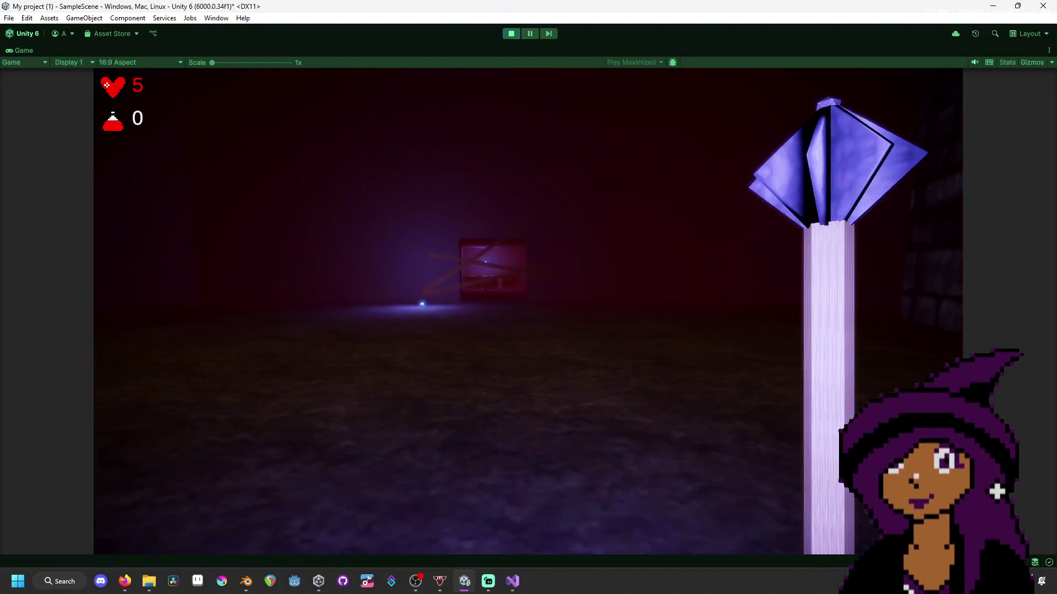
# - Walk to the boarded doorway, break the boards, collect the pink potion and the chest's entrance key
pyautogui.press('w')
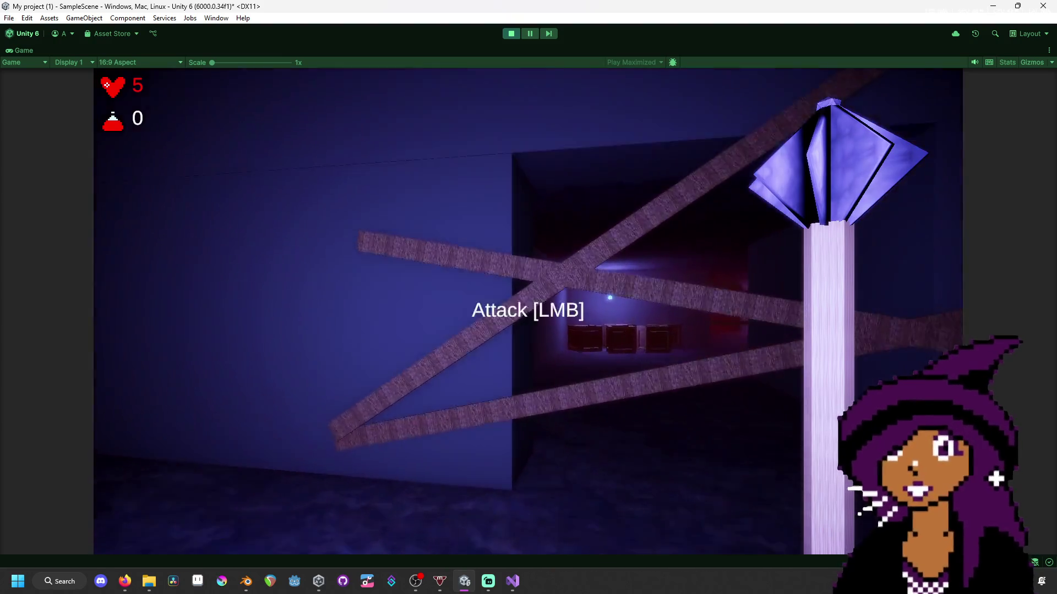
pyautogui.press('w')
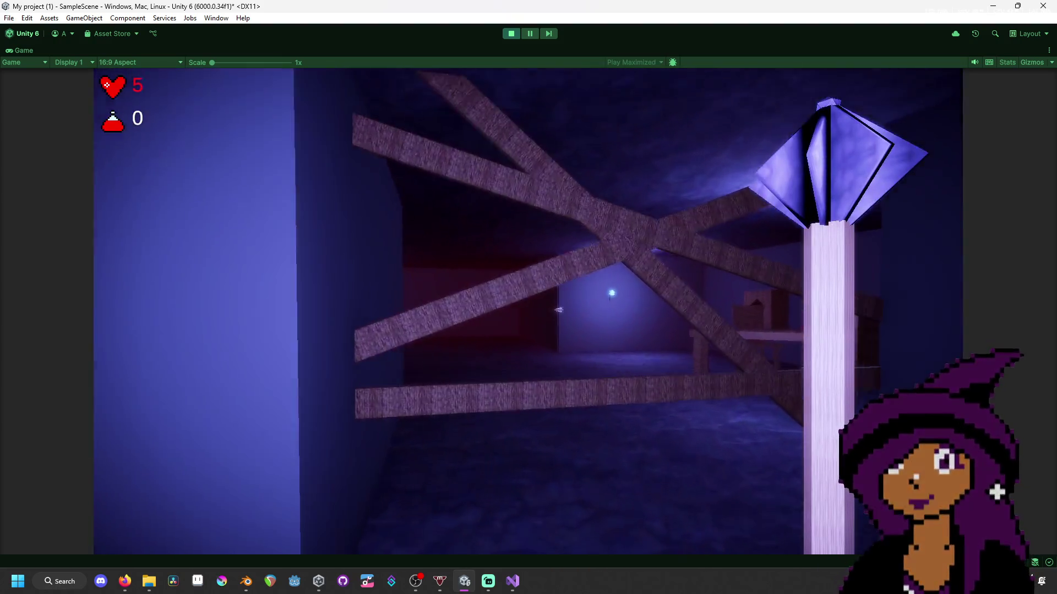
pyautogui.click(559, 310)
pyautogui.press('w')
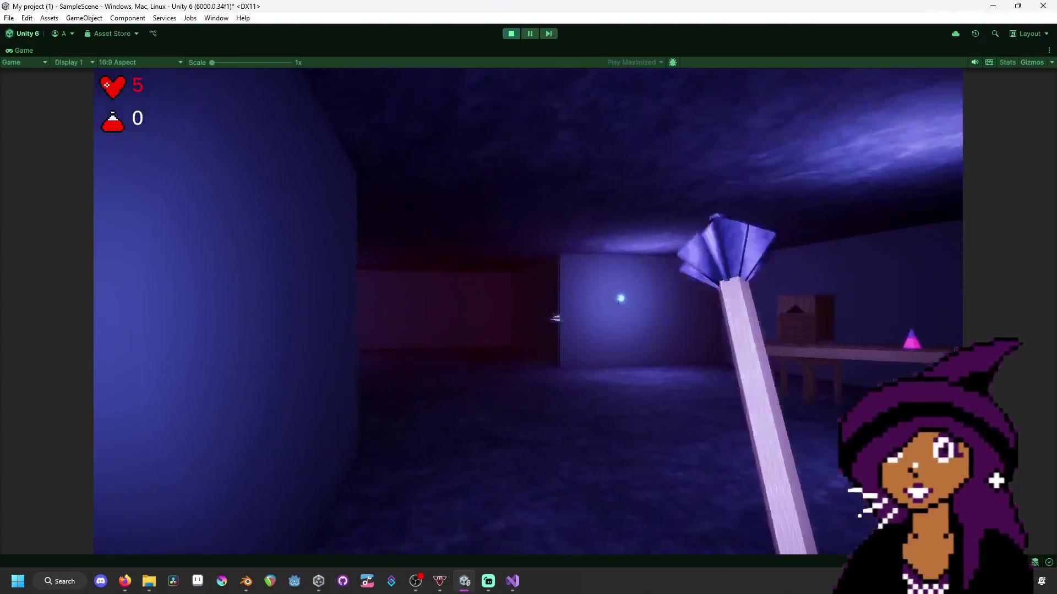
pyautogui.press('f')
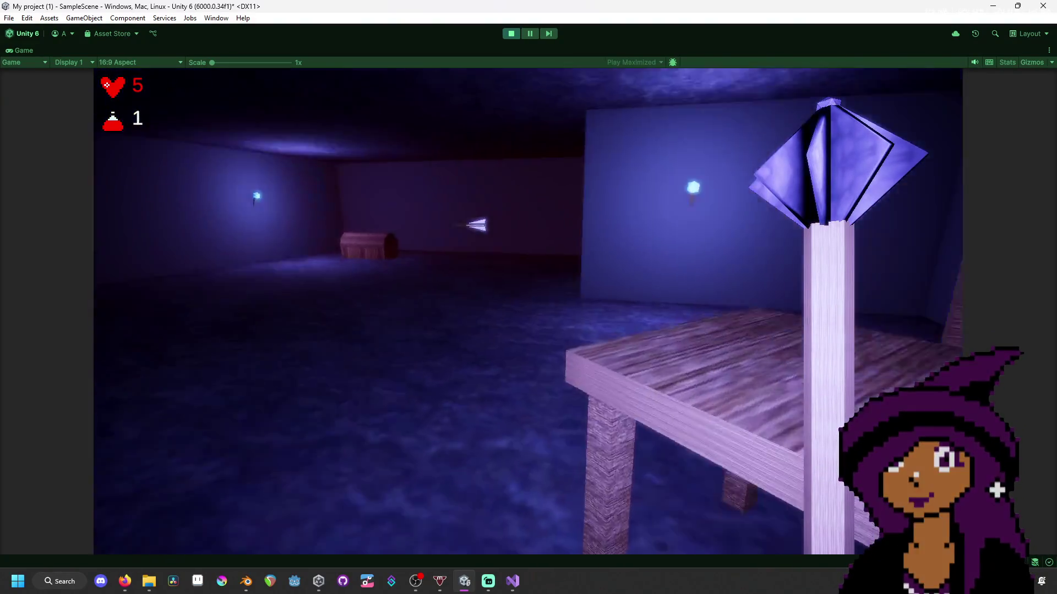
pyautogui.press('w')
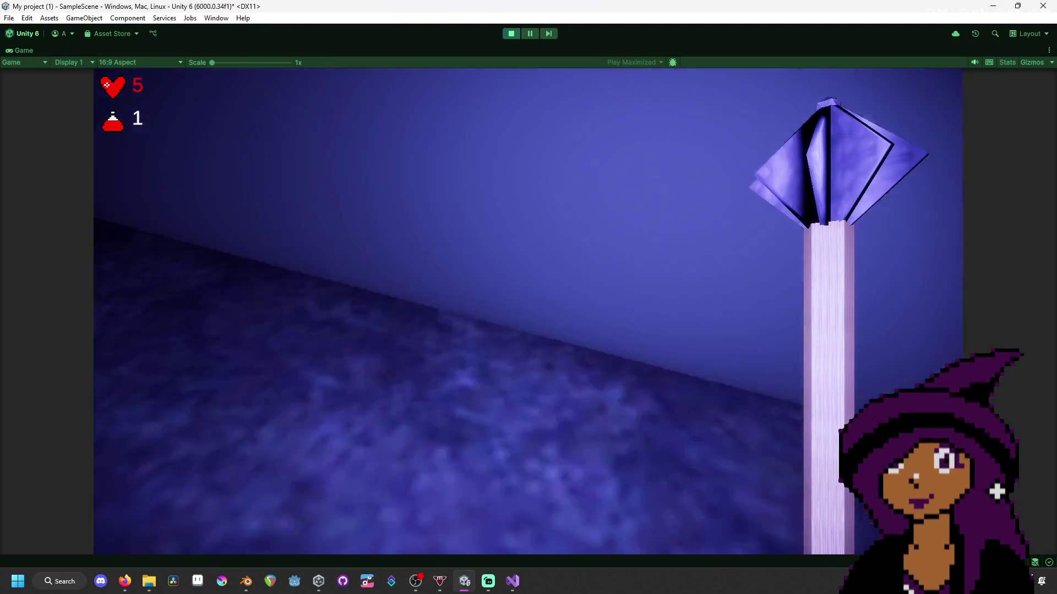
pyautogui.press('f')
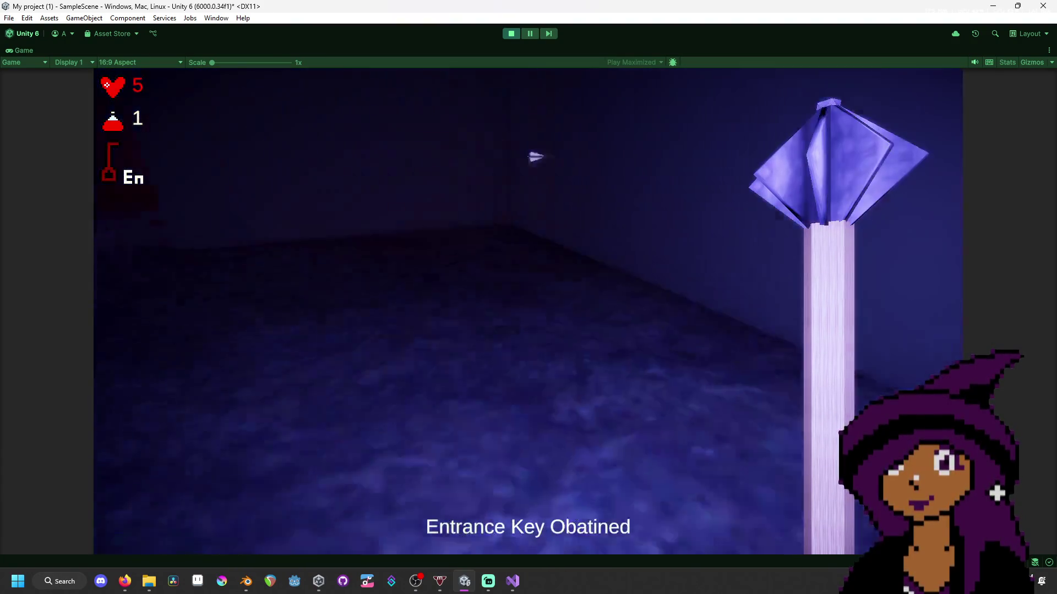
# - Walk through the red brick room to the skeleton and let it chase and hit you
pyautogui.press('w')
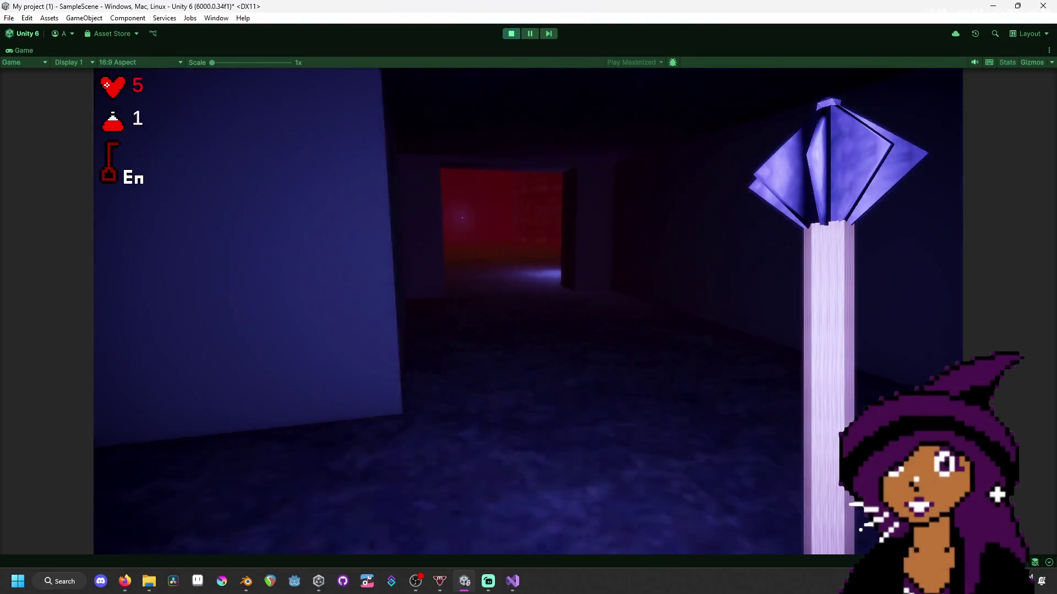
pyautogui.press('w')
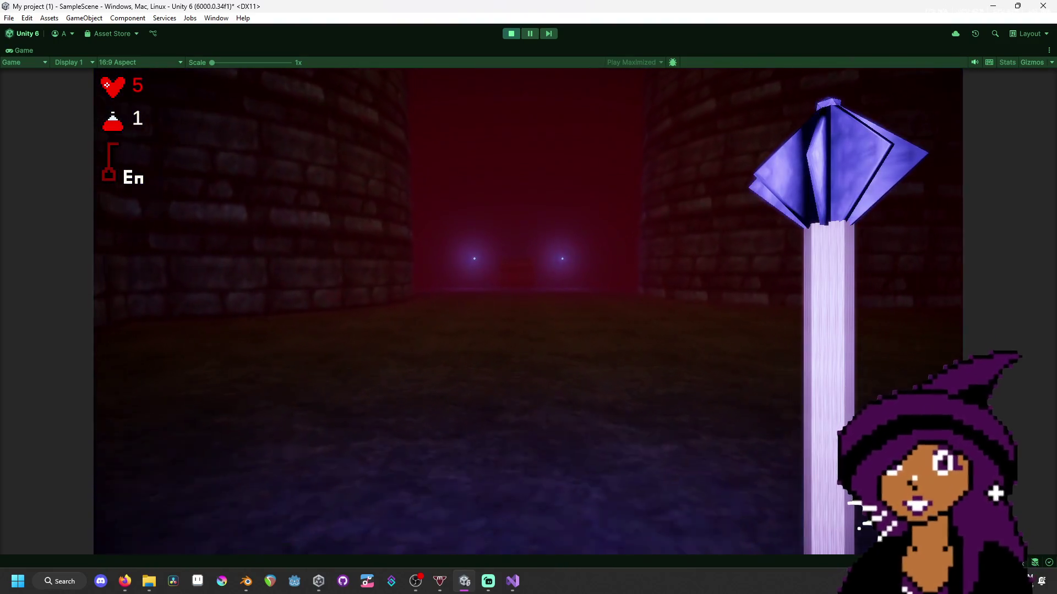
pyautogui.press('w')
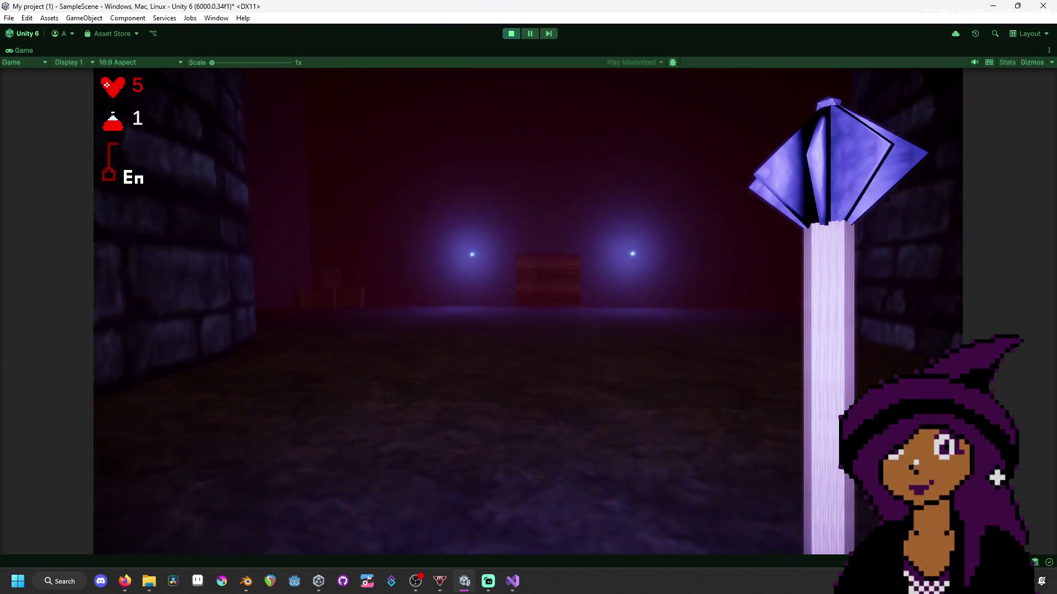
pyautogui.press('w')
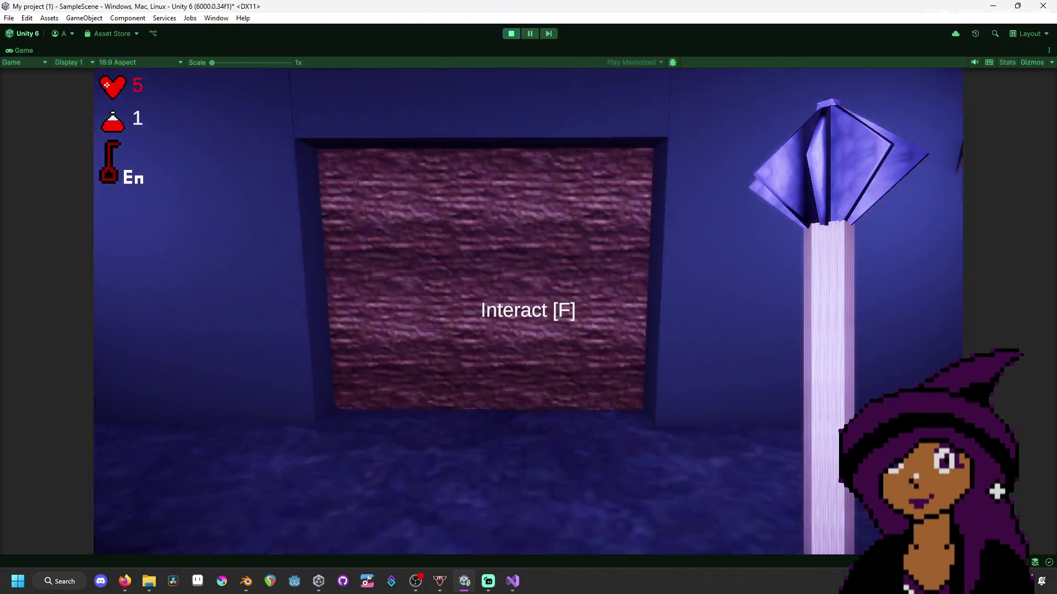
pyautogui.press('w')
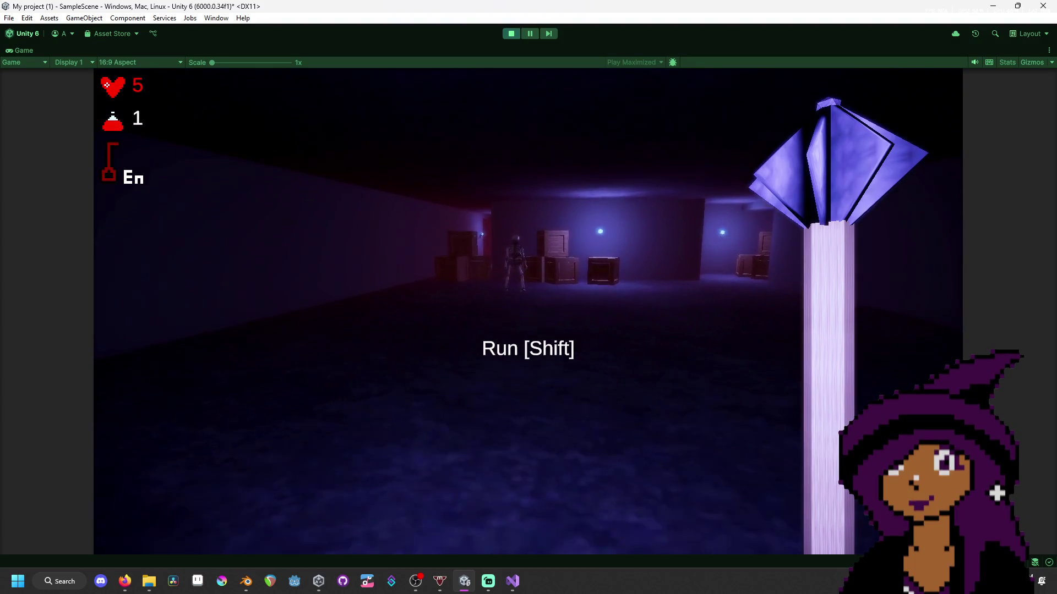
pyautogui.press('w')
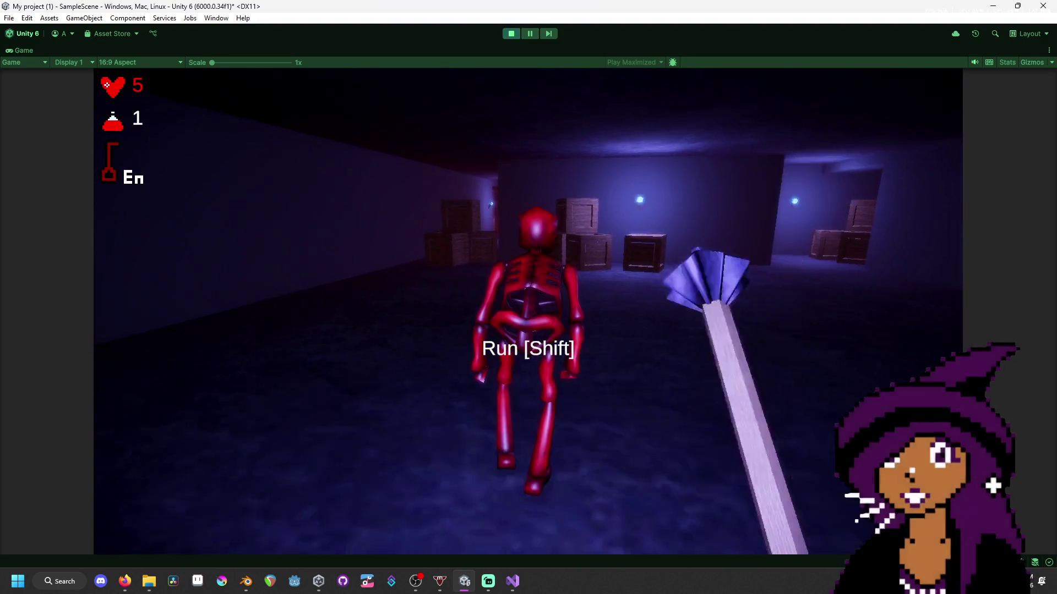
pyautogui.press('w')
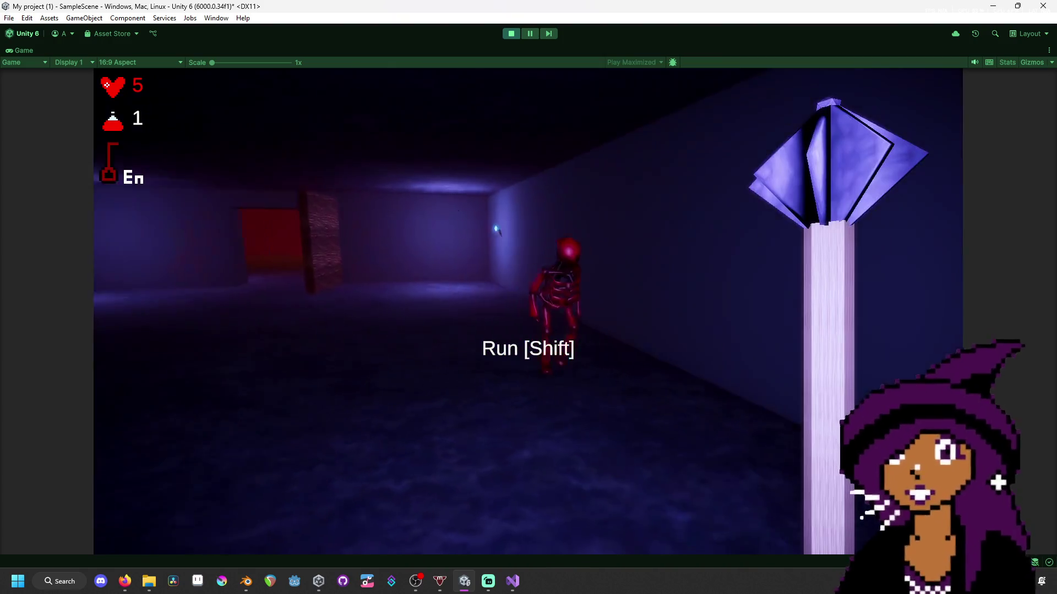
pyautogui.press('w')
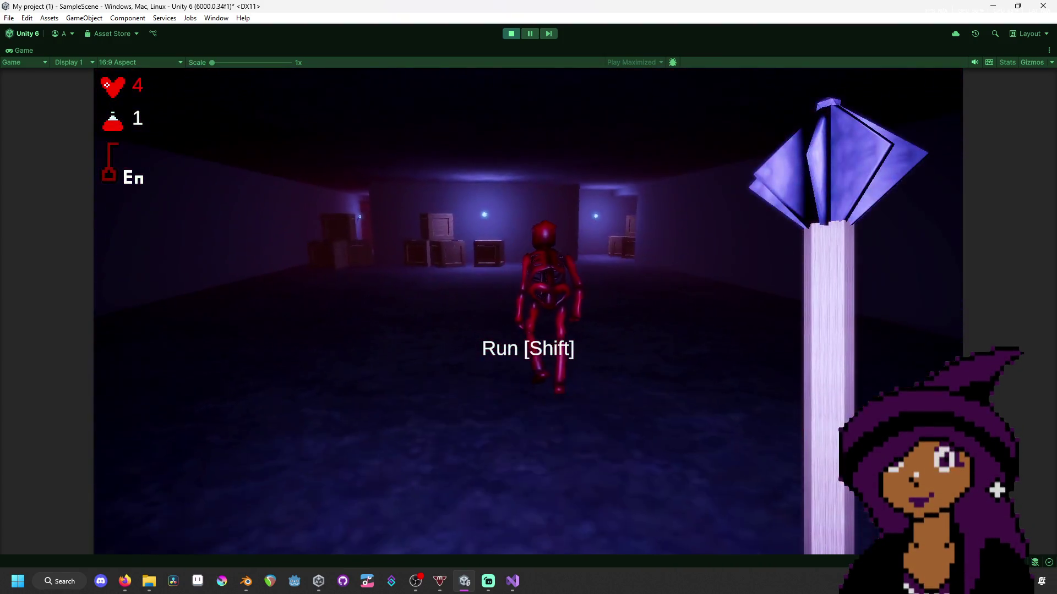
pyautogui.press('super')
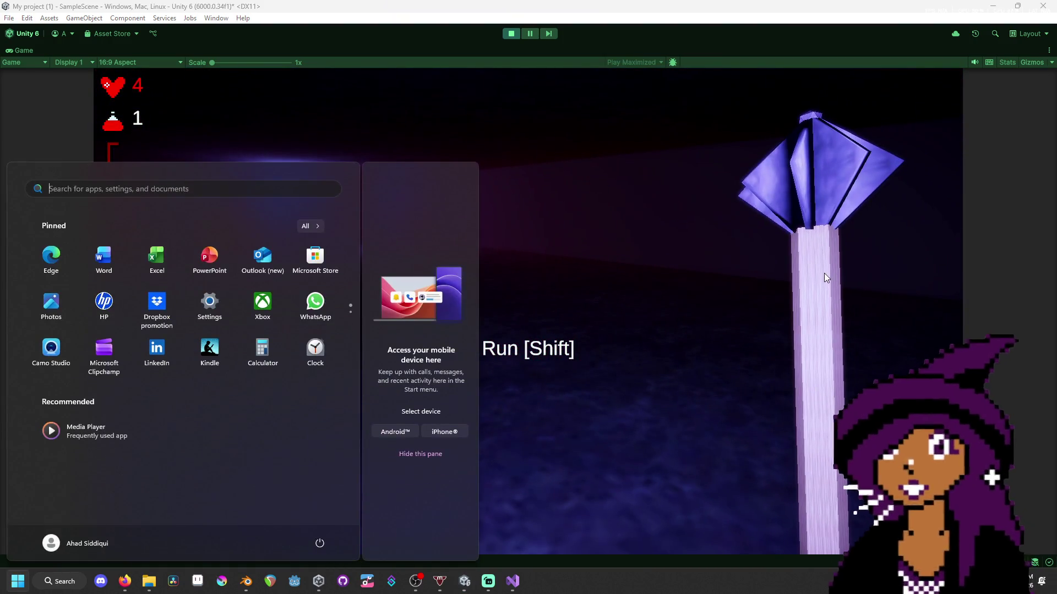
pyautogui.click(517, 39)
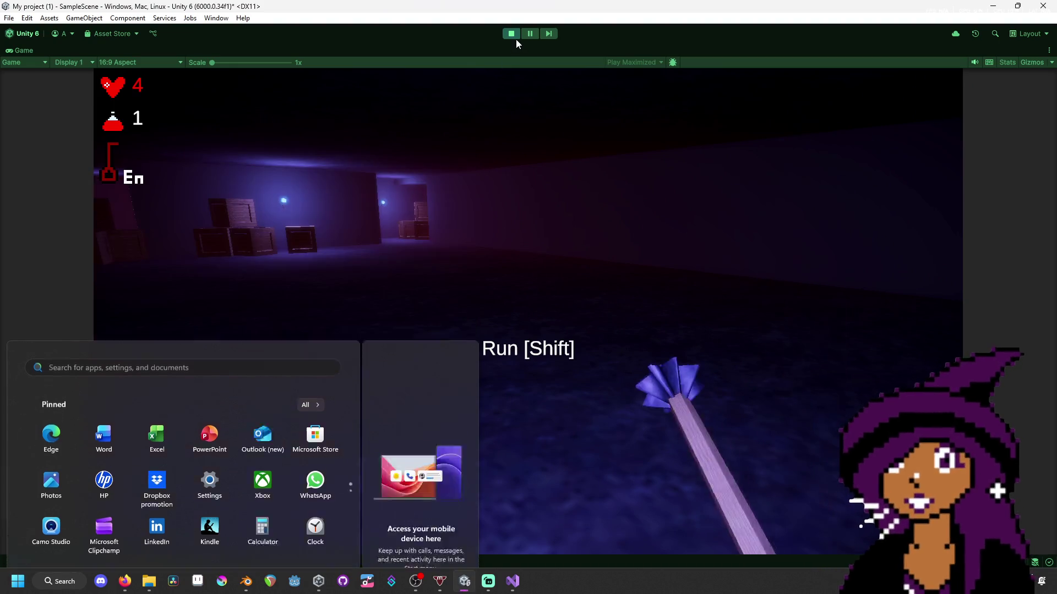
# - Stop play mode, confirm the Console is error-free, and return to Skeleton.cs in Visual Studio
pyautogui.click(516, 31)
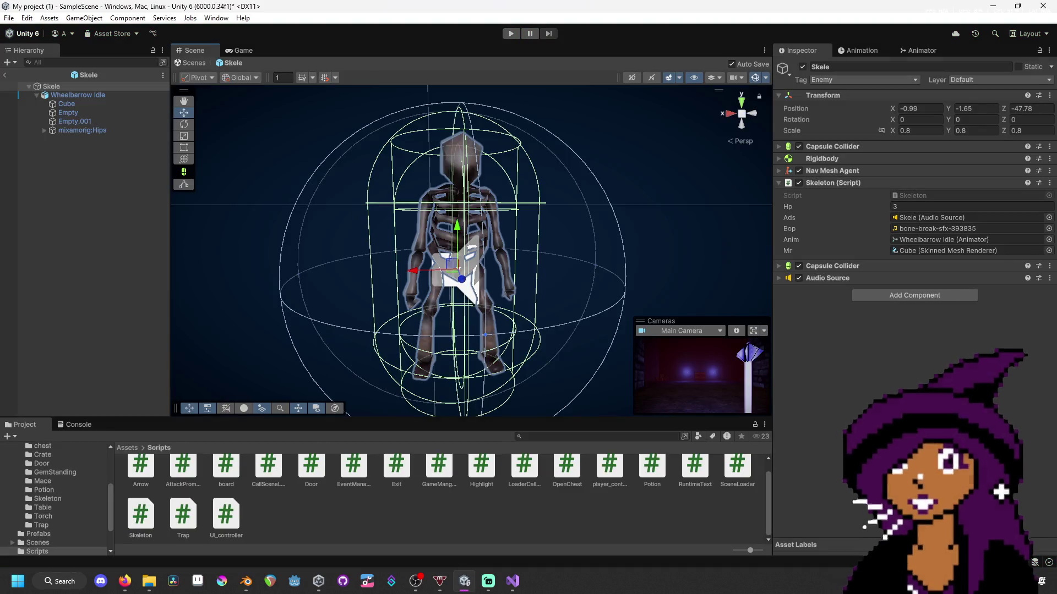
pyautogui.click(76, 425)
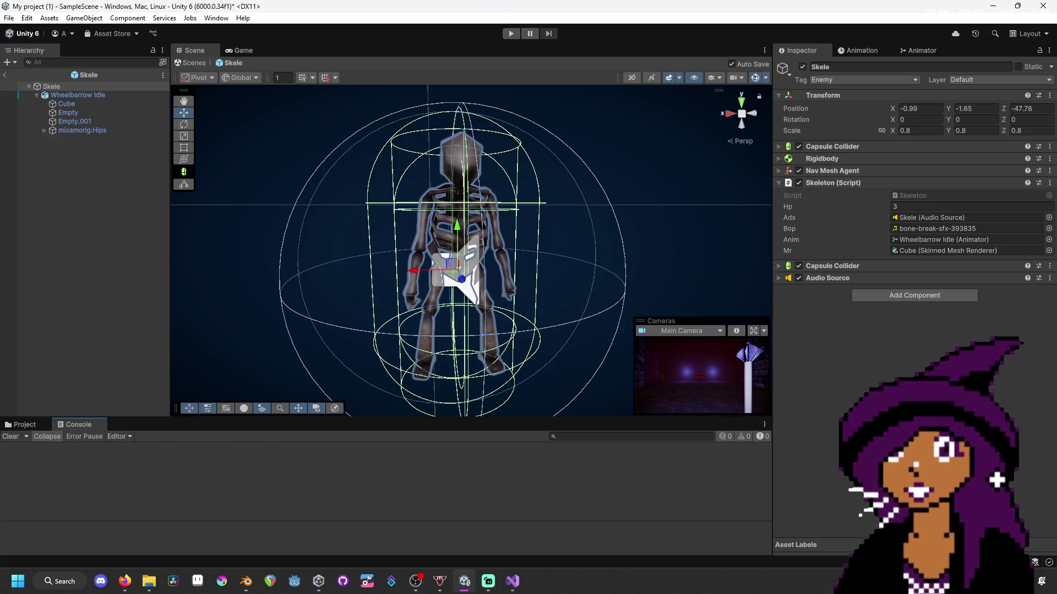
pyautogui.hotkey('alt', 'Tab')
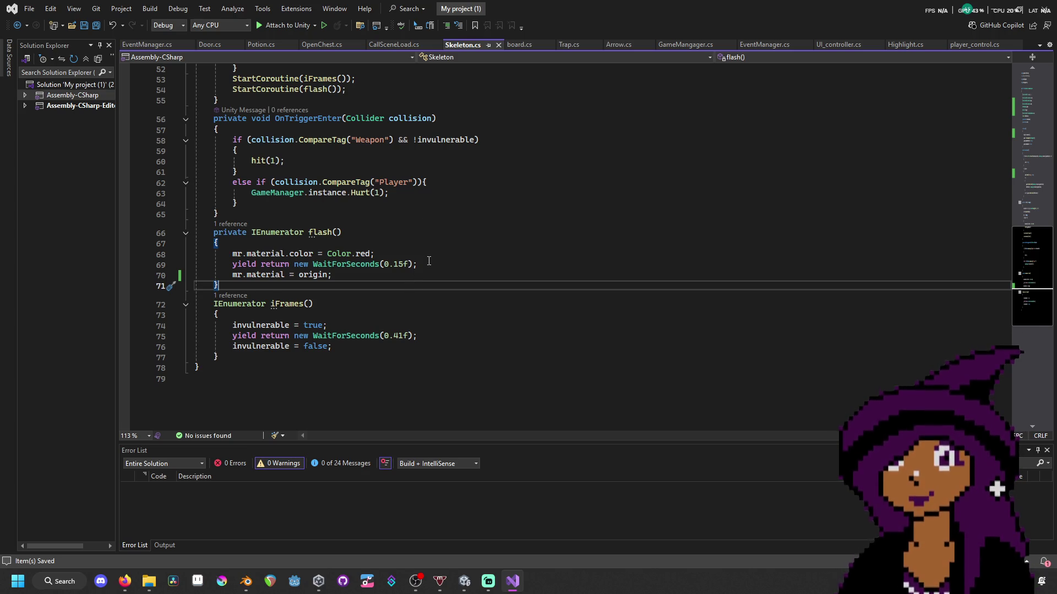
# - Review Skeleton.cs's hit method: bop sound, hp damage subtraction, death check and Destroy(gameObject)
pyautogui.scroll(1, 429, 260)
pyautogui.click(399, 336)
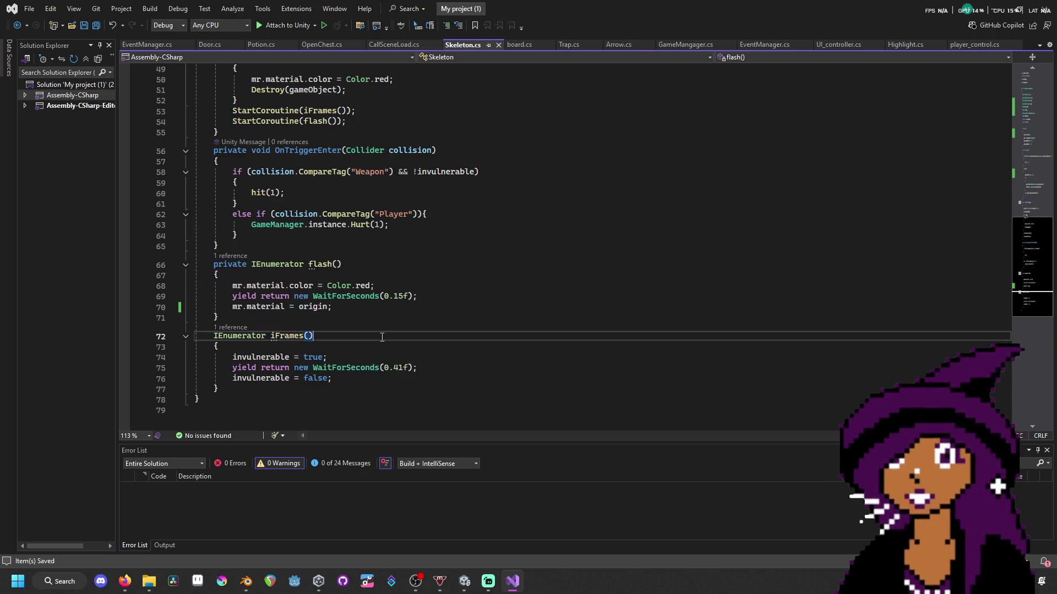
pyautogui.scroll(4, 418, 270)
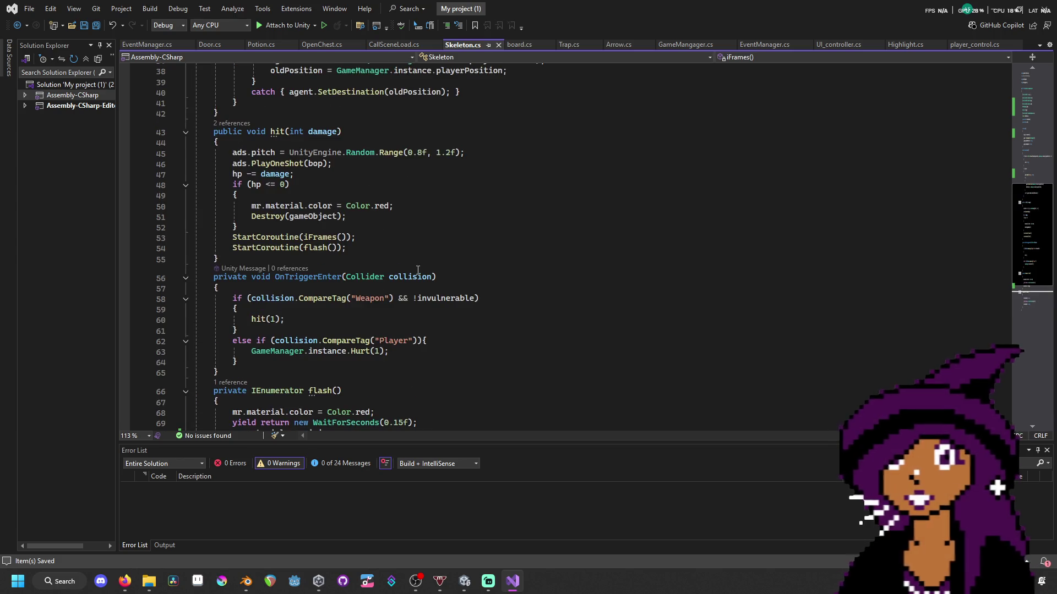
pyautogui.scroll(1, 418, 270)
pyautogui.scroll(1, 396, 264)
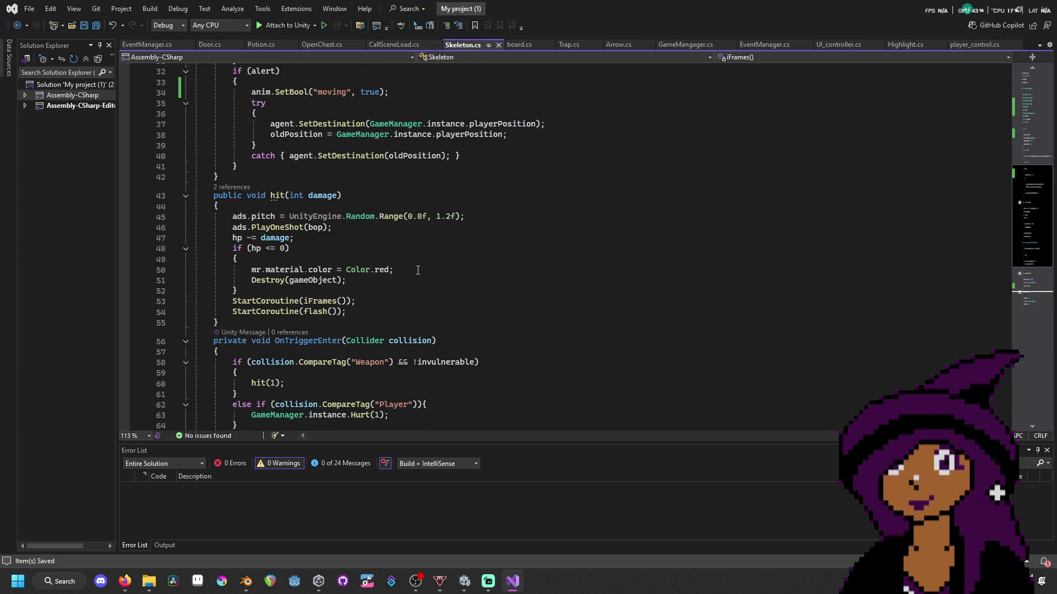
pyautogui.click(390, 262)
pyautogui.click(398, 272)
pyautogui.click(401, 283)
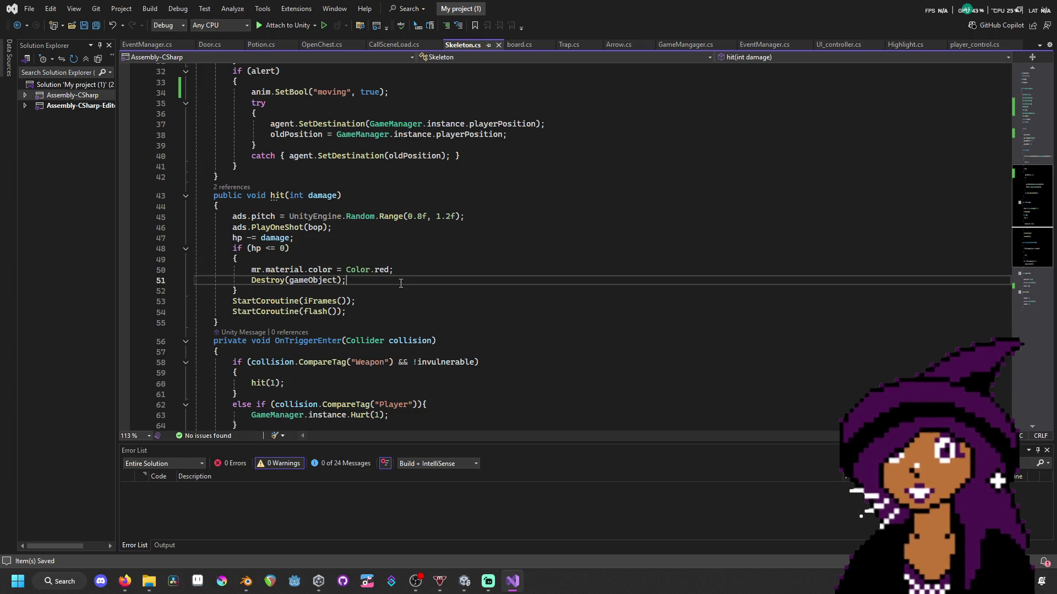
pyautogui.click(408, 240)
pyautogui.click(411, 231)
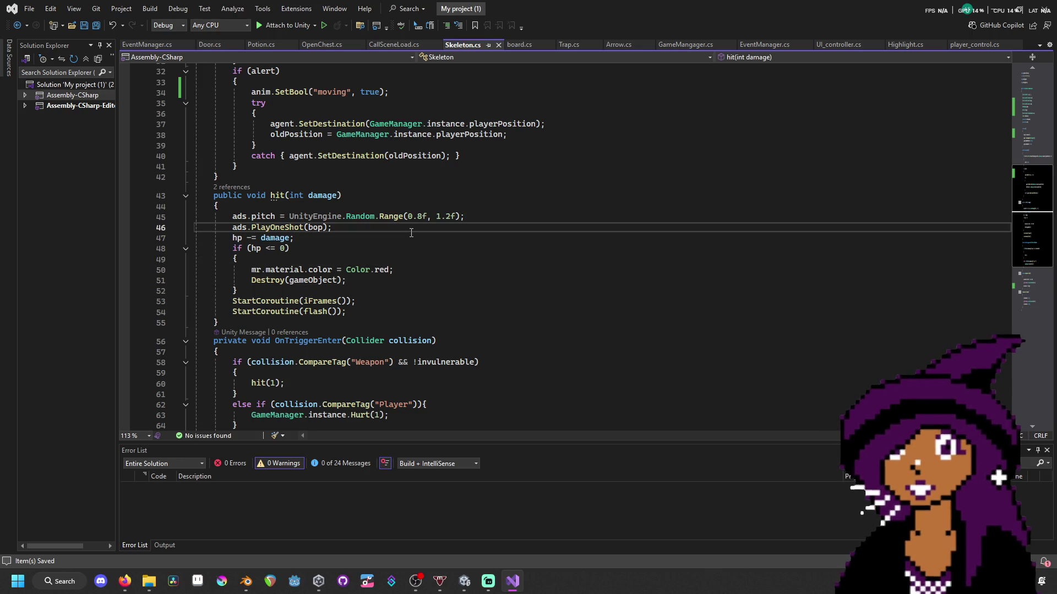
pyautogui.click(417, 295)
# - Inspect the flash line restoring the original material and the hit method's damage line
pyautogui.scroll(-6, 416, 308)
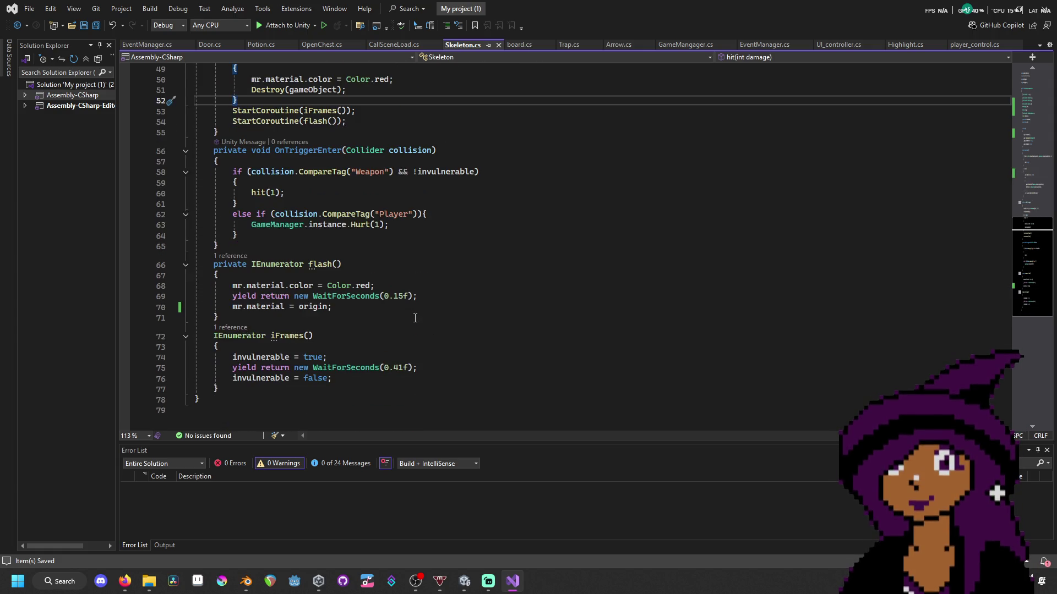
pyautogui.scroll(1, 415, 318)
pyautogui.click(415, 339)
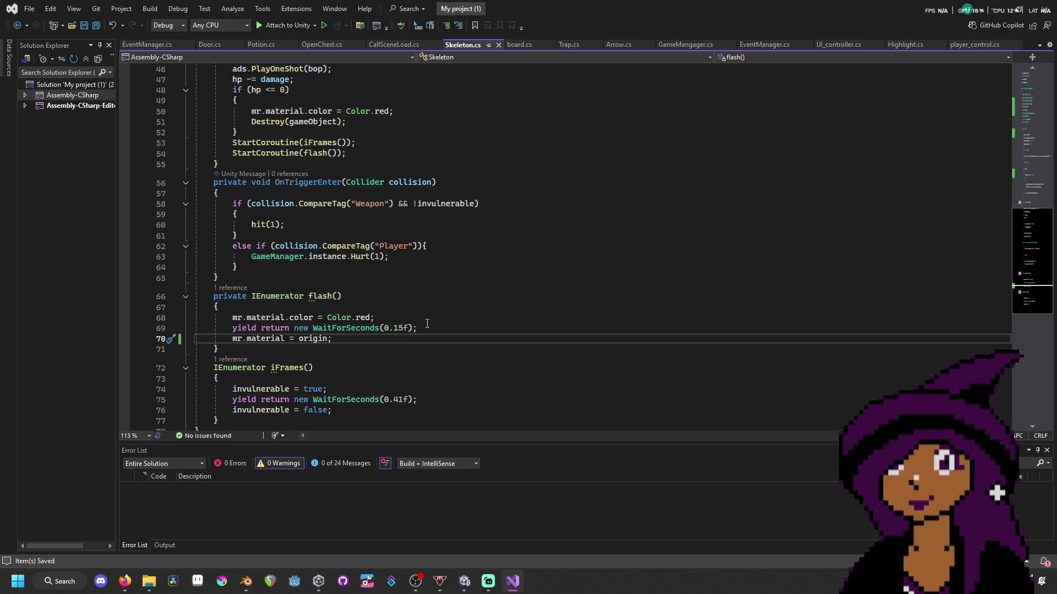
pyautogui.scroll(15, 446, 223)
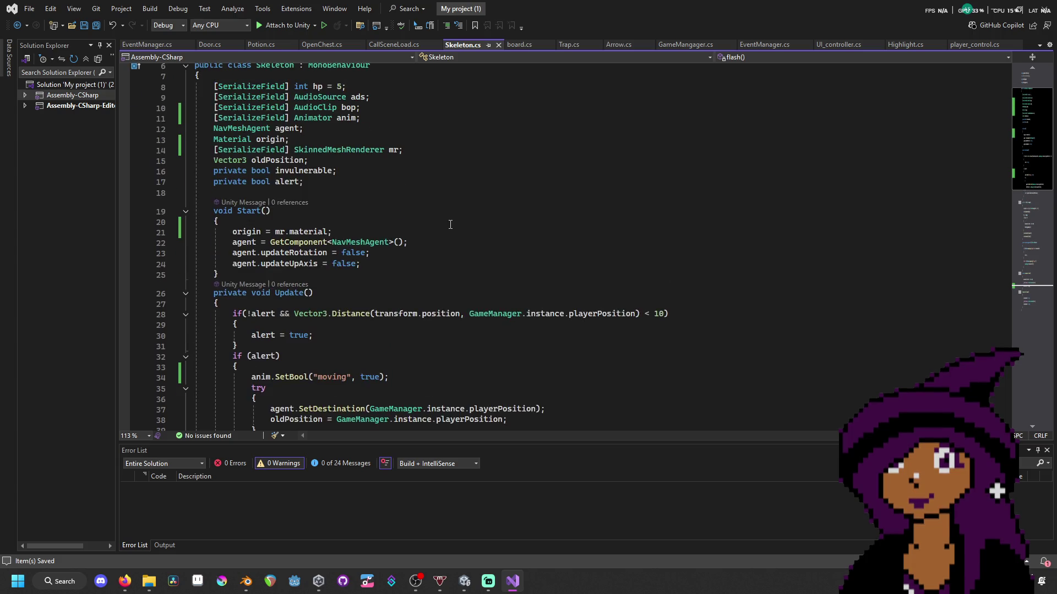
pyautogui.scroll(-5, 450, 225)
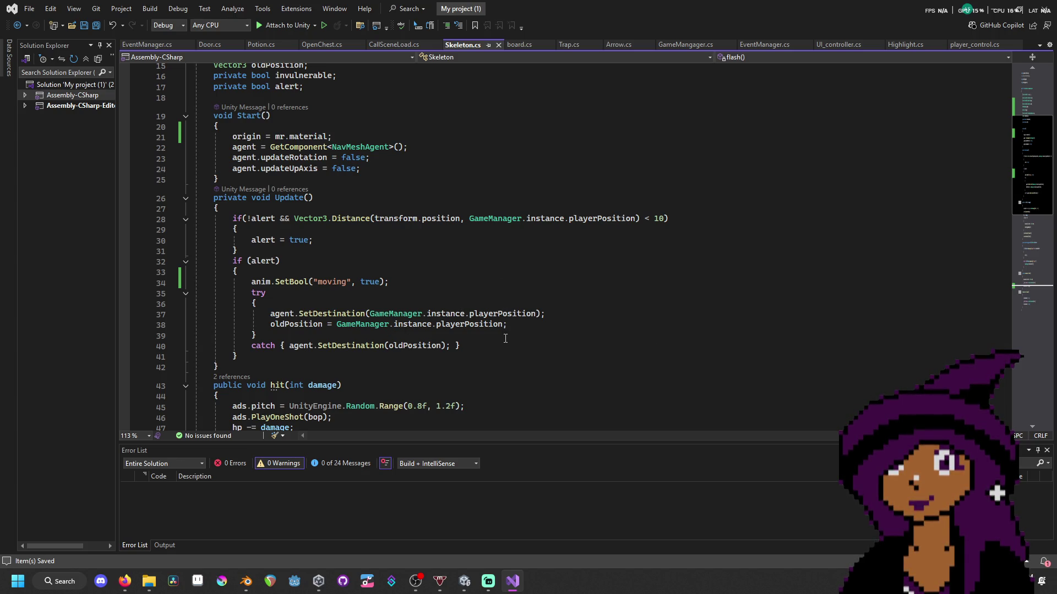
pyautogui.scroll(-4, 505, 338)
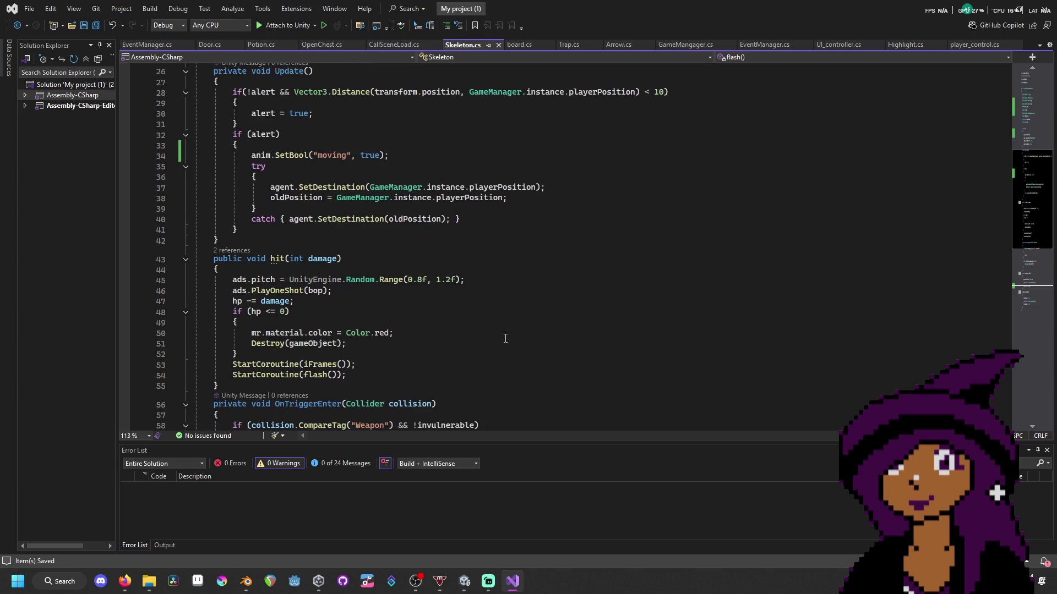
pyautogui.click(474, 312)
pyautogui.click(435, 301)
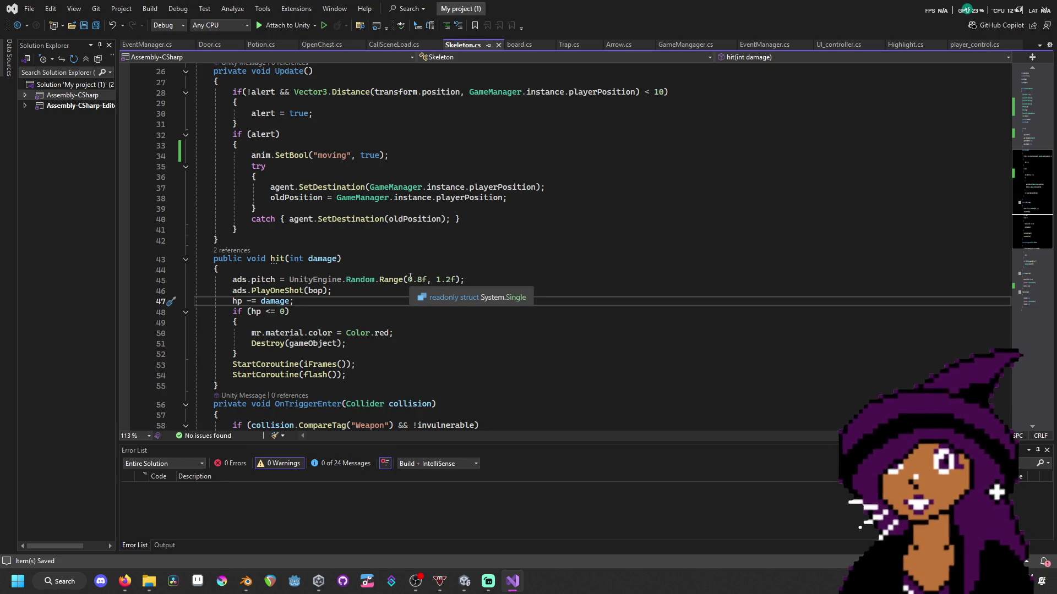
pyautogui.scroll(-1, 432, 335)
pyautogui.scroll(-6, 432, 334)
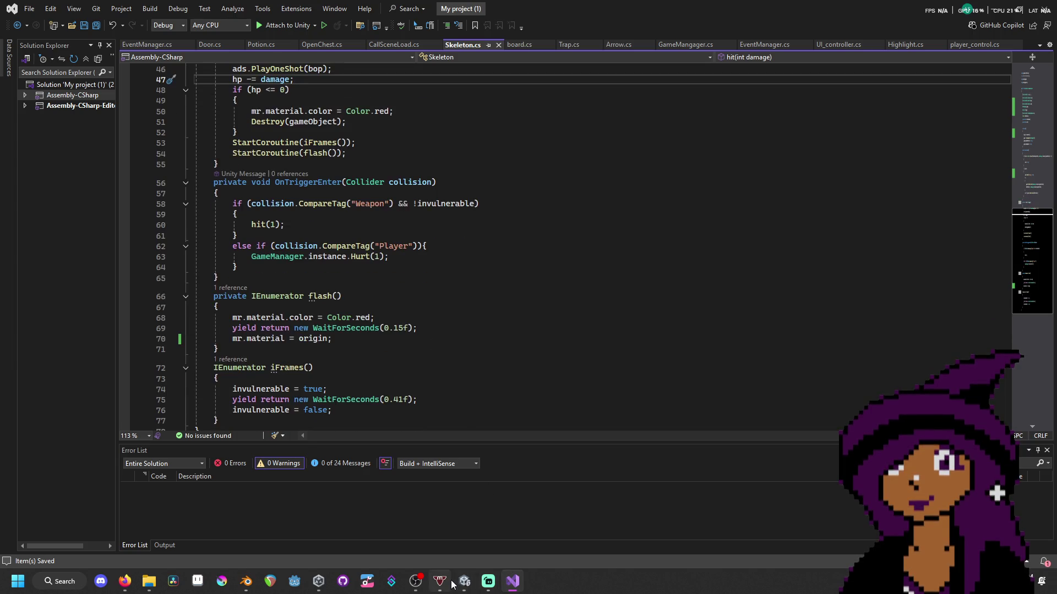
pyautogui.moveTo(464, 583)
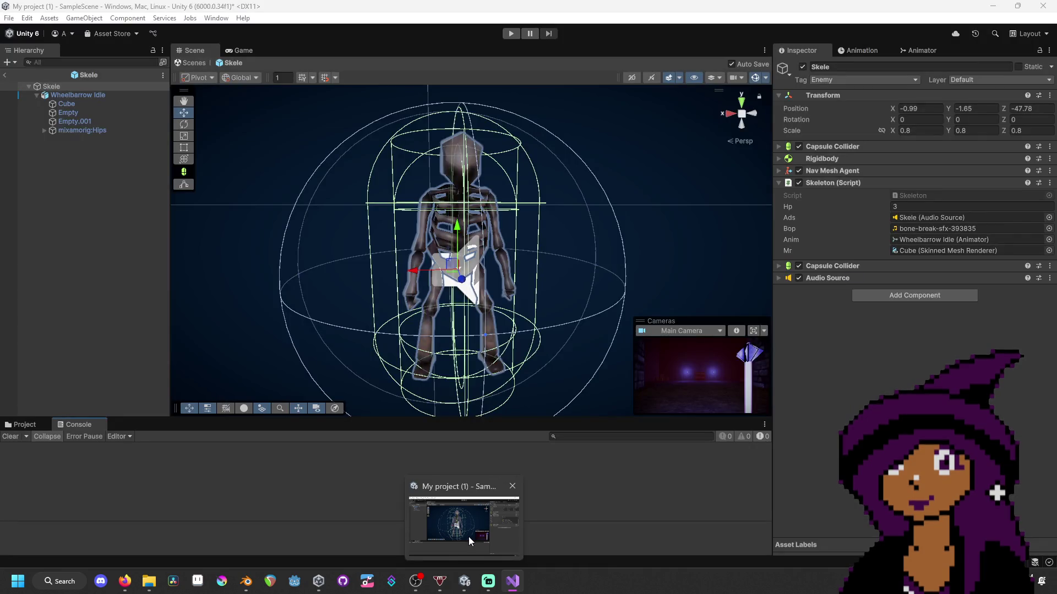
# - Look over the iFrames invulnerability coroutine in Skeleton.cs, then return to the Unity editor
pyautogui.scroll(-3, 412, 316)
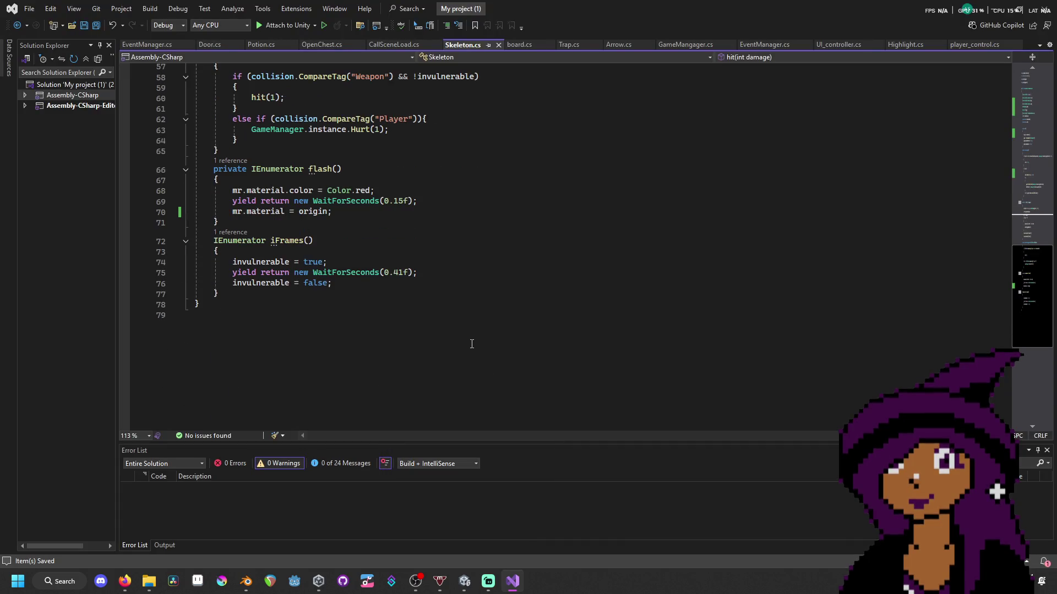
pyautogui.click(413, 316)
pyautogui.click(407, 293)
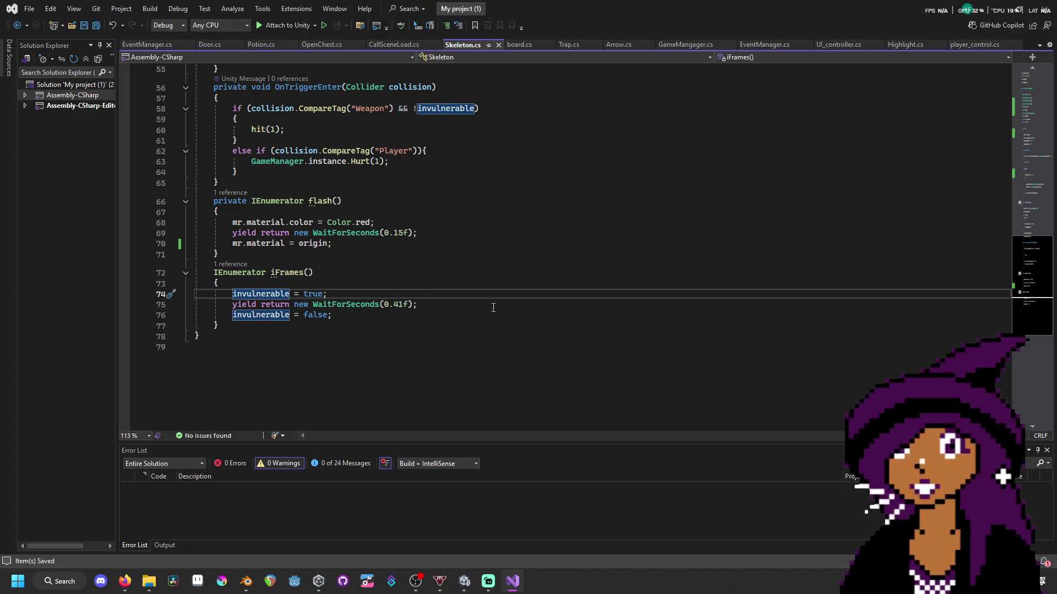
pyautogui.scroll(3, 495, 307)
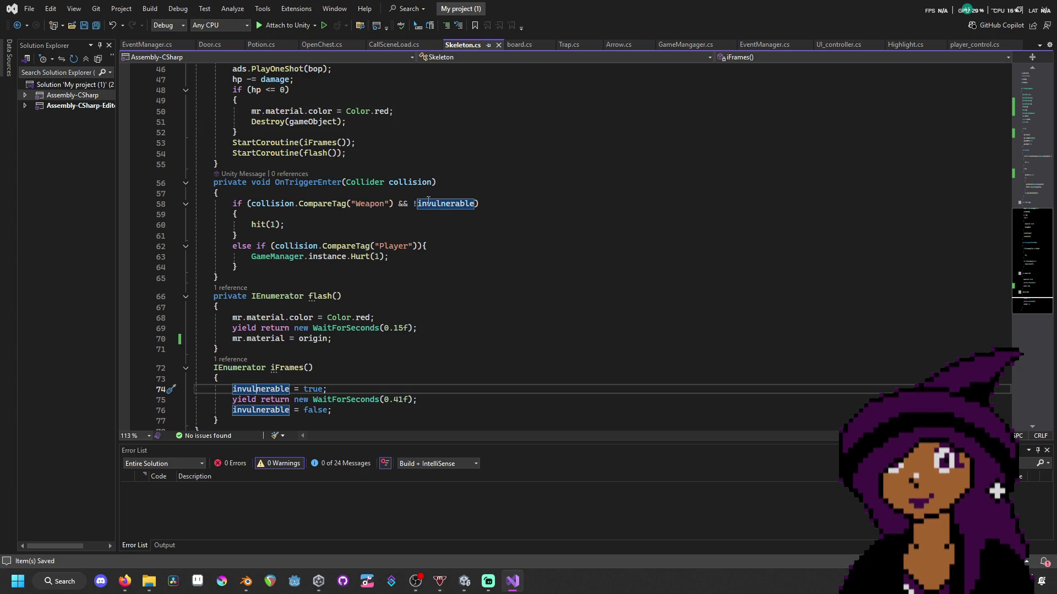
pyautogui.click(464, 582)
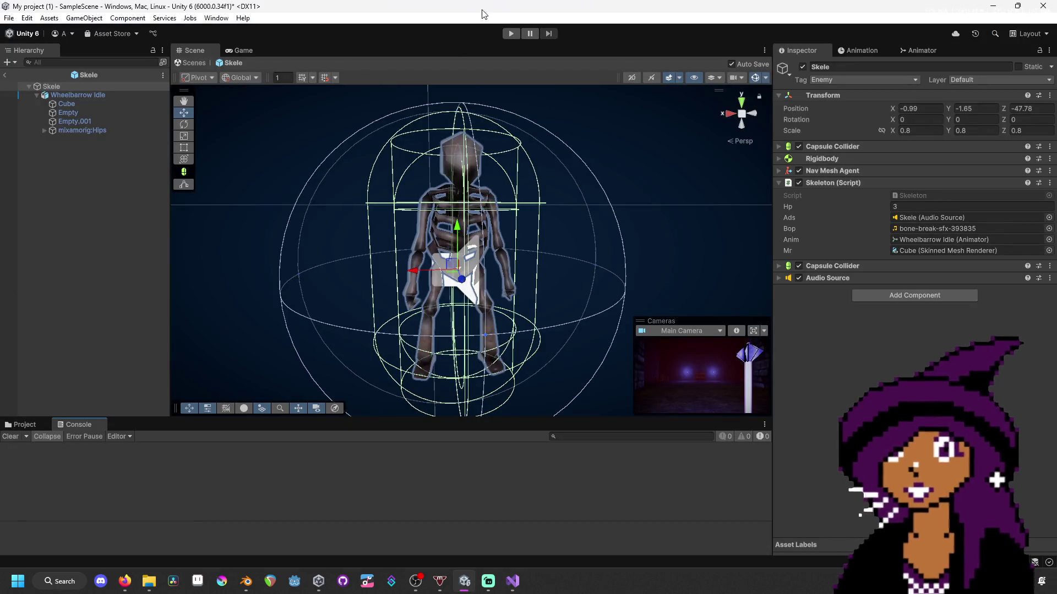
# - Start a play test, break the boarded doorway, get the chest's entrance key and the potion
pyautogui.click(512, 33)
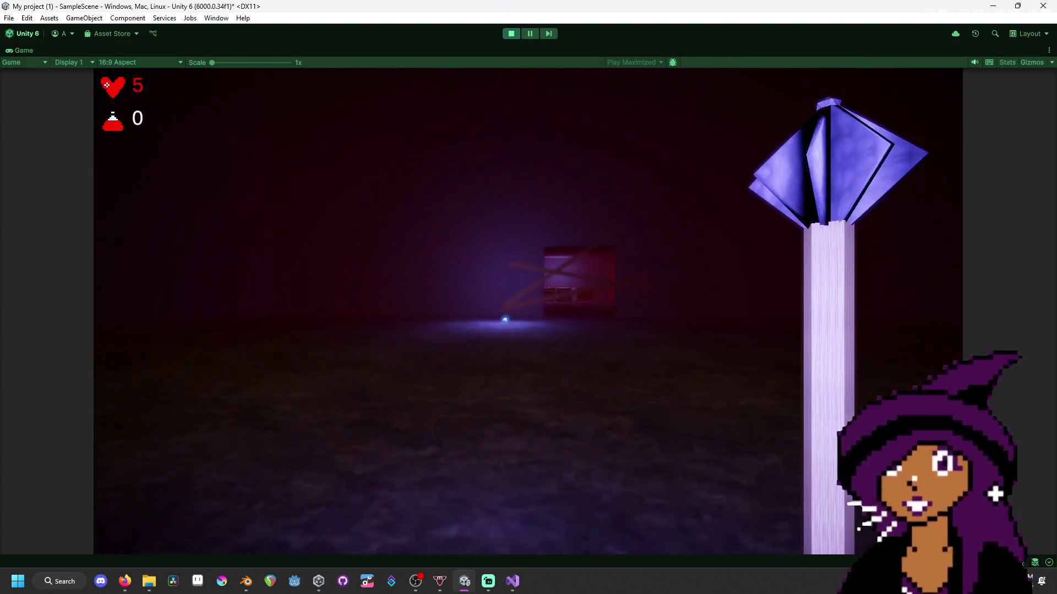
pyautogui.press('w')
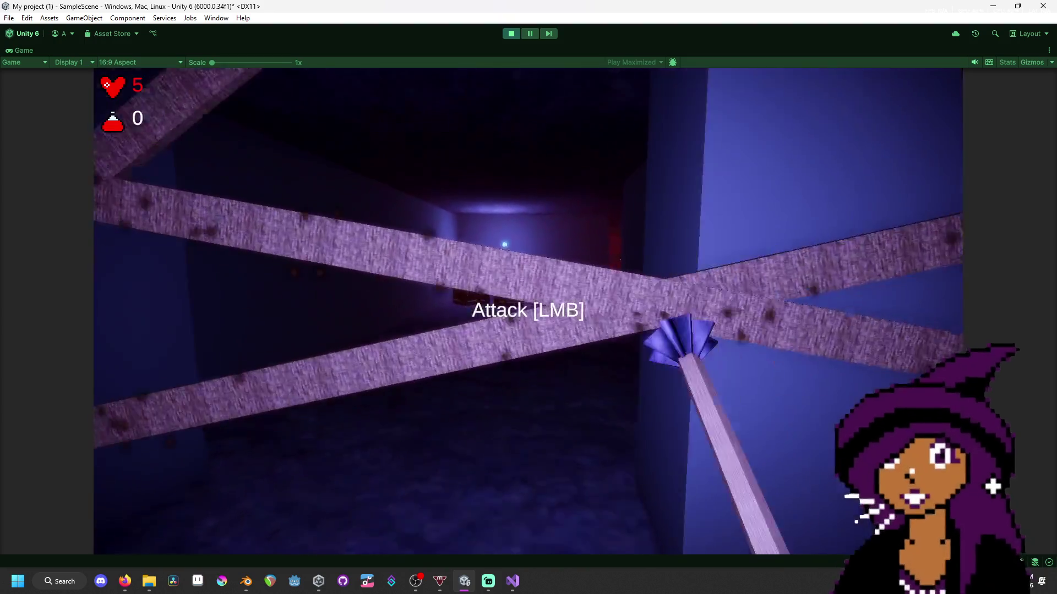
pyautogui.press('w')
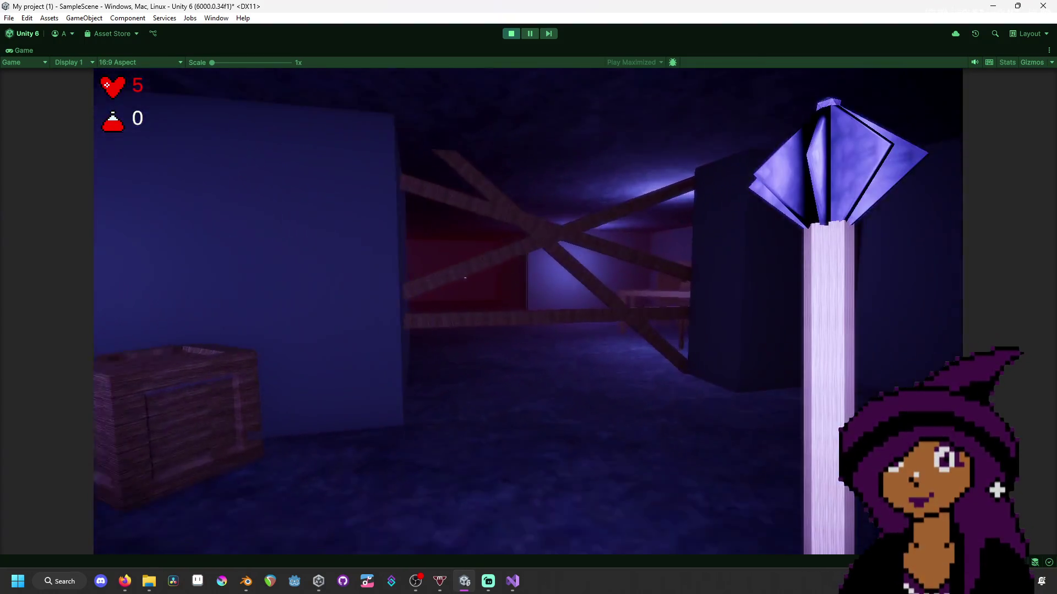
pyautogui.click(466, 278)
pyautogui.press('w')
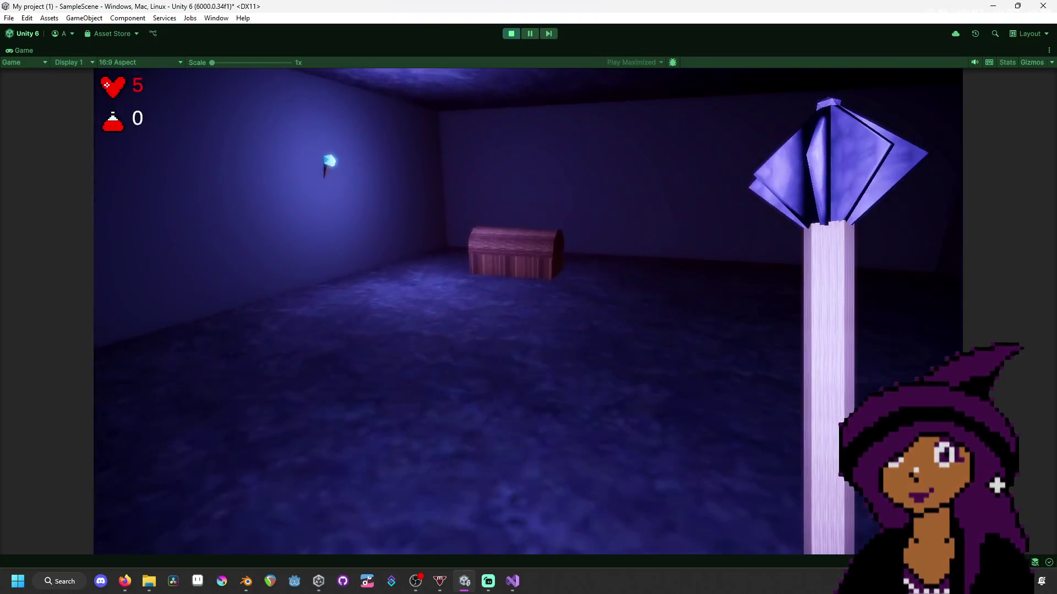
pyautogui.press('w')
pyautogui.press('f')
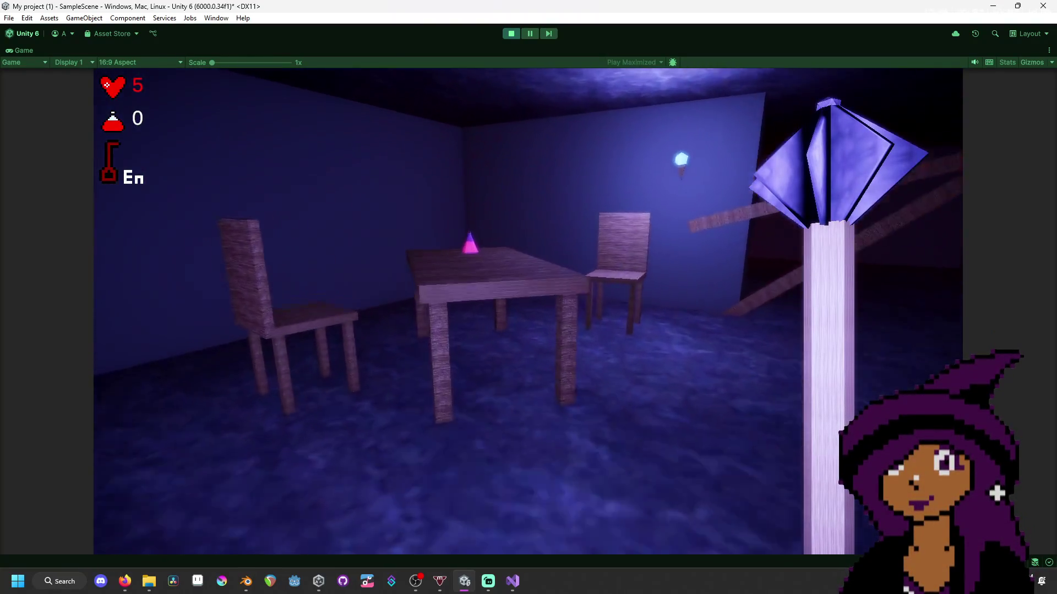
pyautogui.press('w')
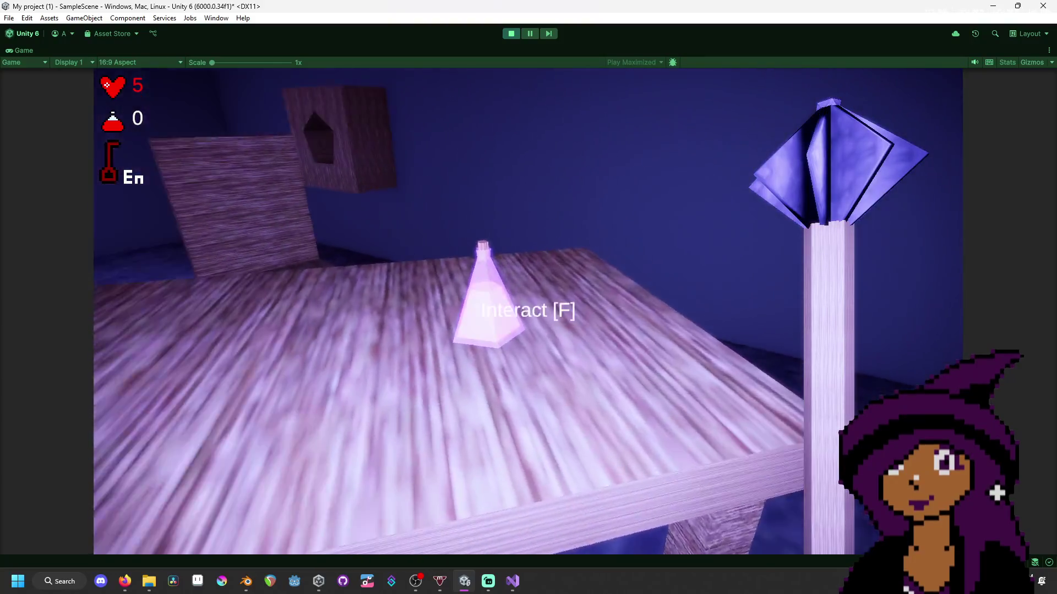
pyautogui.press('f')
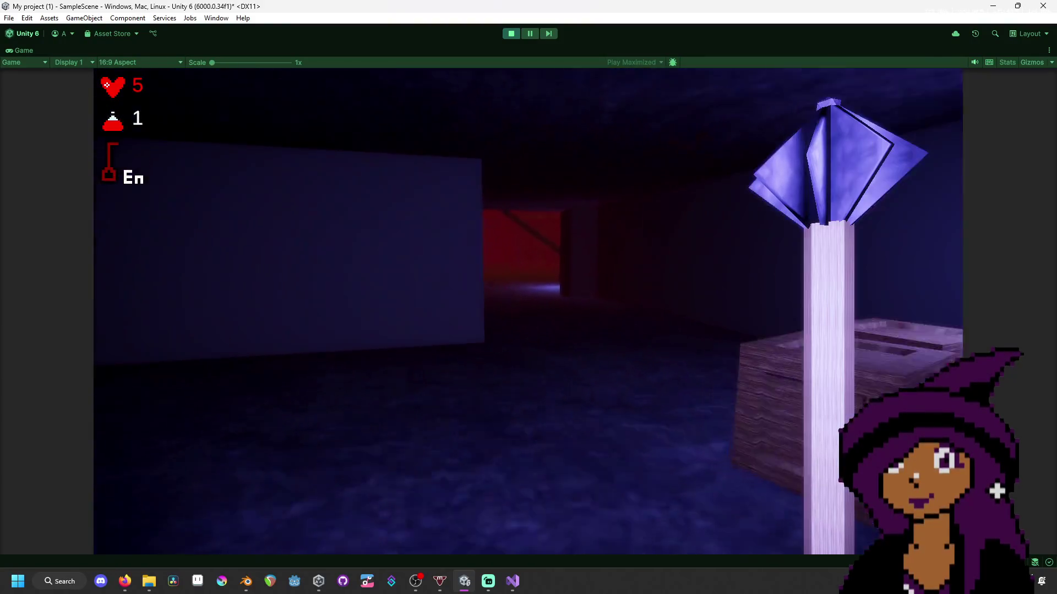
# - Walk through the red corridor and blue room to the skeleton, back off, and strike it
pyautogui.press('w')
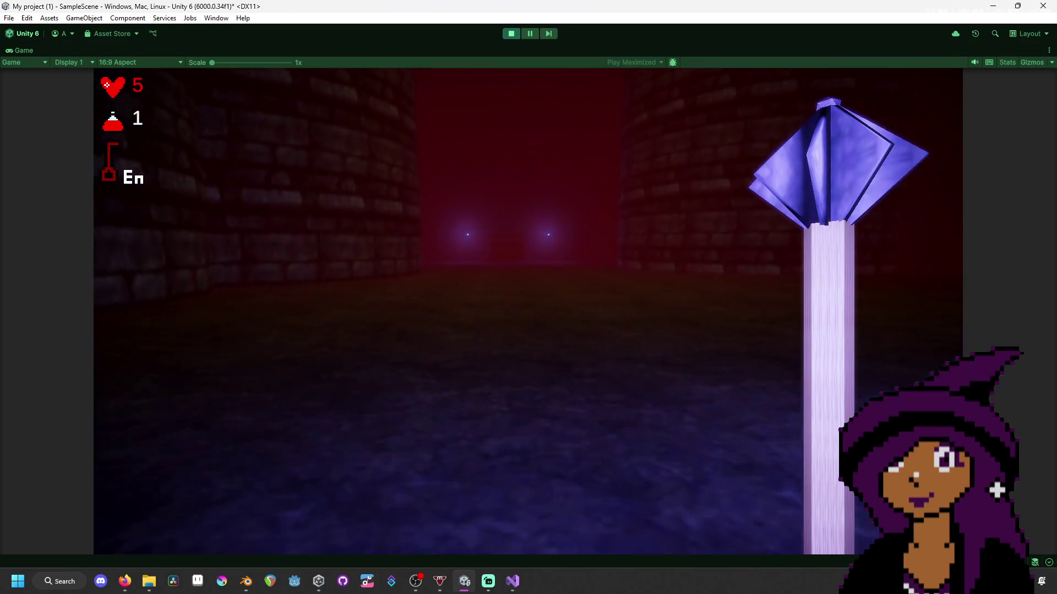
pyautogui.press('w')
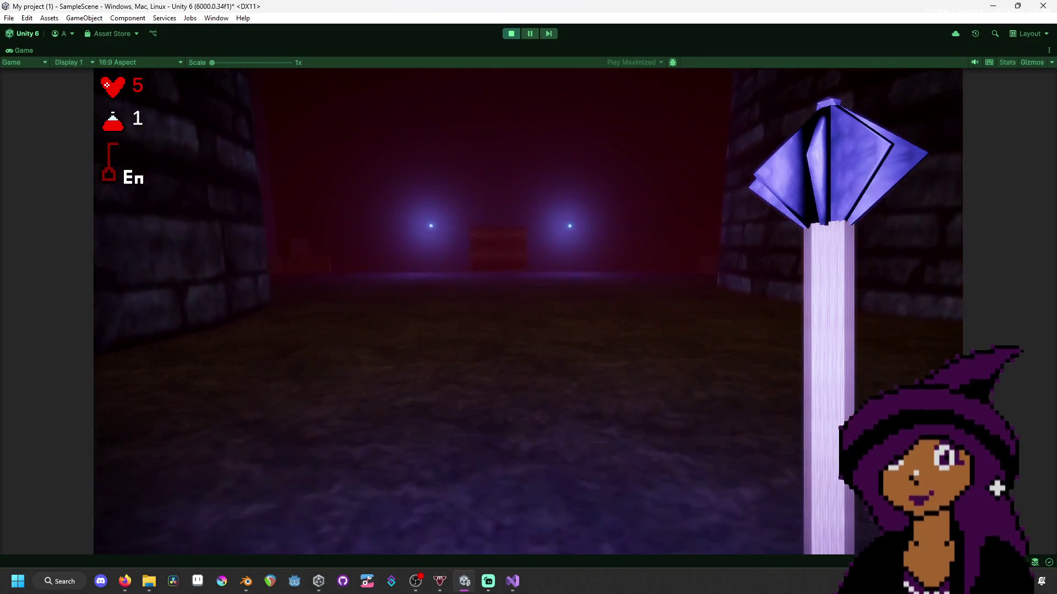
pyautogui.press('w')
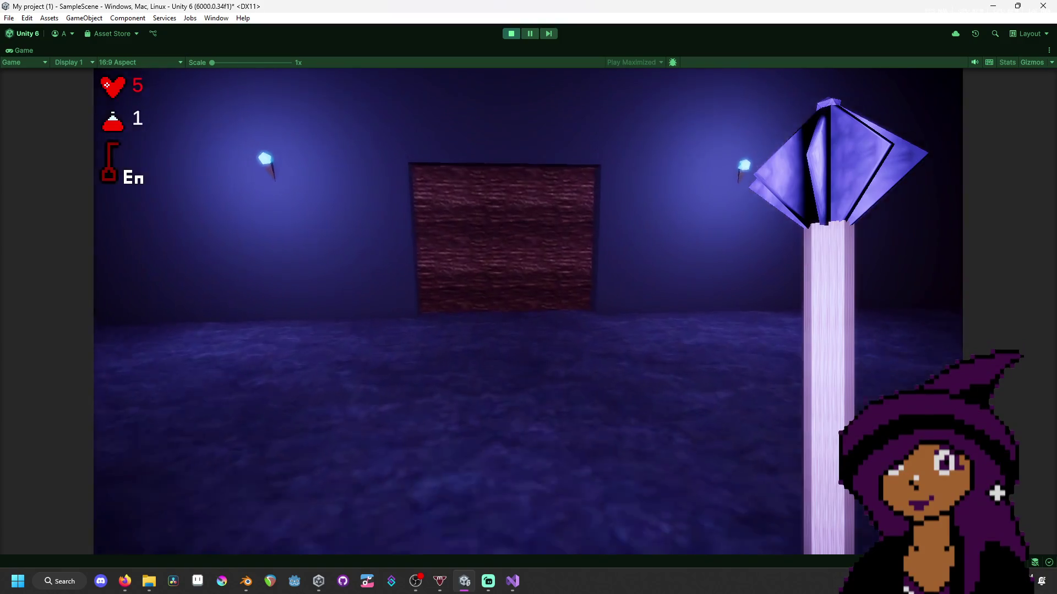
pyautogui.press('w')
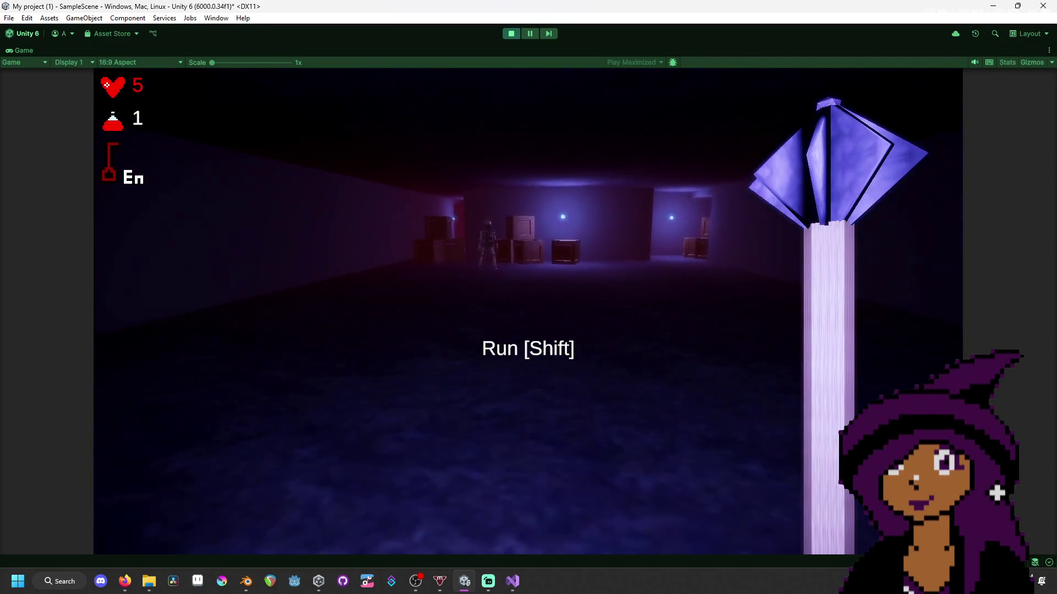
pyautogui.press('w')
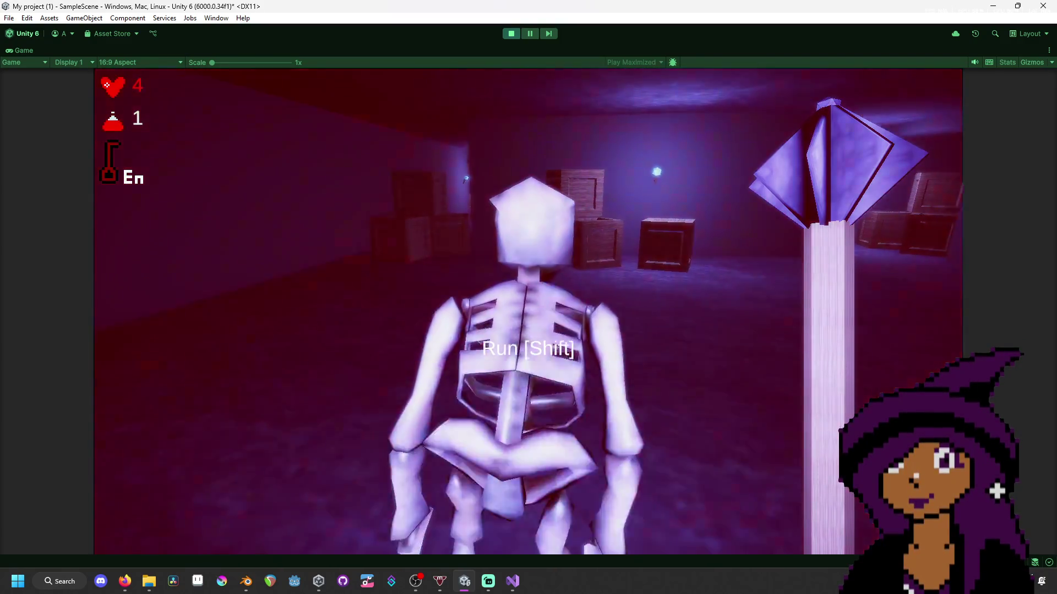
pyautogui.press('s')
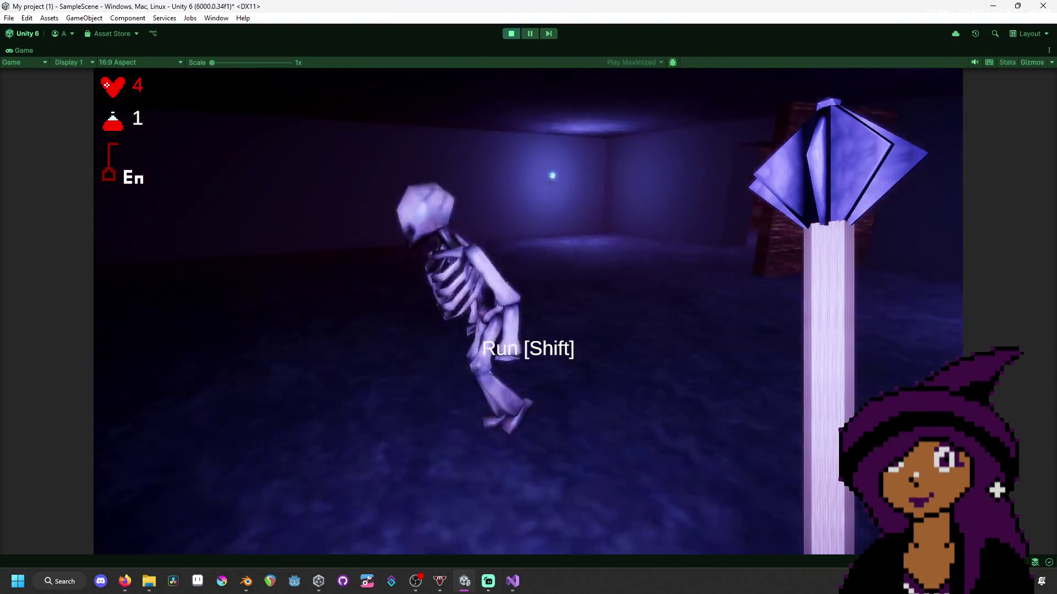
pyautogui.click(528, 311)
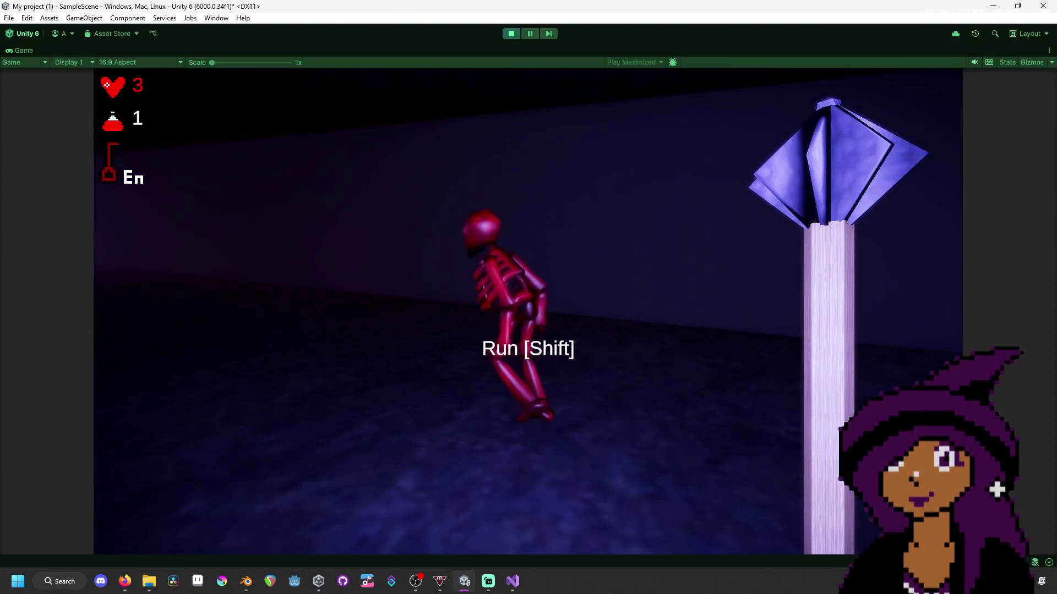
# - In flash(), reset the material colour to Color.white instead of origin, and save
pyautogui.press('super')
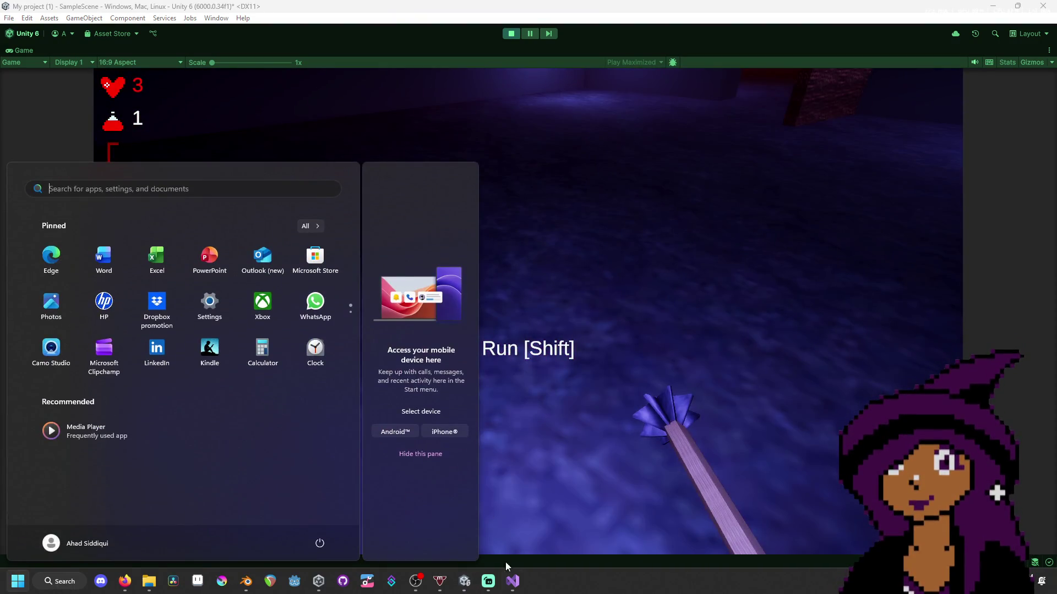
pyautogui.click(516, 581)
pyautogui.scroll(-1, 393, 314)
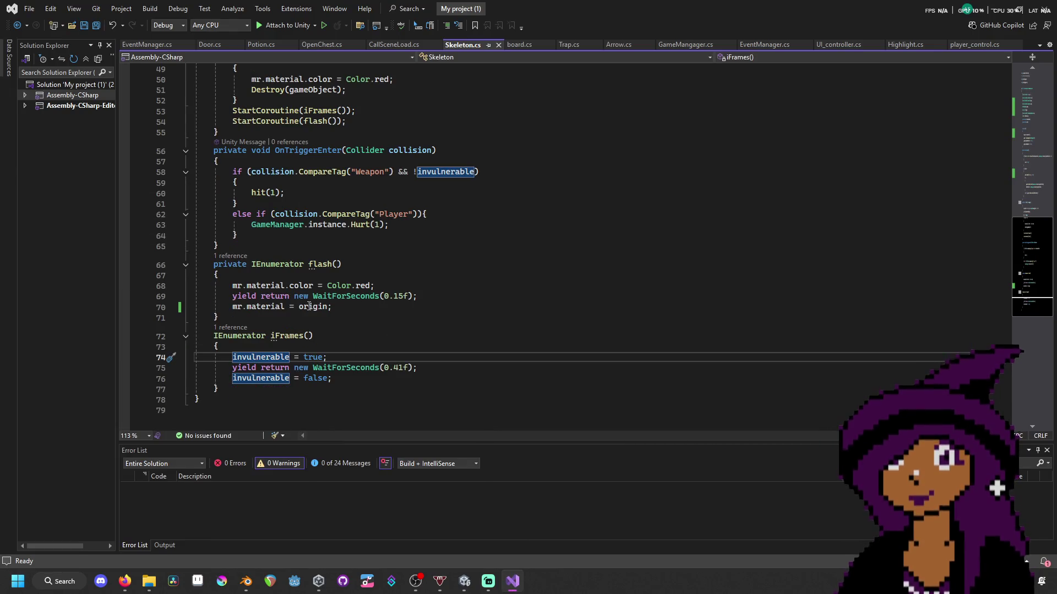
pyautogui.doubleClick(302, 285)
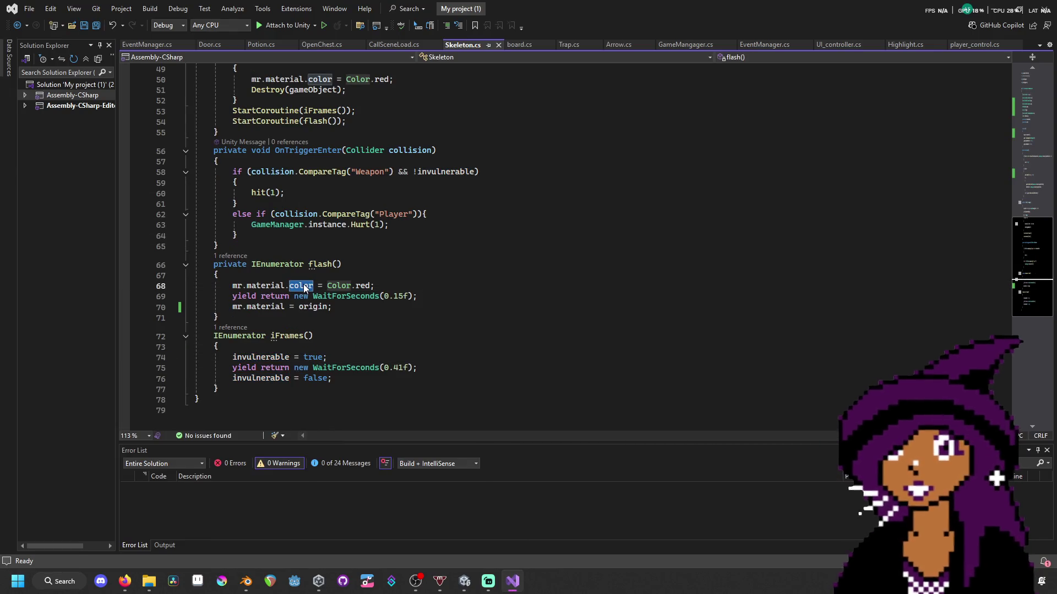
pyautogui.click(264, 307)
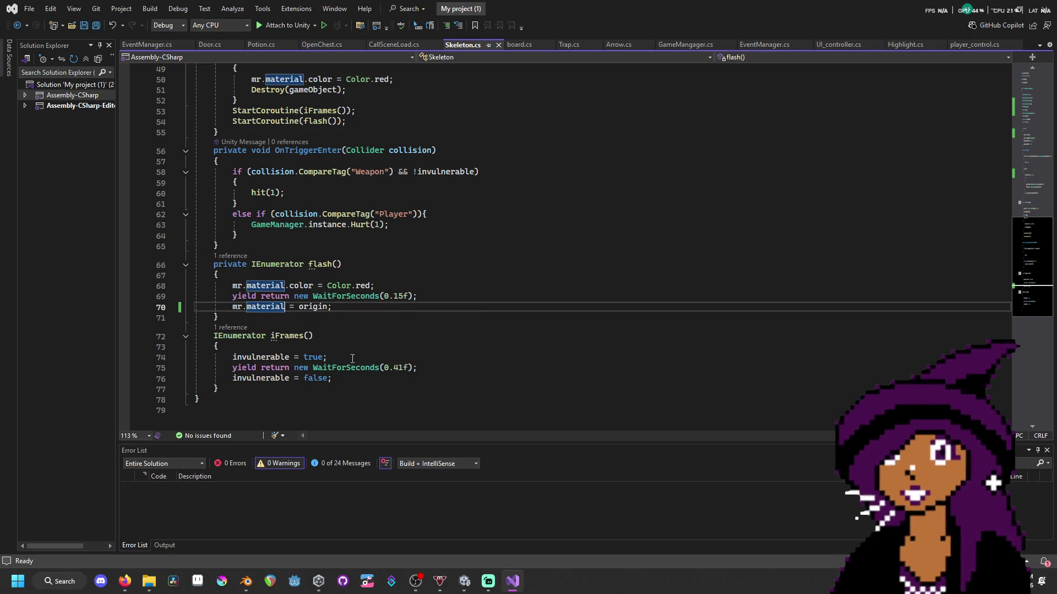
pyautogui.write('.color')
pyautogui.hotkey('ctrl', 'shift', 'Right')
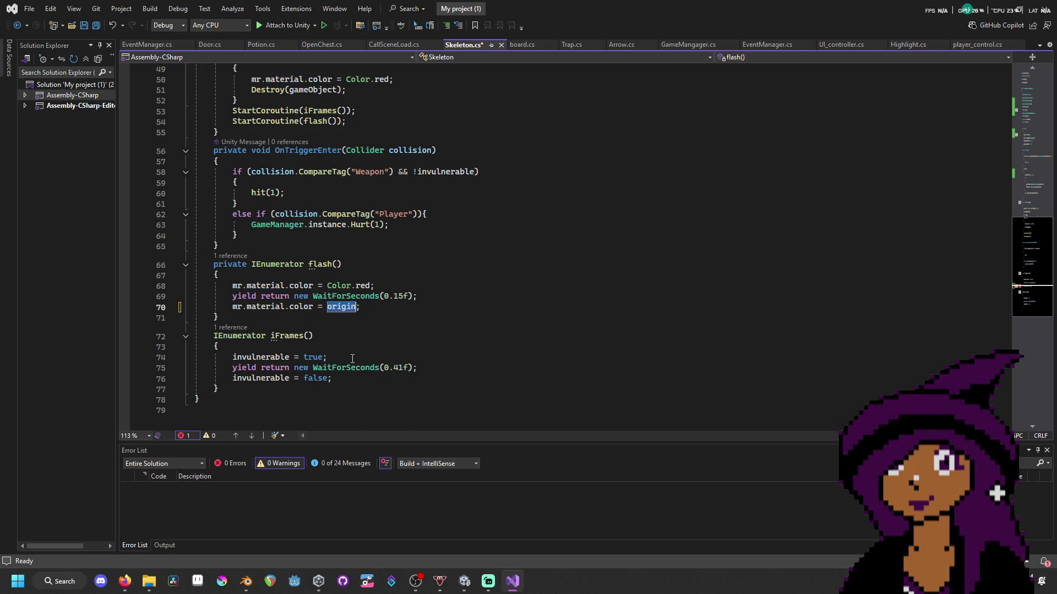
pyautogui.write('Color.')
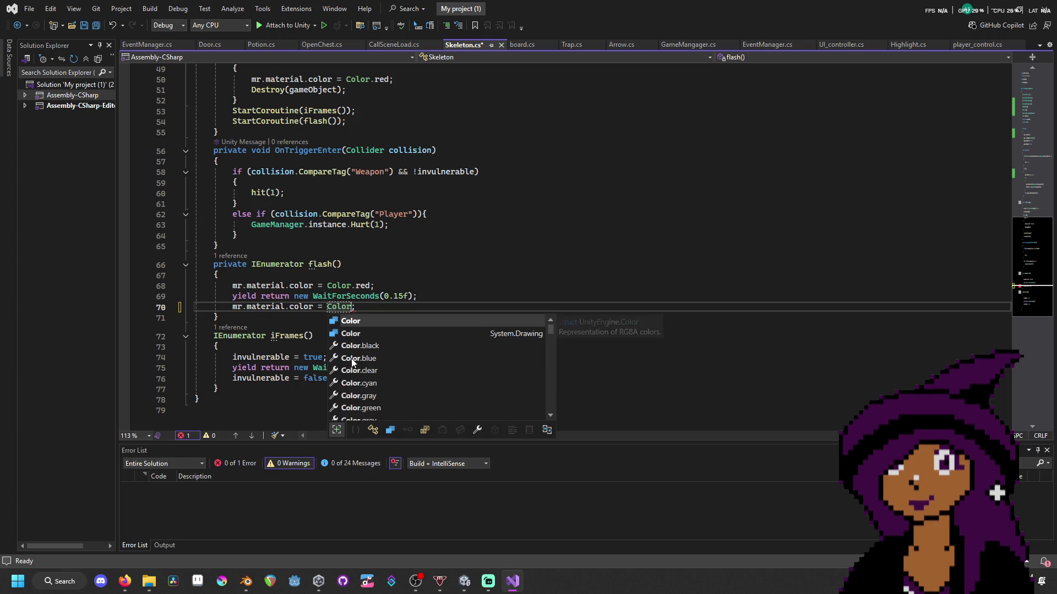
pyautogui.write('white')
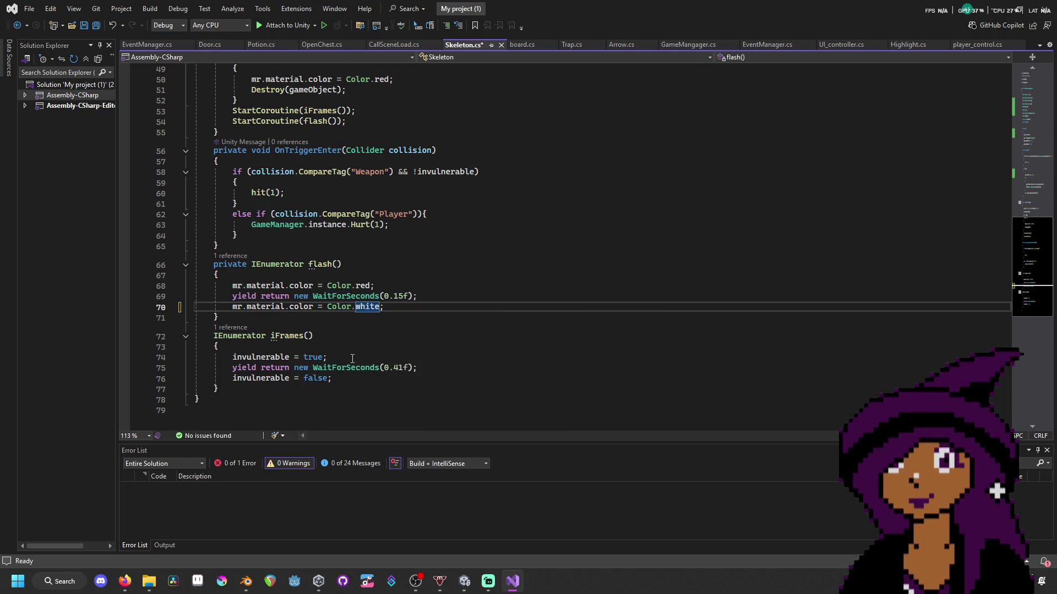
pyautogui.hotkey('ctrl', 's')
# - Delete the unused Material origin field and its assignment in Start()
pyautogui.scroll(15, 500, 228)
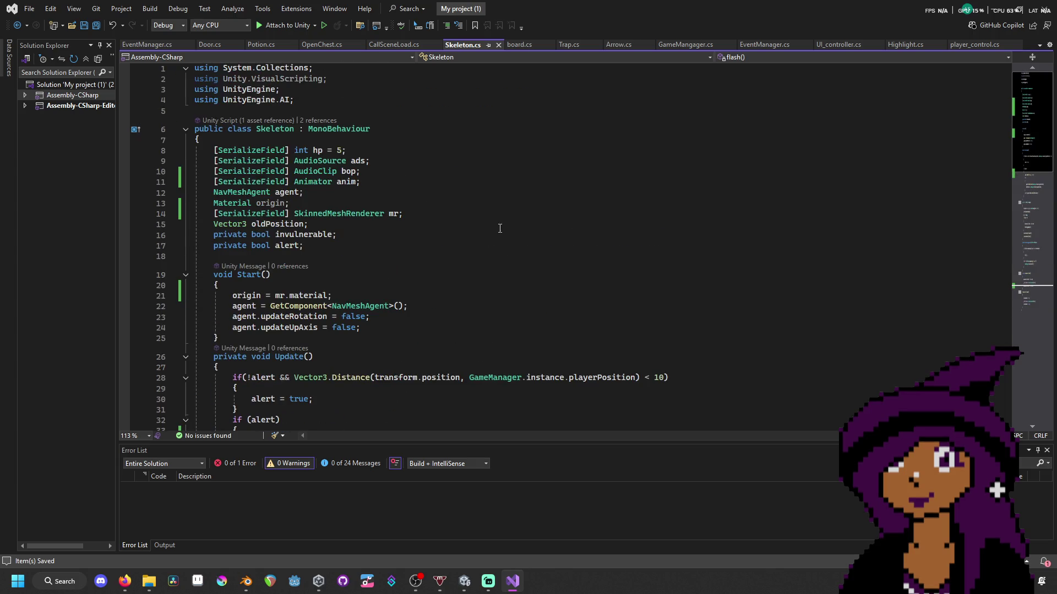
pyautogui.moveTo(345, 200); pyautogui.dragTo(347, 197)
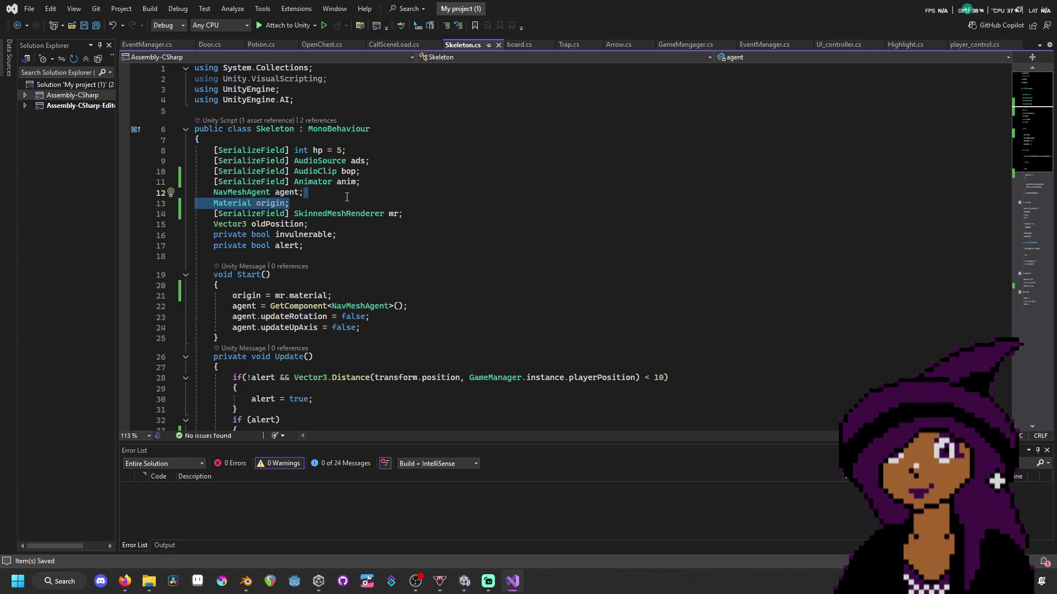
pyautogui.press('BackSpace')
pyautogui.moveTo(353, 287); pyautogui.dragTo(353, 278)
pyautogui.press('BackSpace')
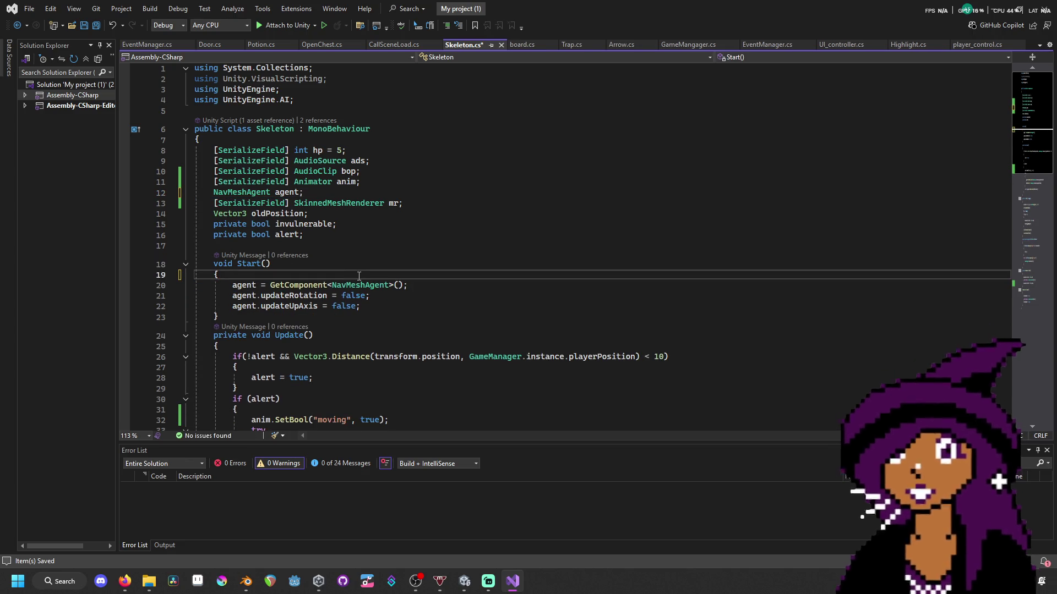
pyautogui.scroll(-15, 358, 275)
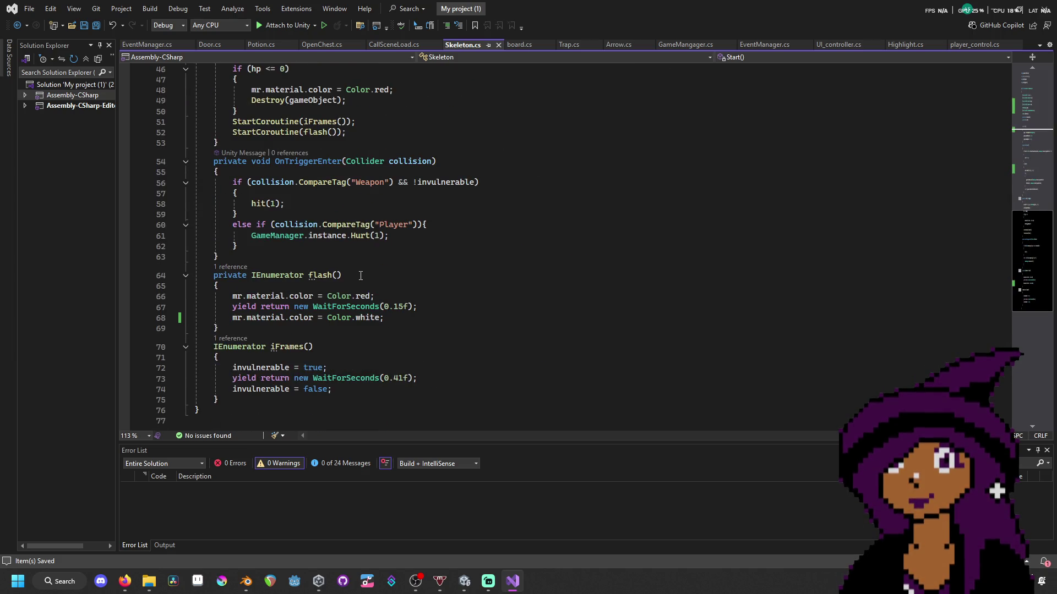
pyautogui.moveTo(465, 584)
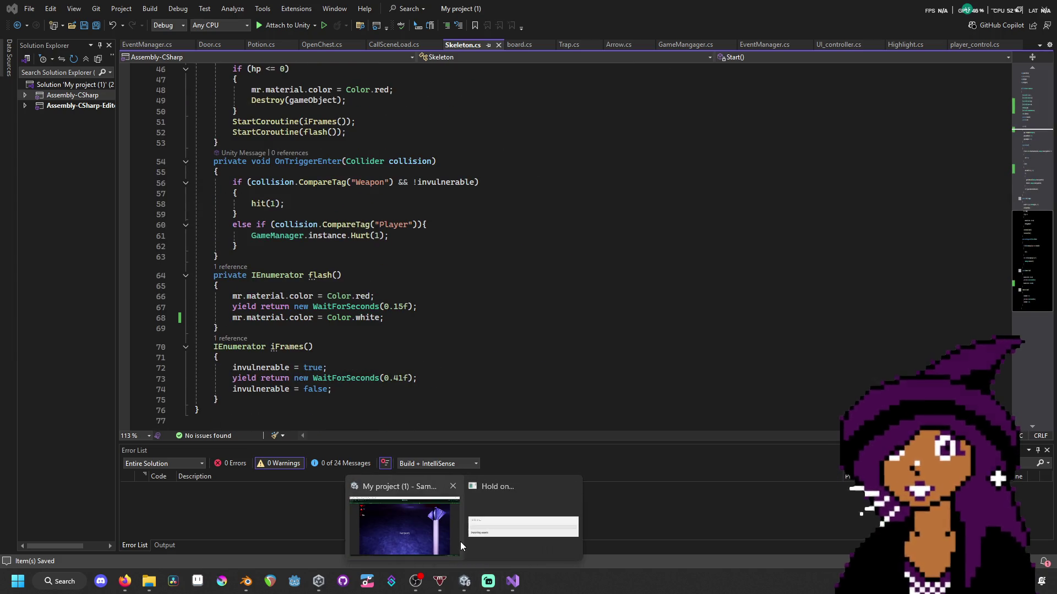
# - Stop the game, inspect the Trap and Skeleton.cs:26 null reference errors, then clear the Console
pyautogui.click(473, 527)
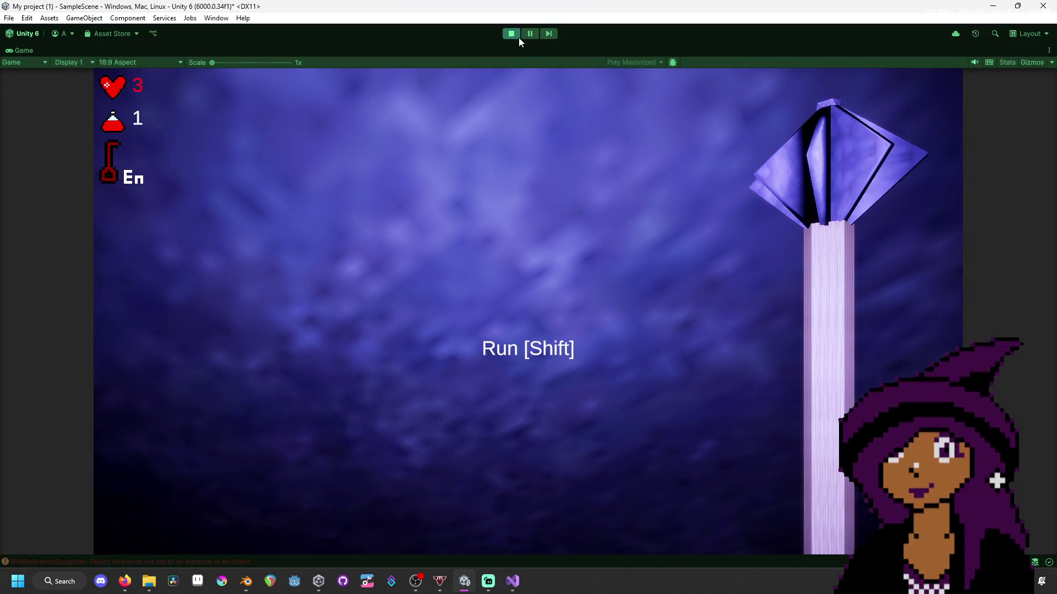
pyautogui.click(512, 35)
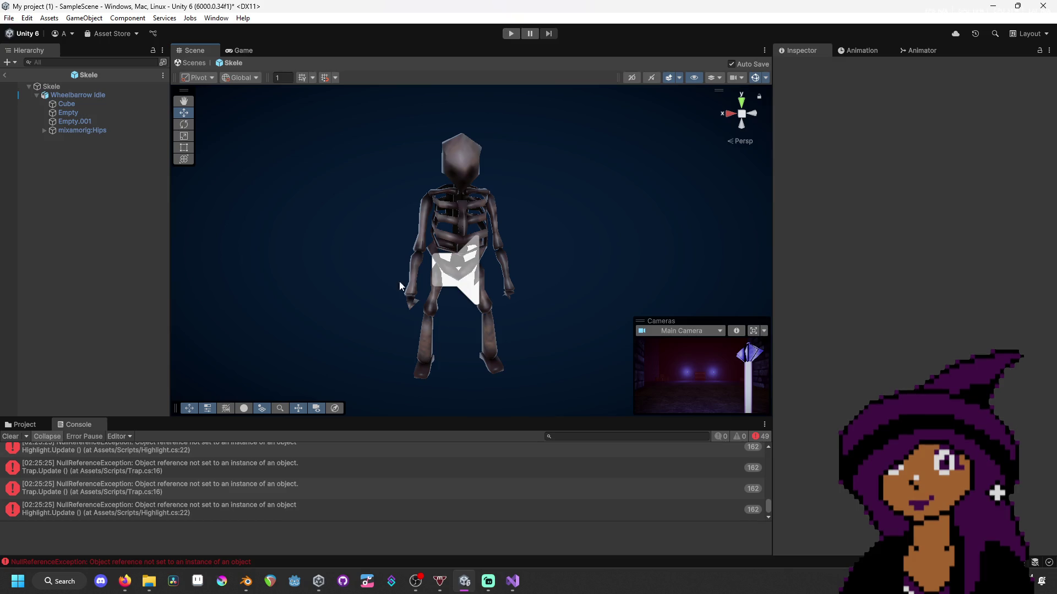
pyautogui.doubleClick(270, 492)
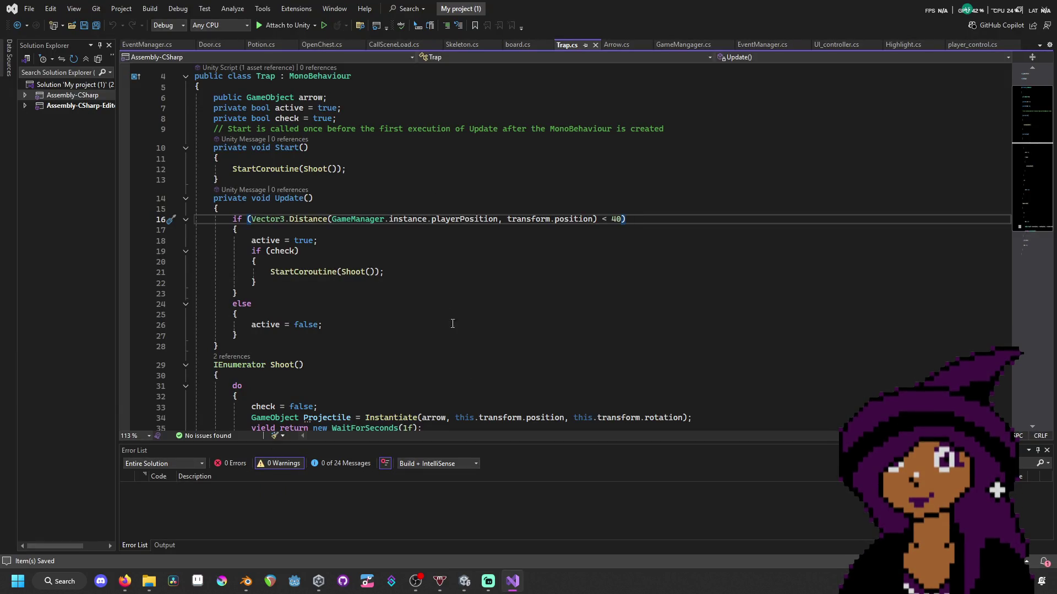
pyautogui.click(465, 581)
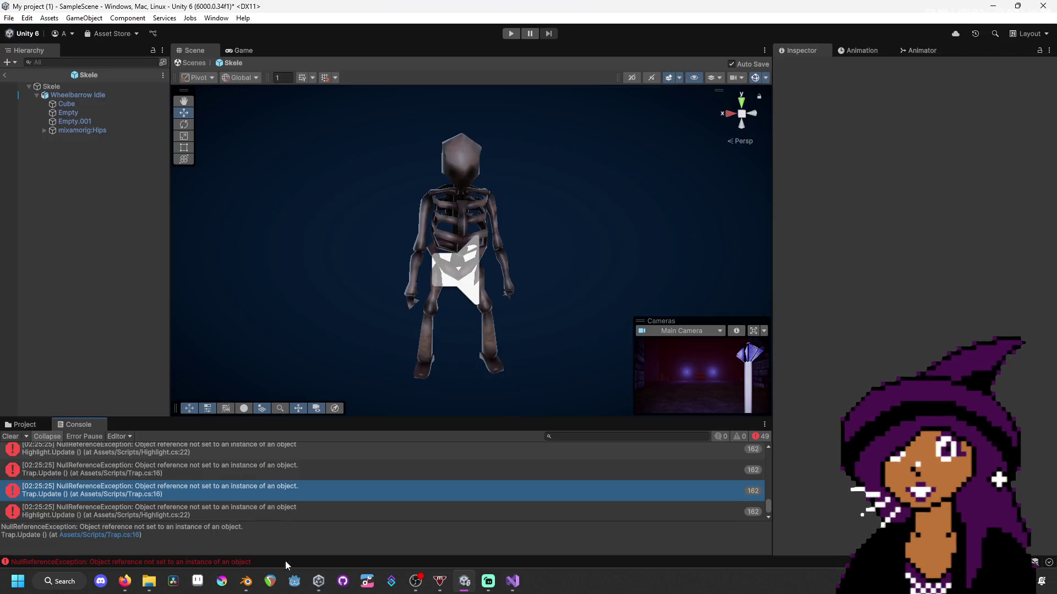
pyautogui.scroll(5, 193, 517)
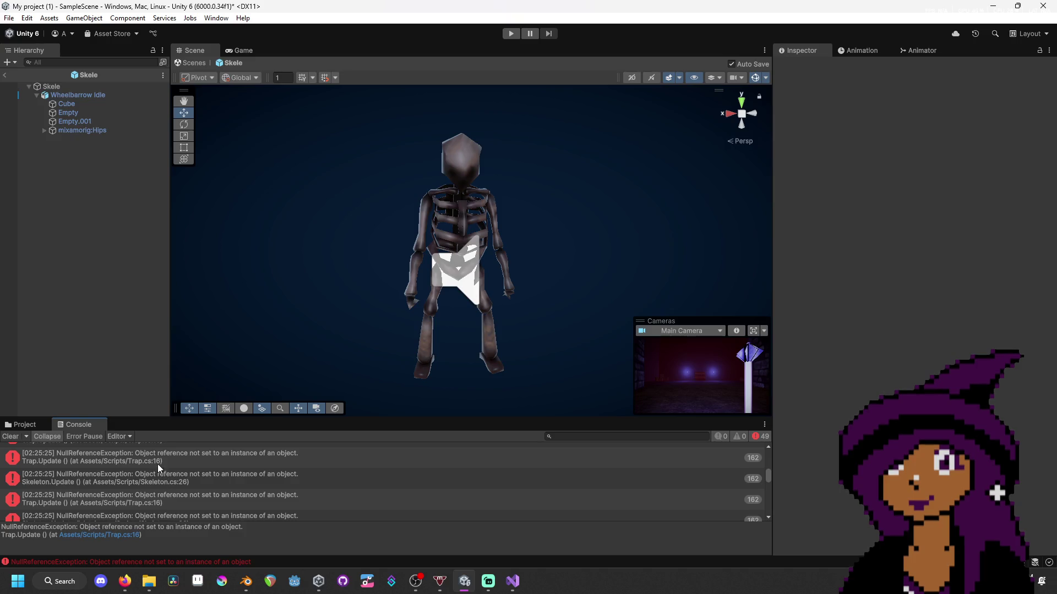
pyautogui.scroll(2, 150, 460)
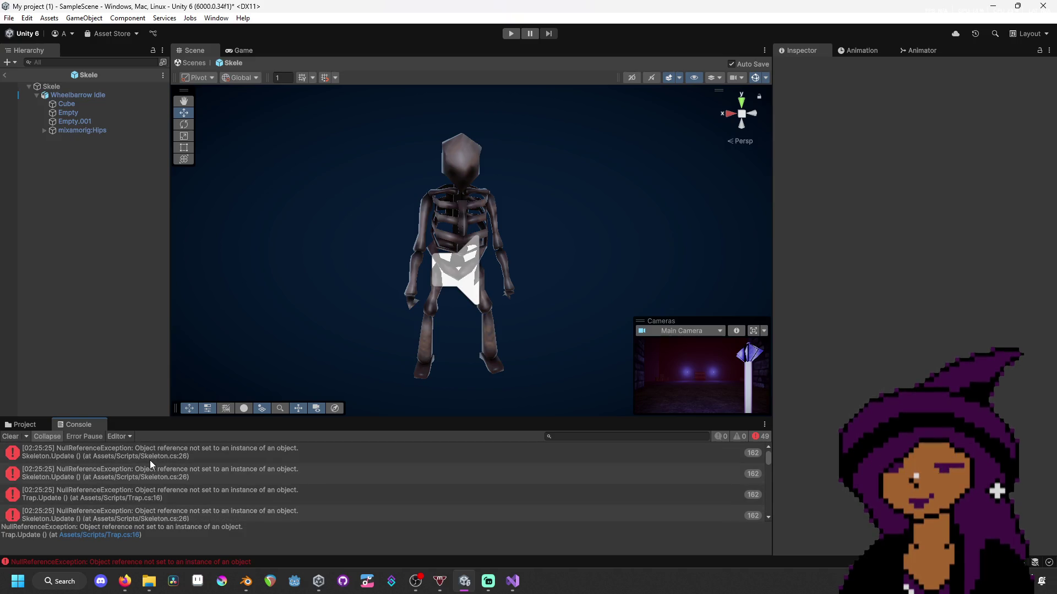
pyautogui.click(150, 460)
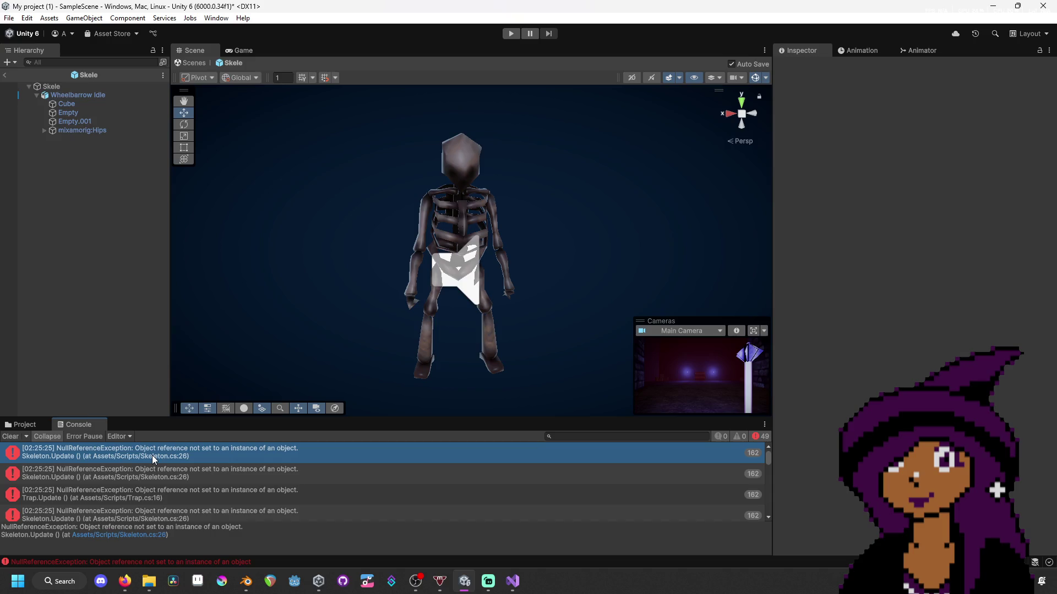
pyautogui.click(9, 437)
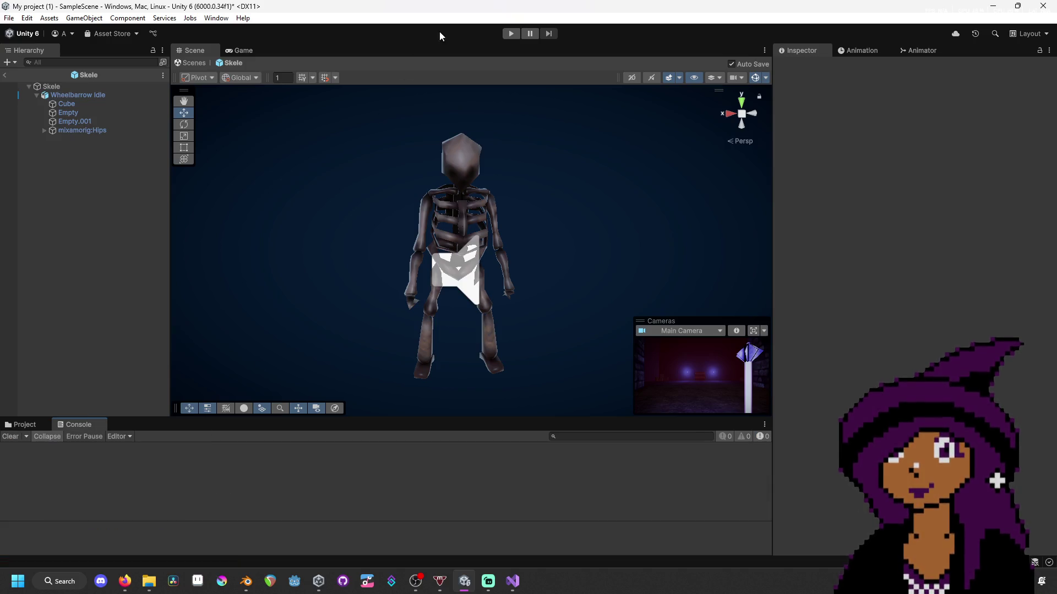
# - Start play mode, walk past the barricade, take the entrance key from the chest, grab the potion
pyautogui.click(510, 33)
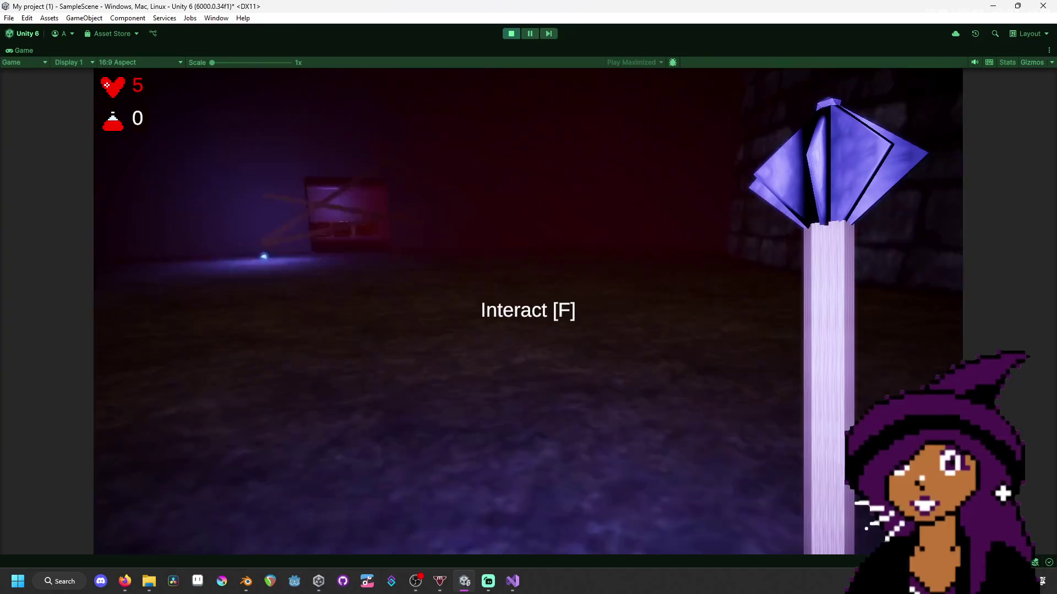
pyautogui.press('w')
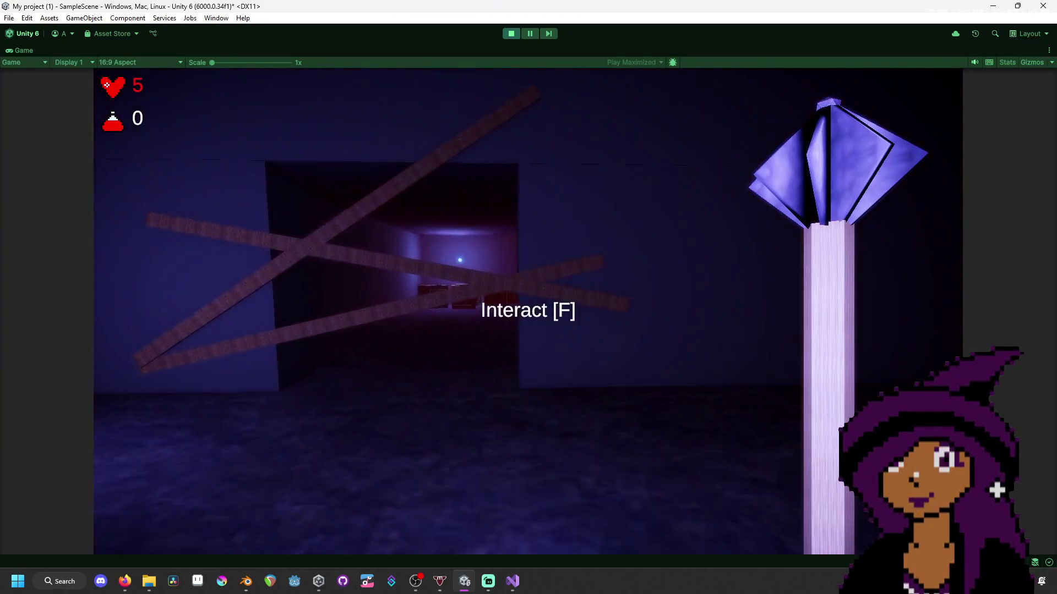
pyautogui.press('w')
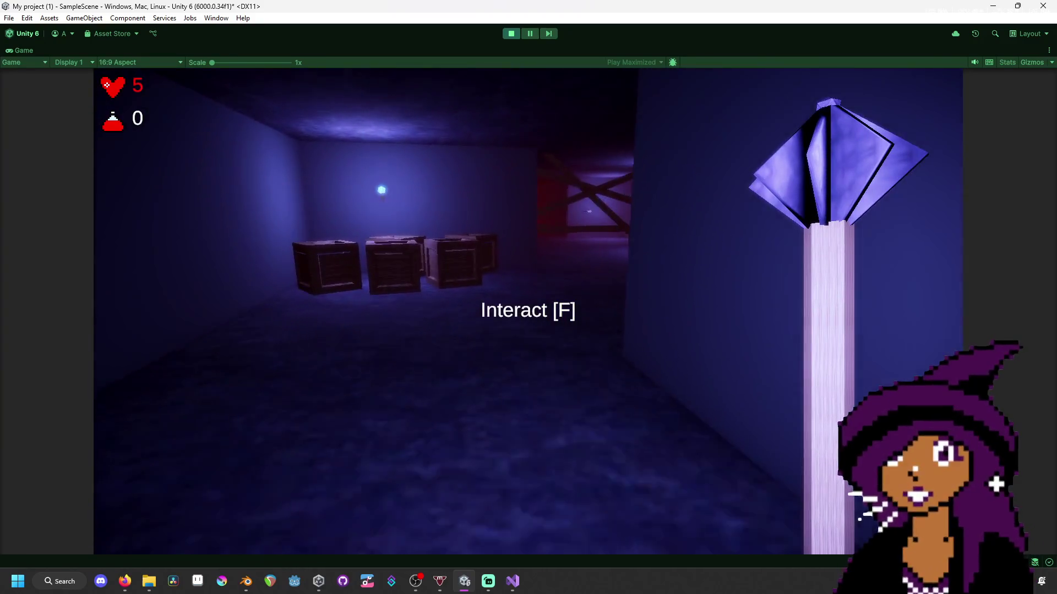
pyautogui.press('w')
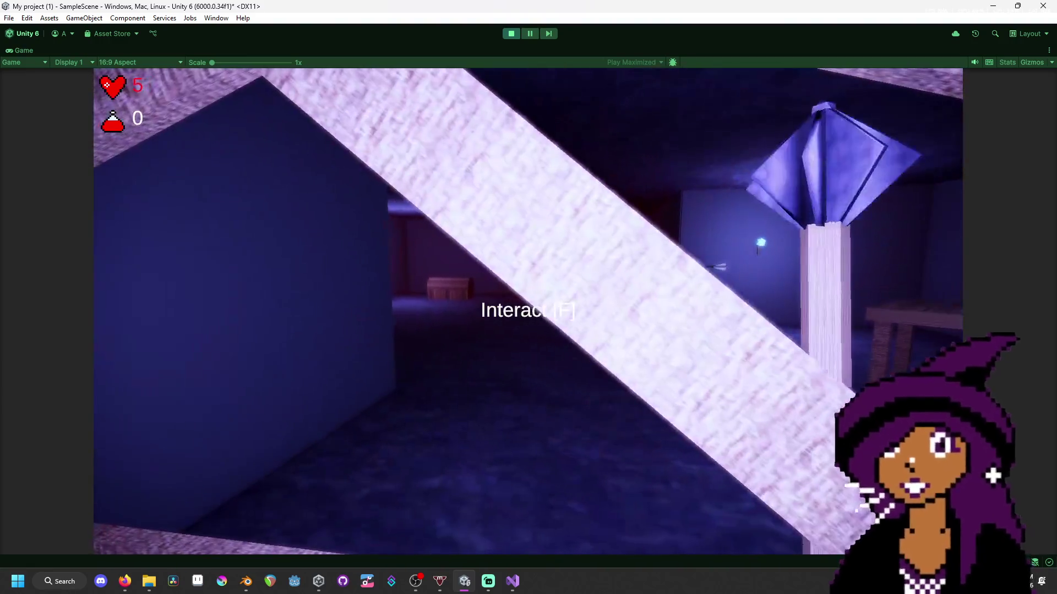
pyautogui.press('w')
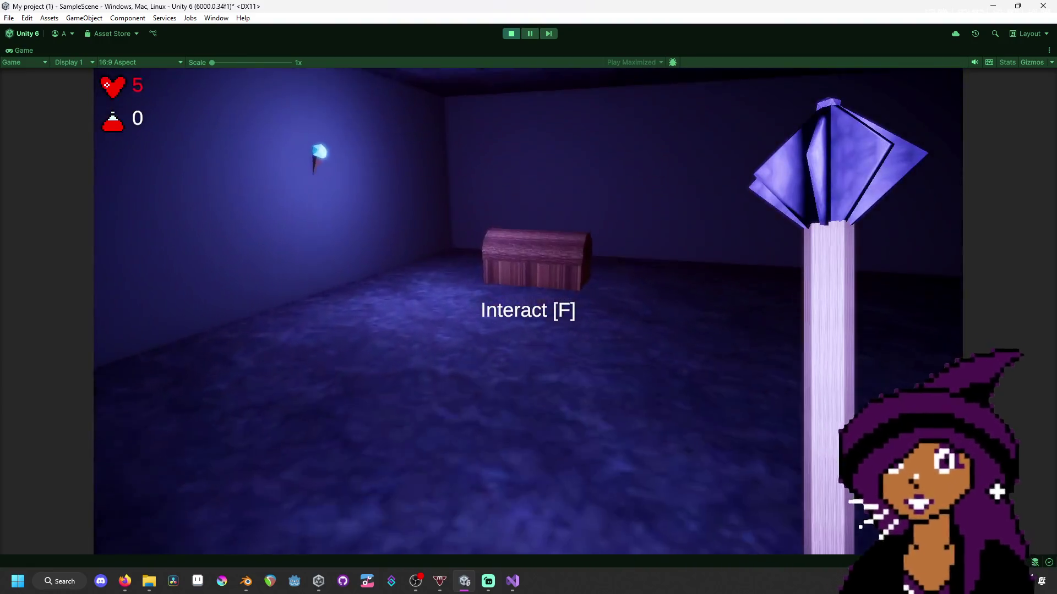
pyautogui.press('w')
pyautogui.press('f')
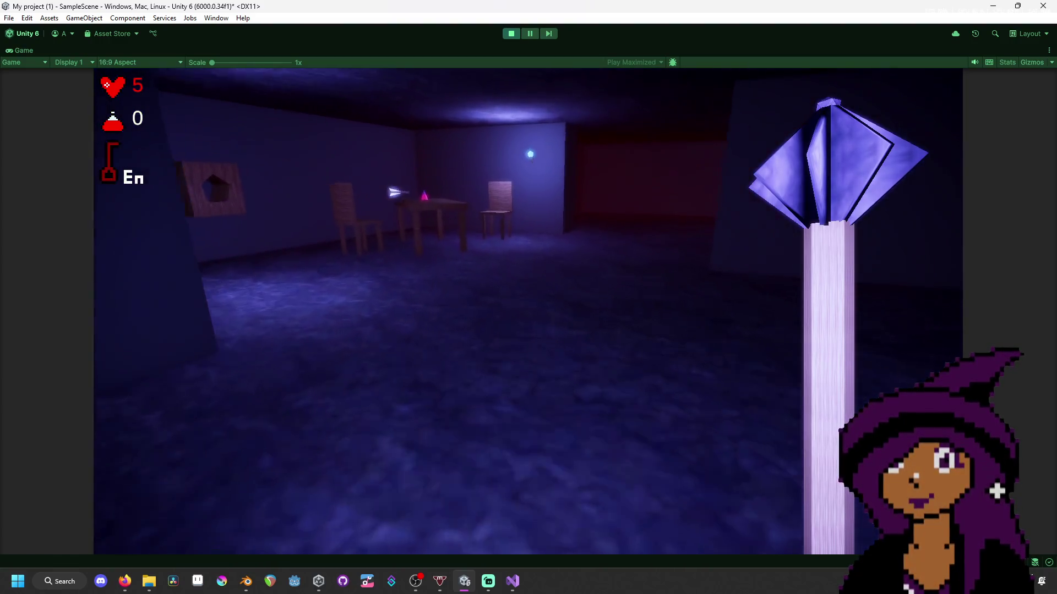
pyautogui.press('w')
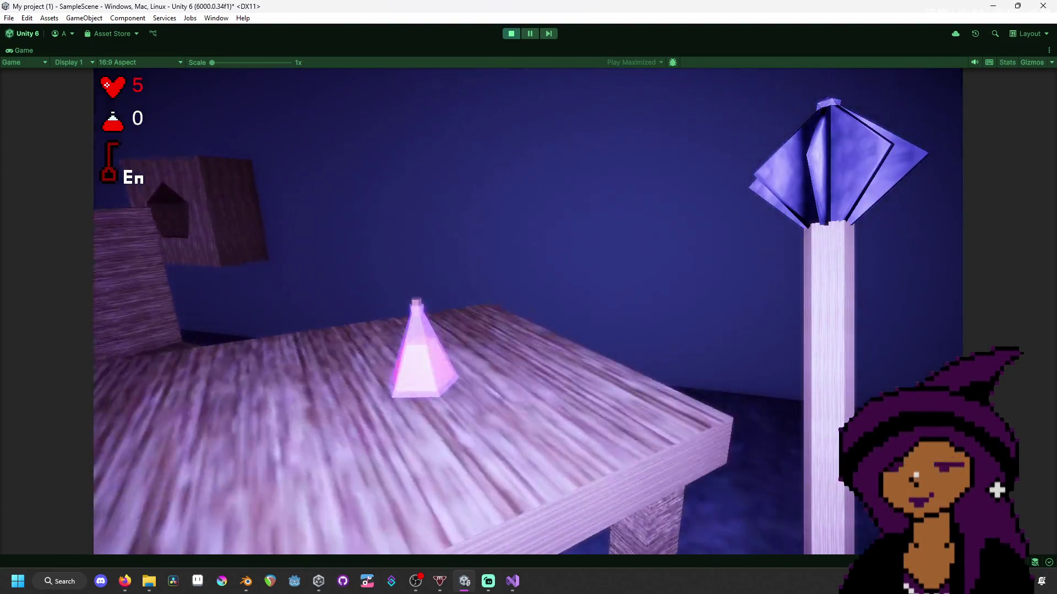
pyautogui.press('f')
# - Walk through the red corridor and blue room to the skeleton, then stop play mode
pyautogui.press('w')
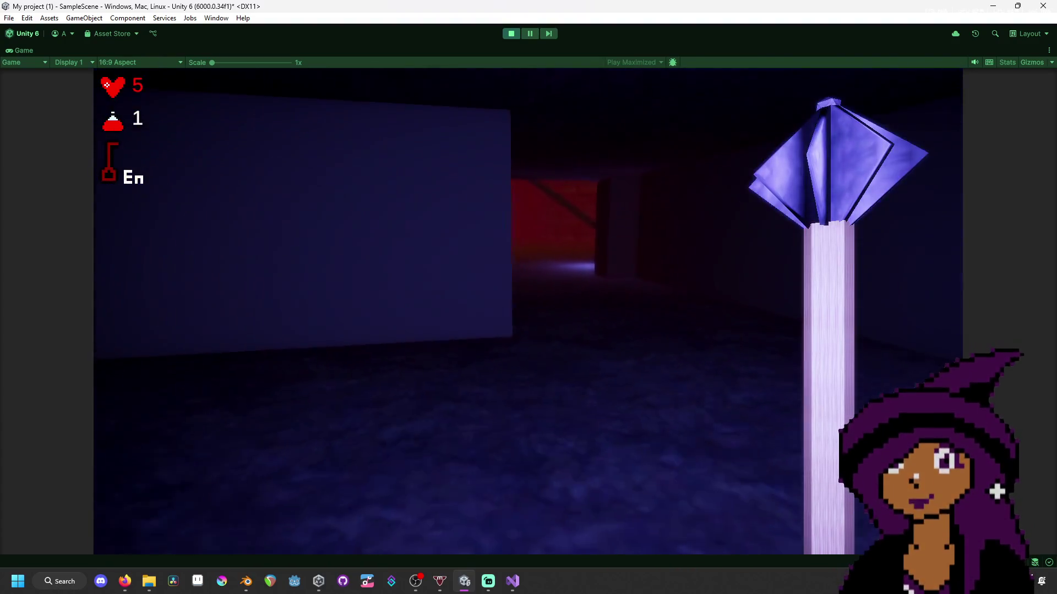
pyautogui.press('w')
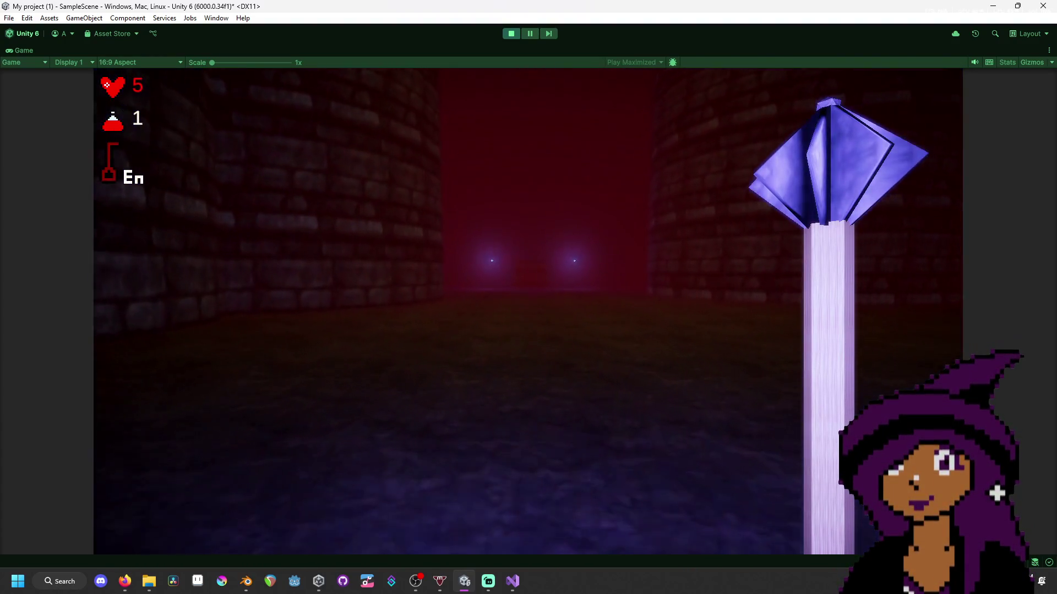
pyautogui.press('w')
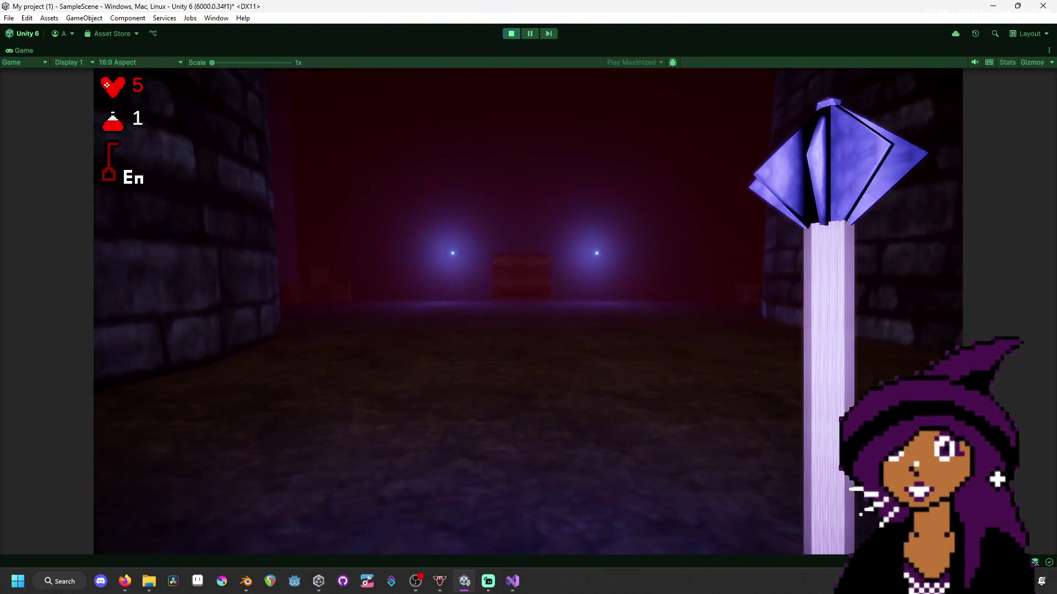
pyautogui.press('w')
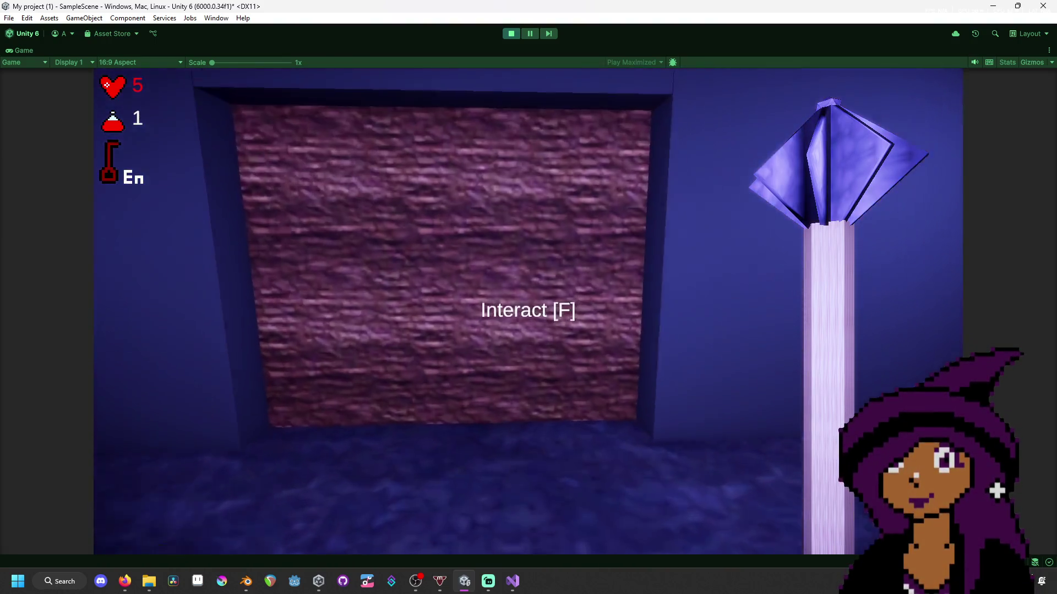
pyautogui.moveTo(529, 297)
pyautogui.press('w')
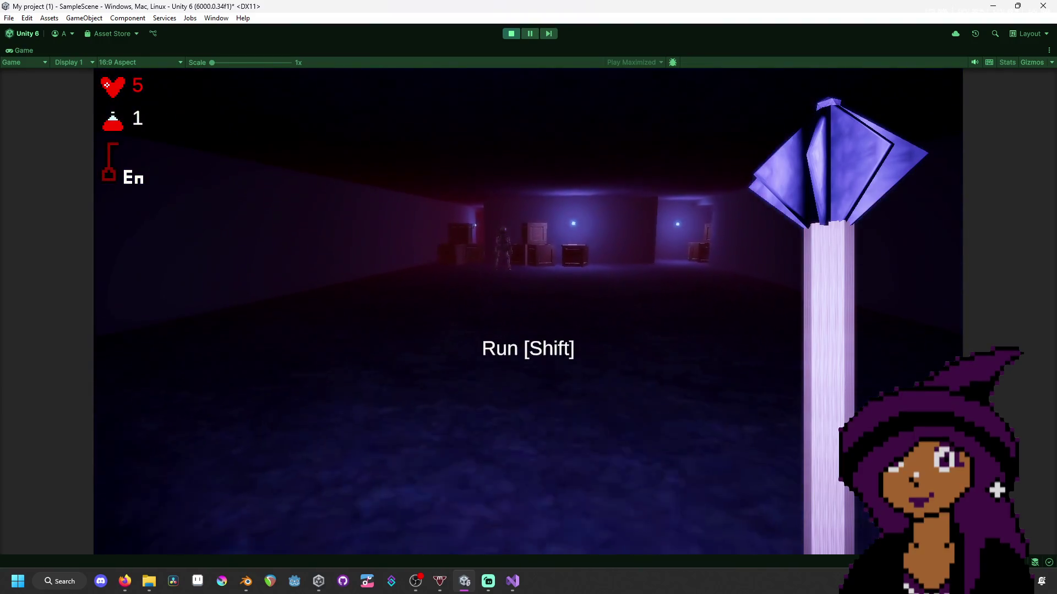
pyautogui.press('w')
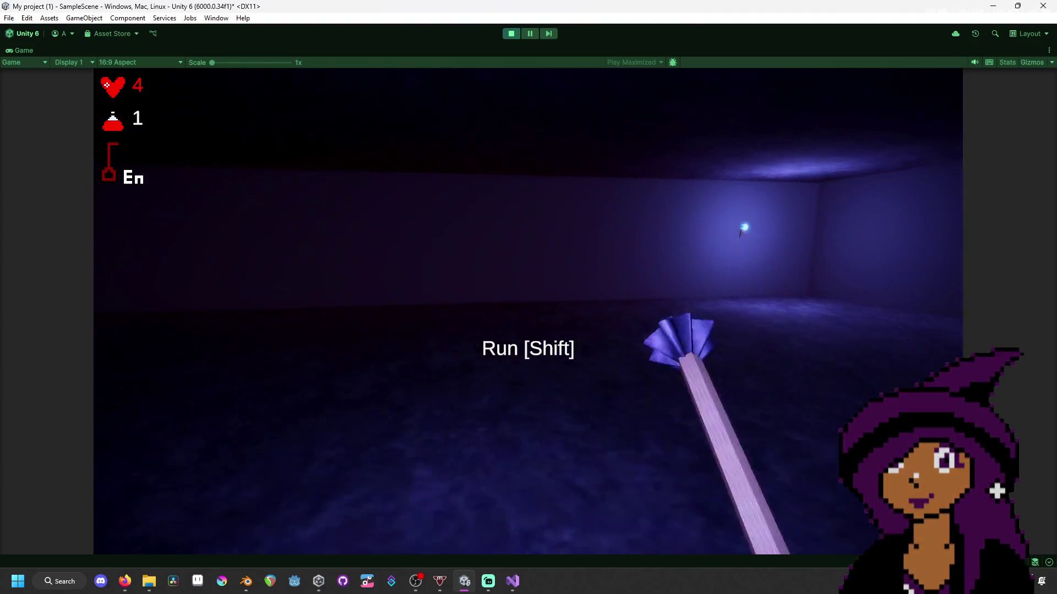
pyautogui.press('super')
pyautogui.click(510, 41)
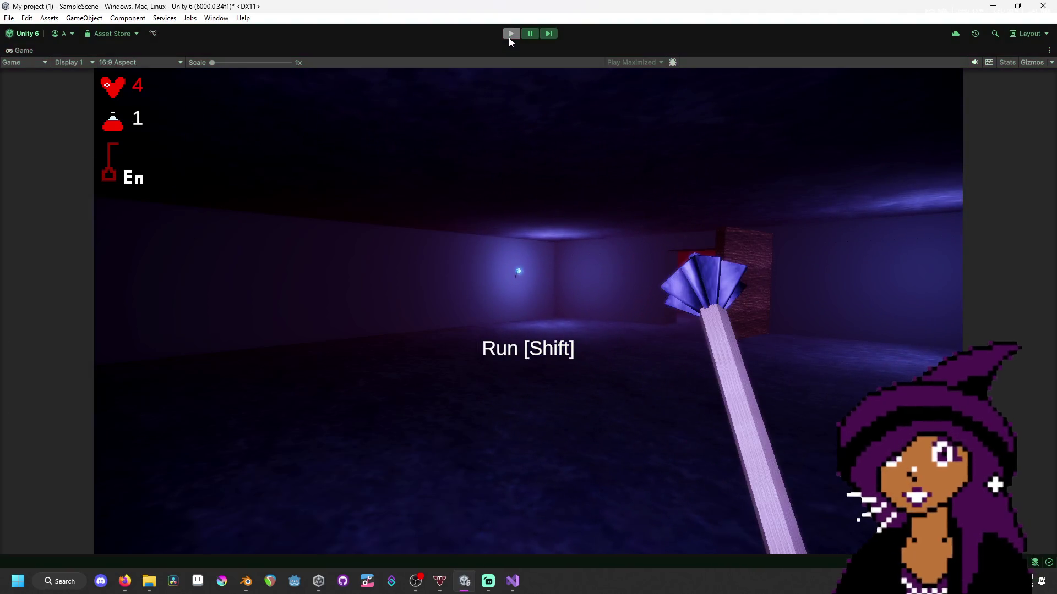
pyautogui.click(508, 38)
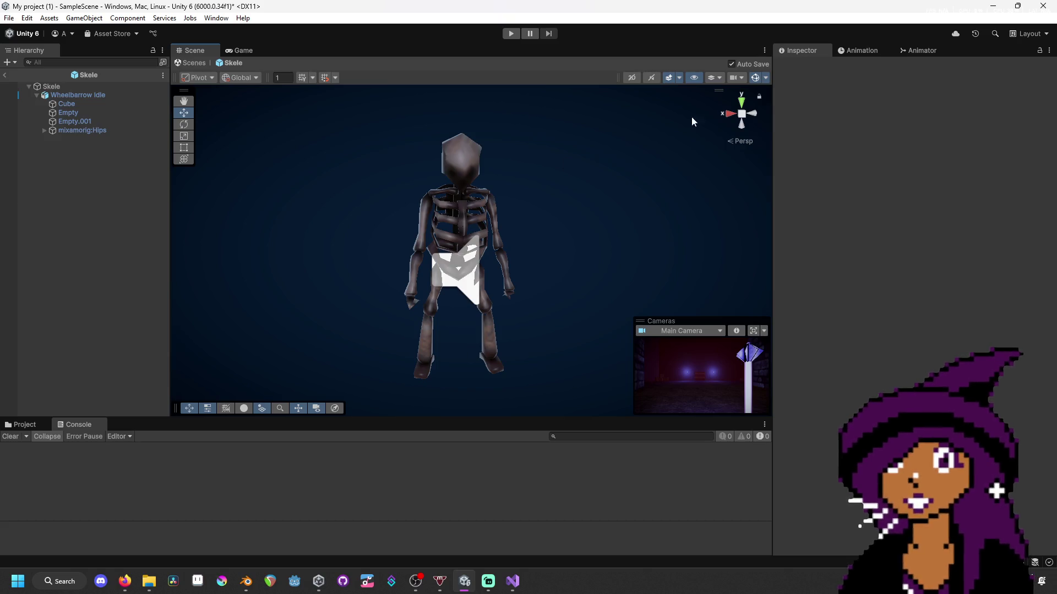
# - Show the skeleton's Animator state graph and view the Walk state's properties
pyautogui.click(929, 49)
pyautogui.click(958, 315)
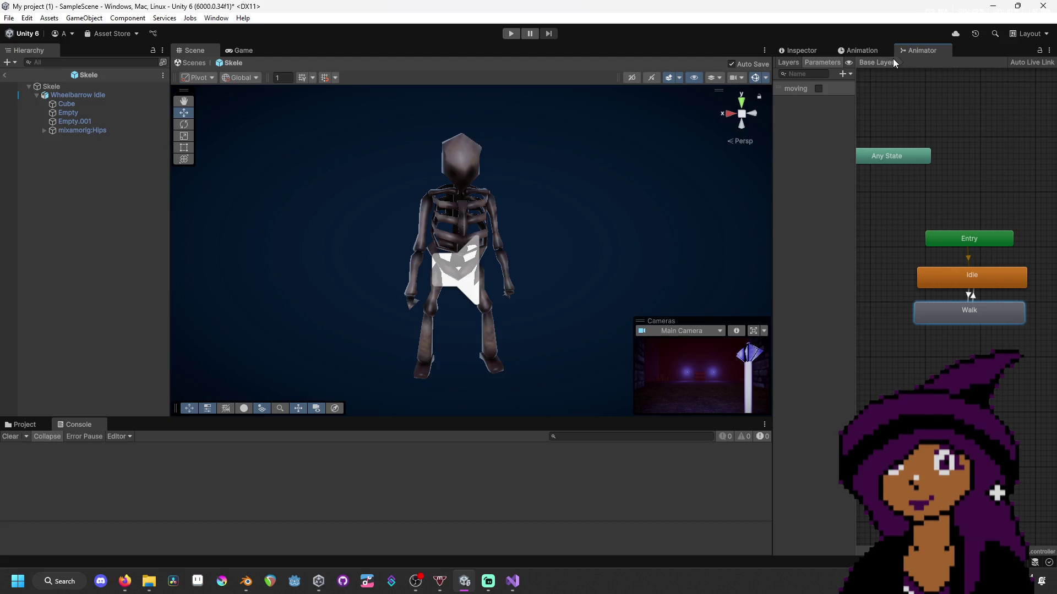
pyautogui.click(802, 50)
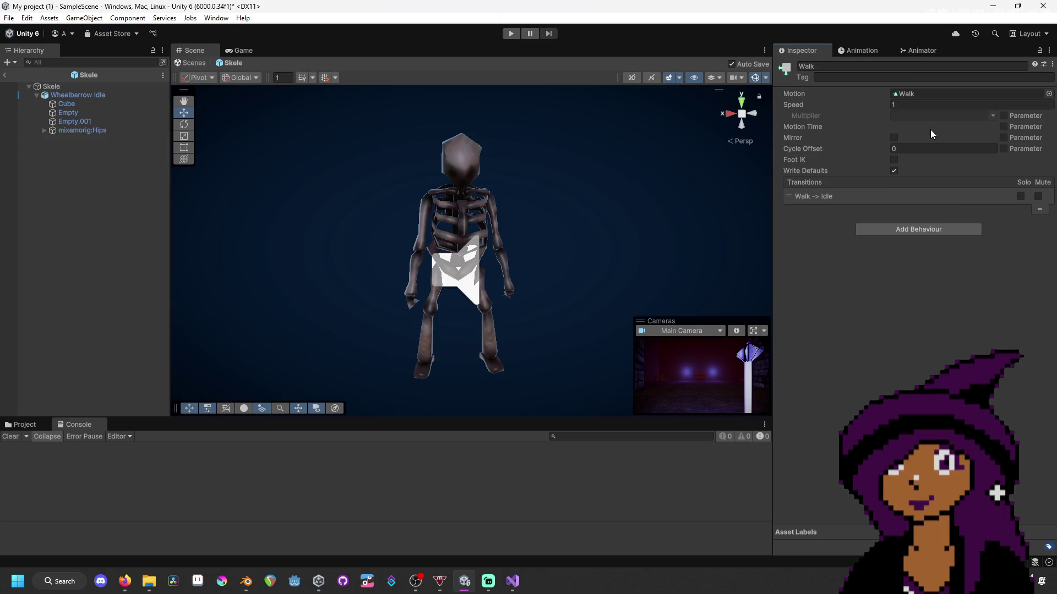
pyautogui.click(871, 56)
pyautogui.click(921, 53)
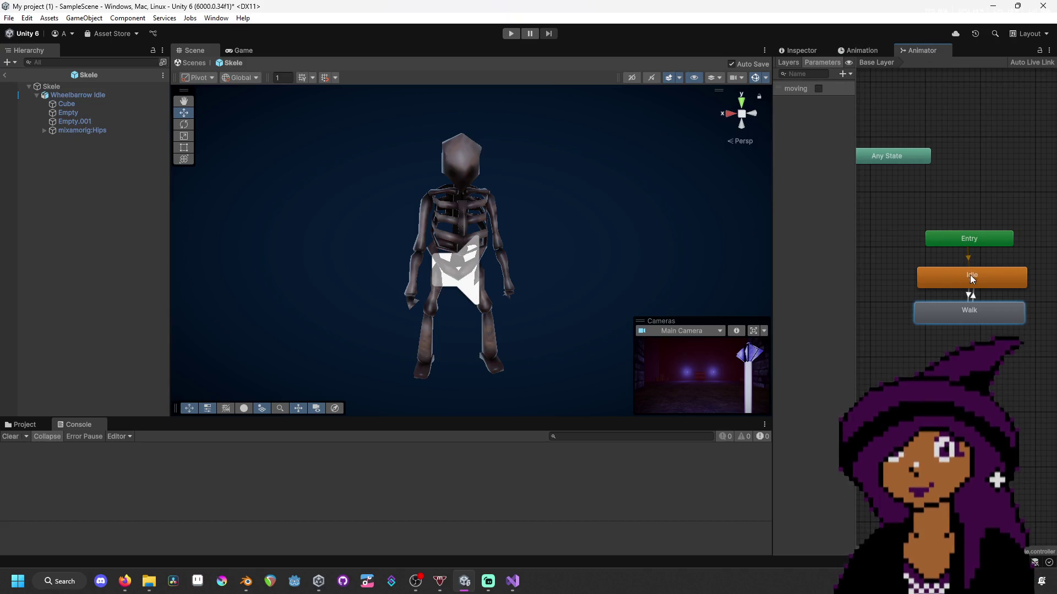
pyautogui.rightClick(967, 315)
pyautogui.click(908, 282)
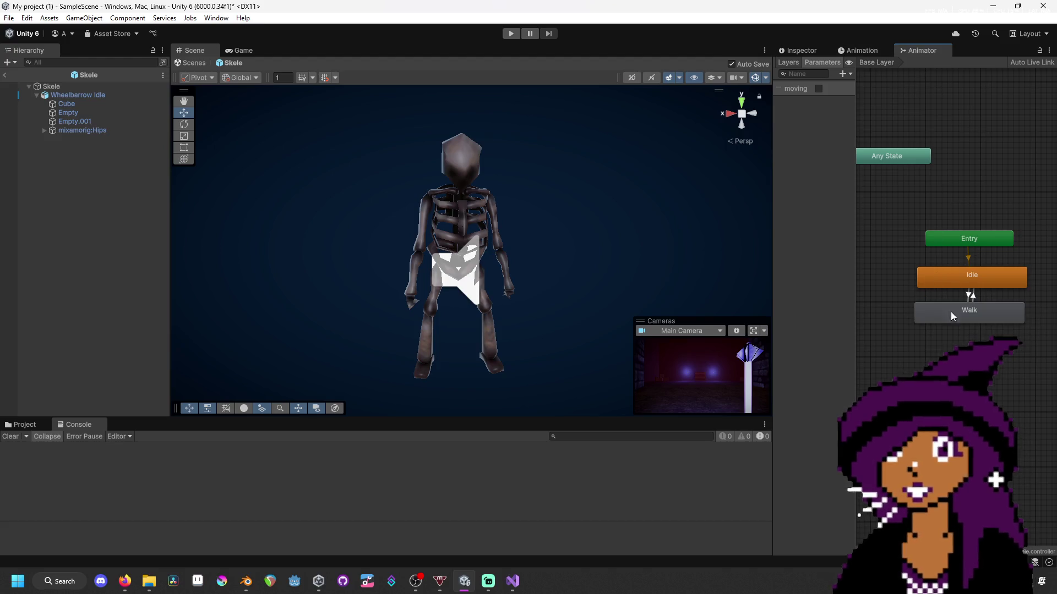
# - Inspect the Walk -> Idle transition's settings, then switch over to Visual Studio
pyautogui.click(847, 51)
pyautogui.click(815, 47)
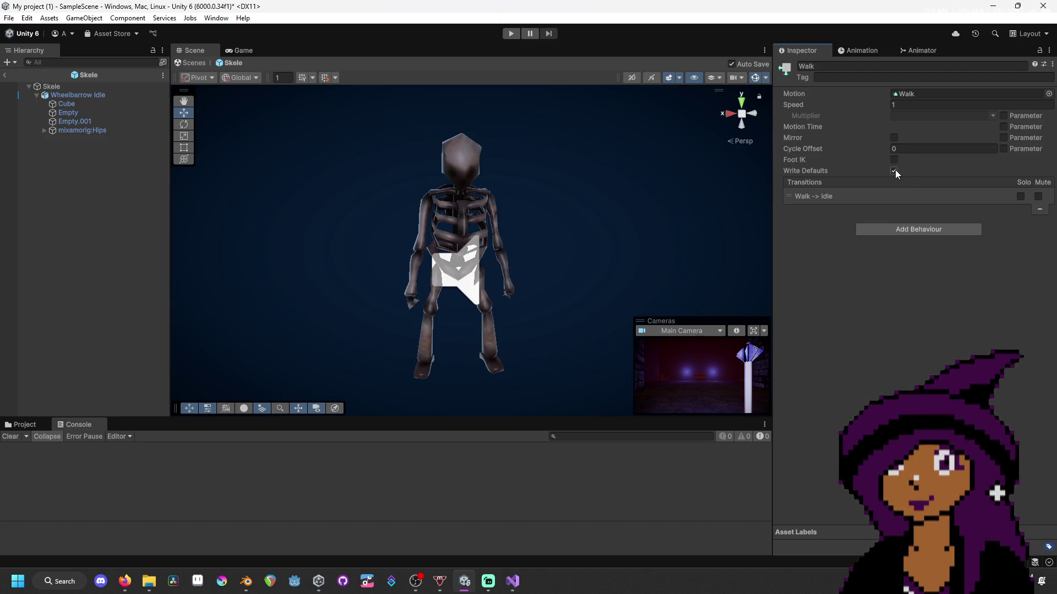
pyautogui.click(902, 198)
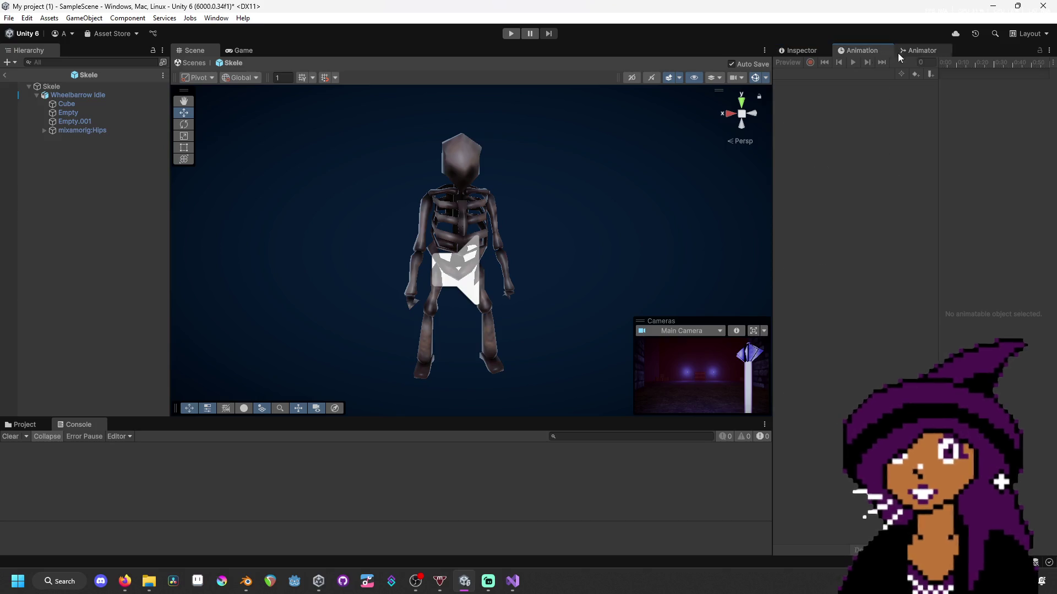
pyautogui.click(927, 52)
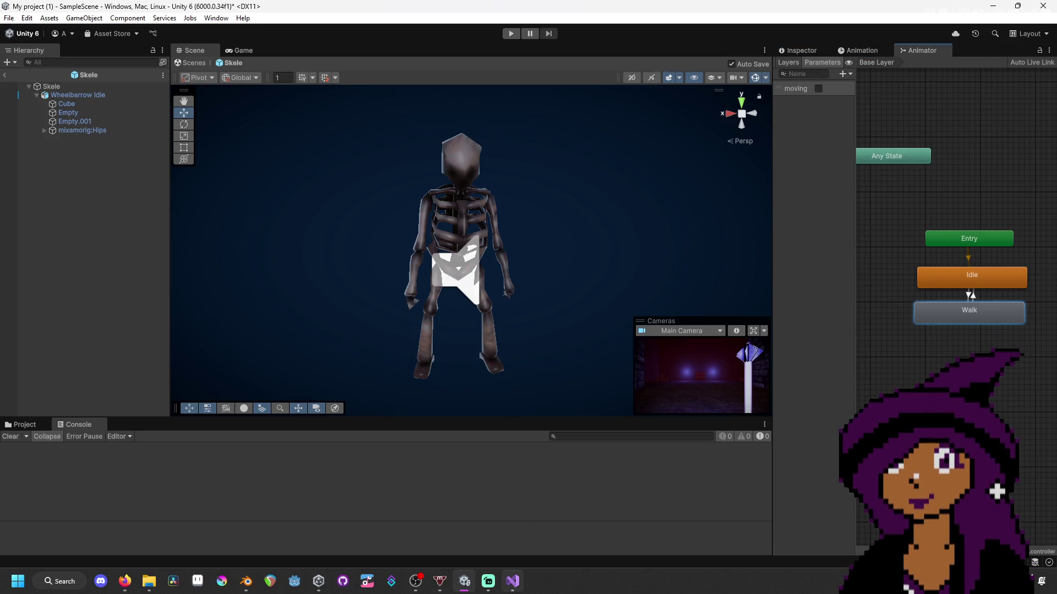
pyautogui.hotkey('alt', 'Tab')
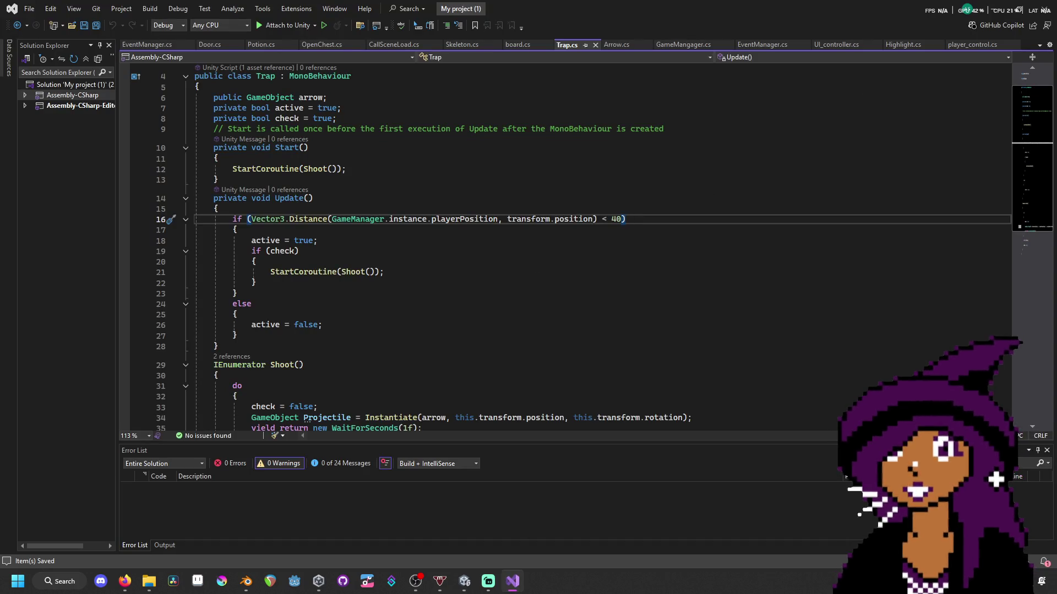
# - Back in Unity, delete the Walk -> Idle transition from the Walk state's Transitions list
pyautogui.moveTo(435, 585)
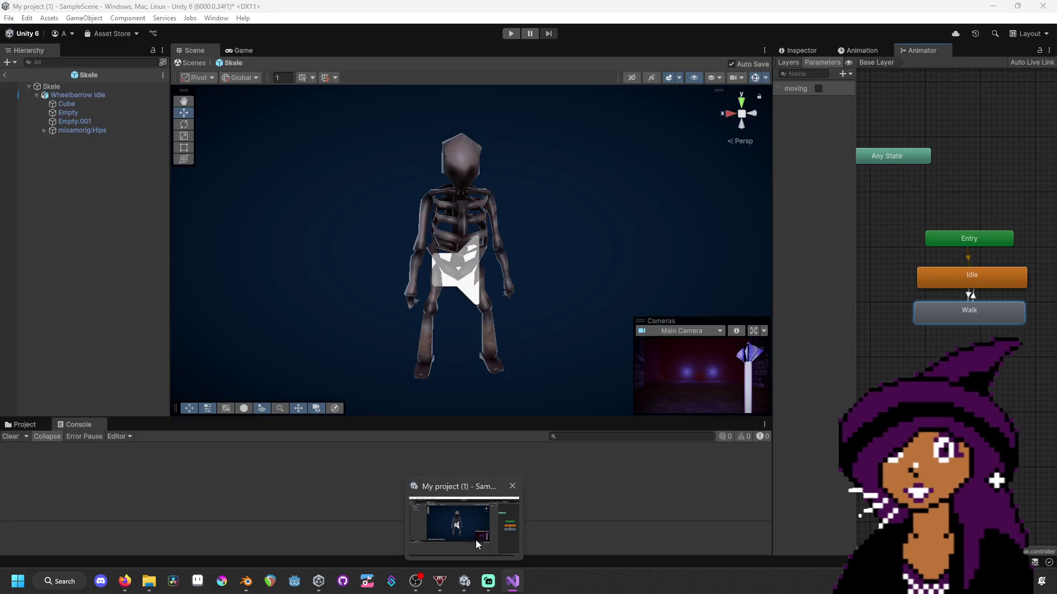
pyautogui.click(476, 540)
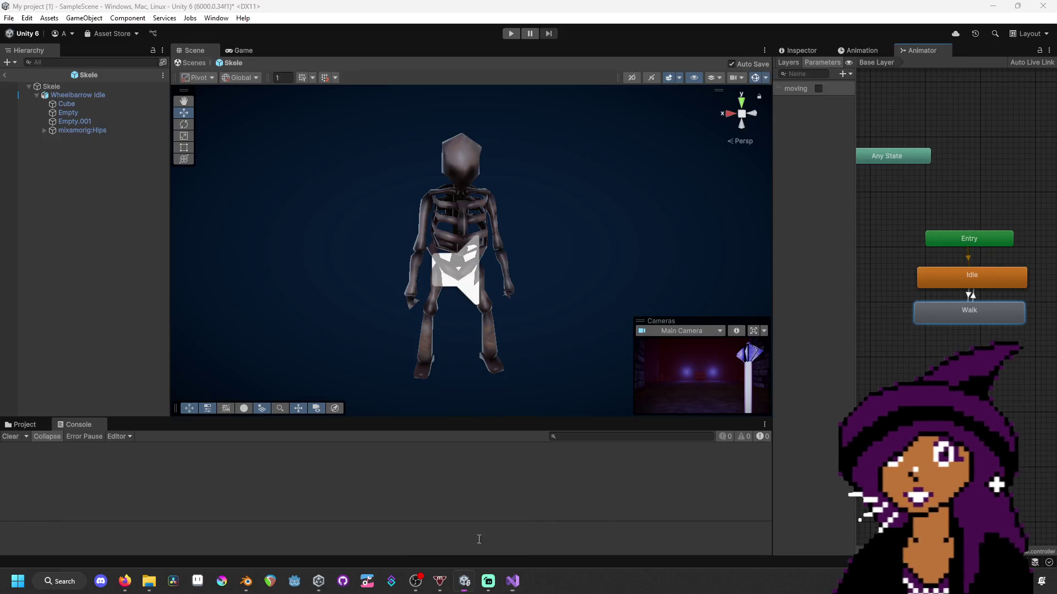
pyautogui.rightClick(972, 295)
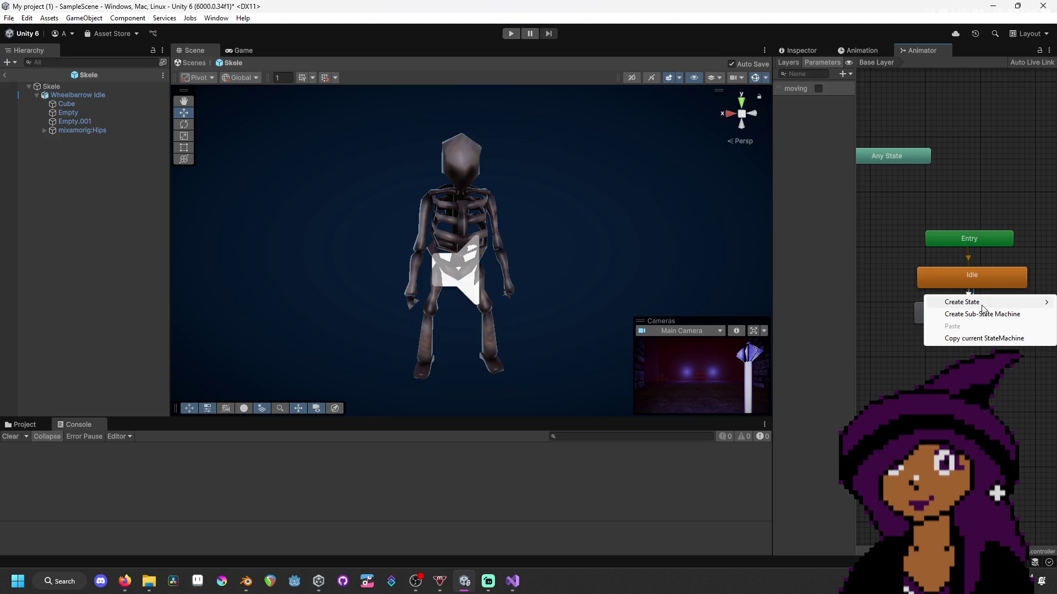
pyautogui.click(943, 142)
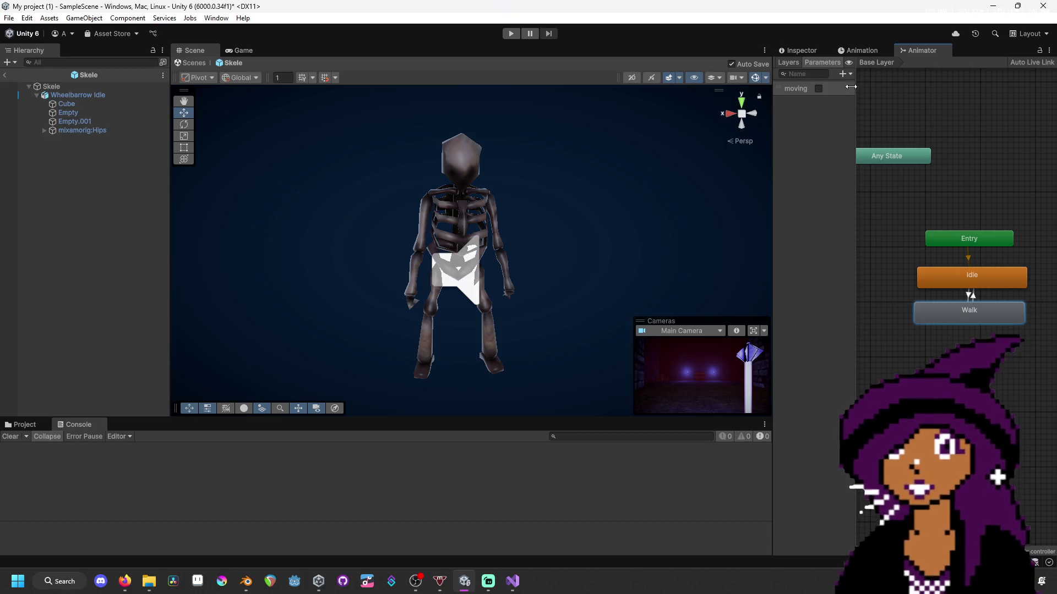
pyautogui.click(820, 52)
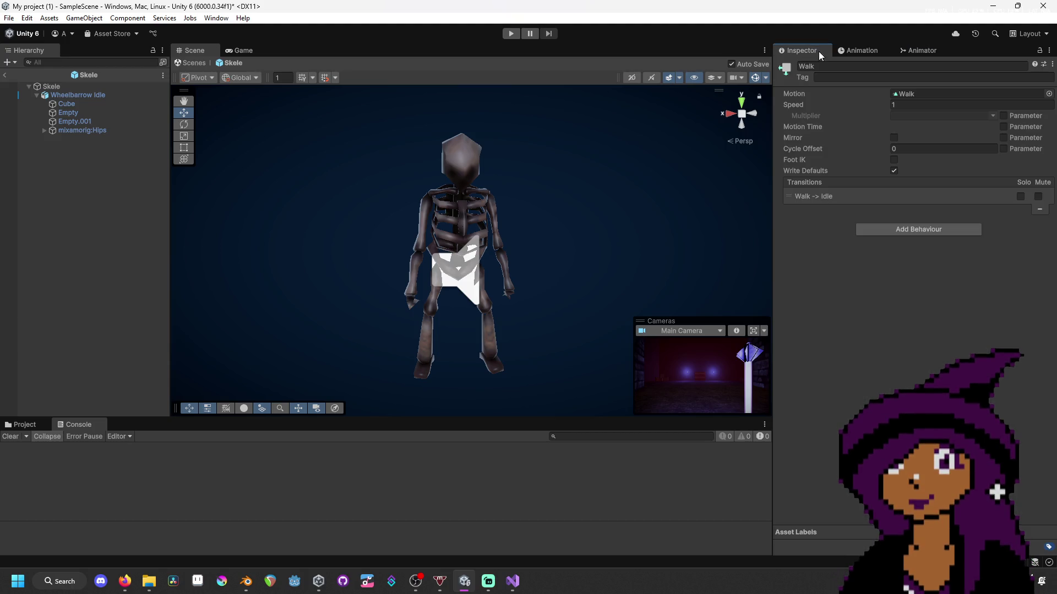
pyautogui.click(912, 197)
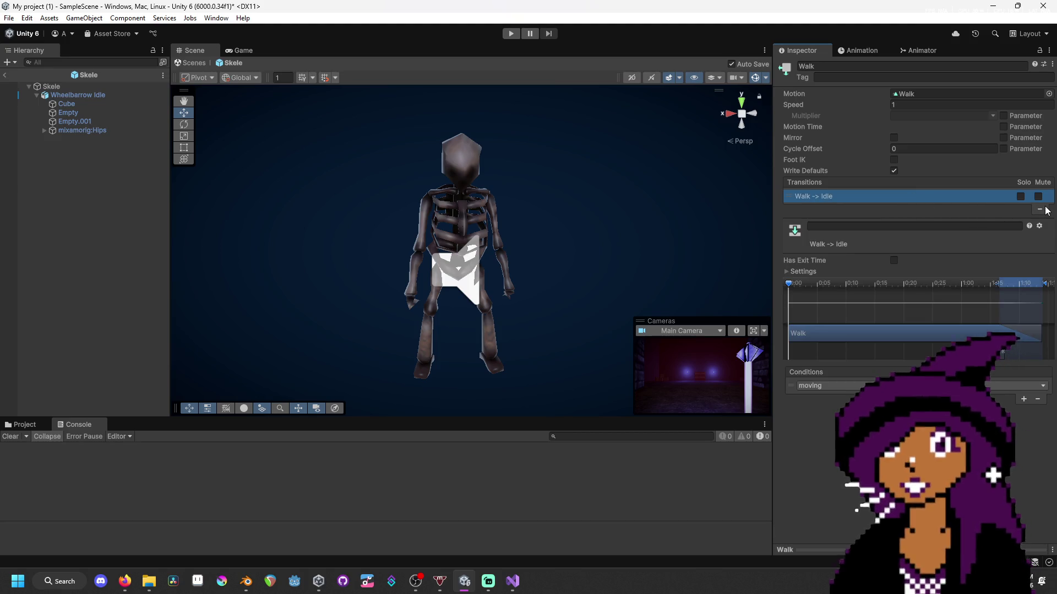
pyautogui.click(1039, 210)
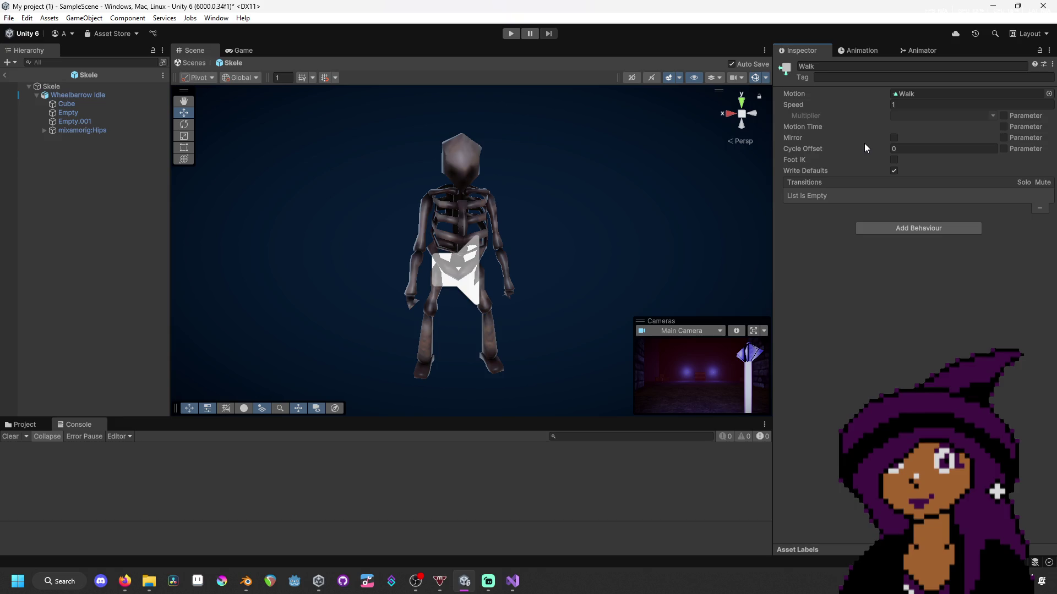
# - Check the remaining Idle -> Walk transition (moving = true) and nudge the Walk state slightly right
pyautogui.click(923, 51)
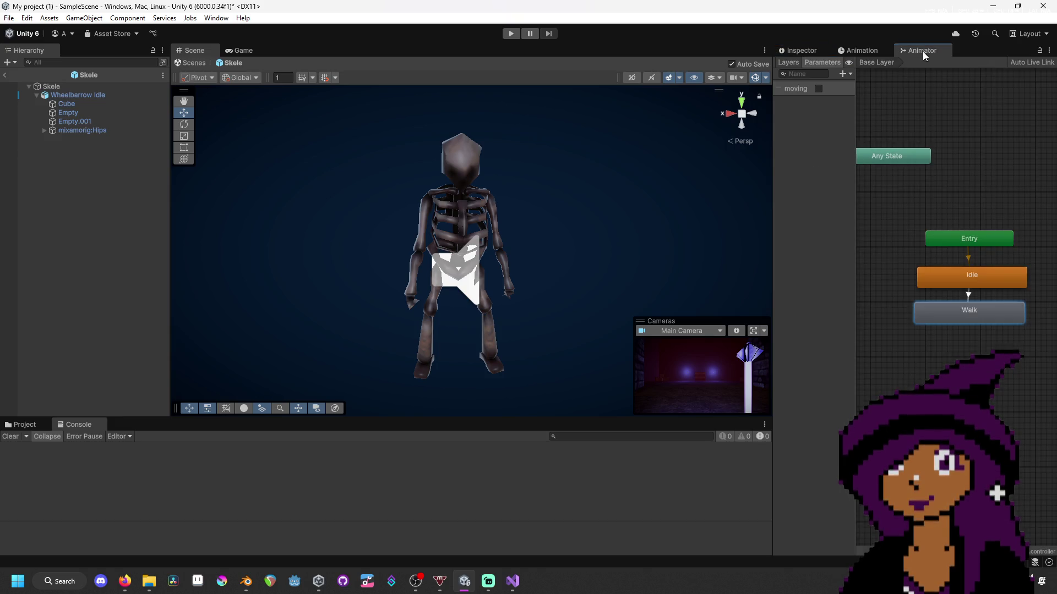
pyautogui.click(967, 294)
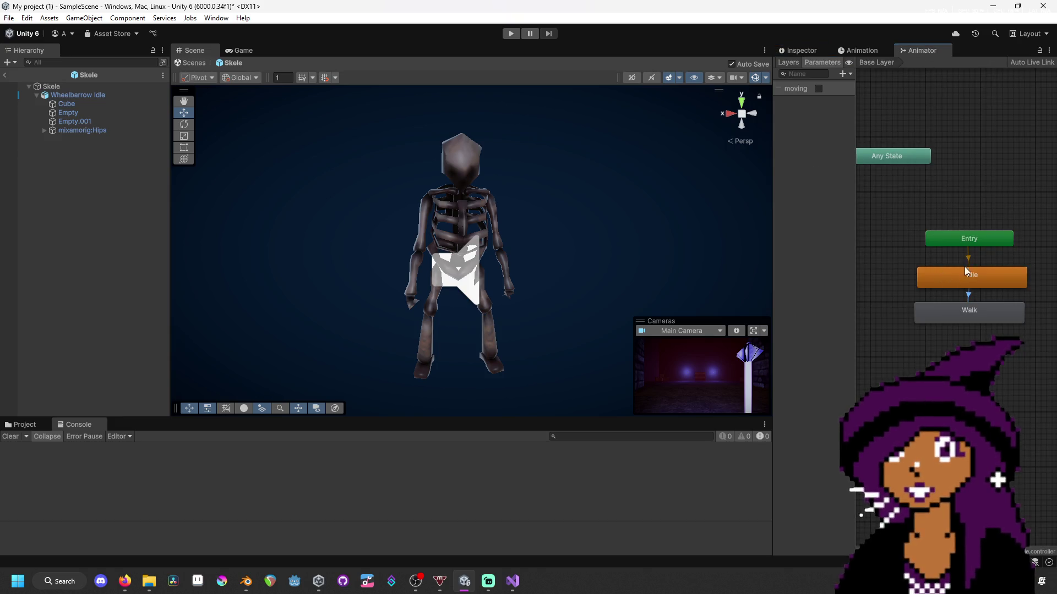
pyautogui.click(810, 52)
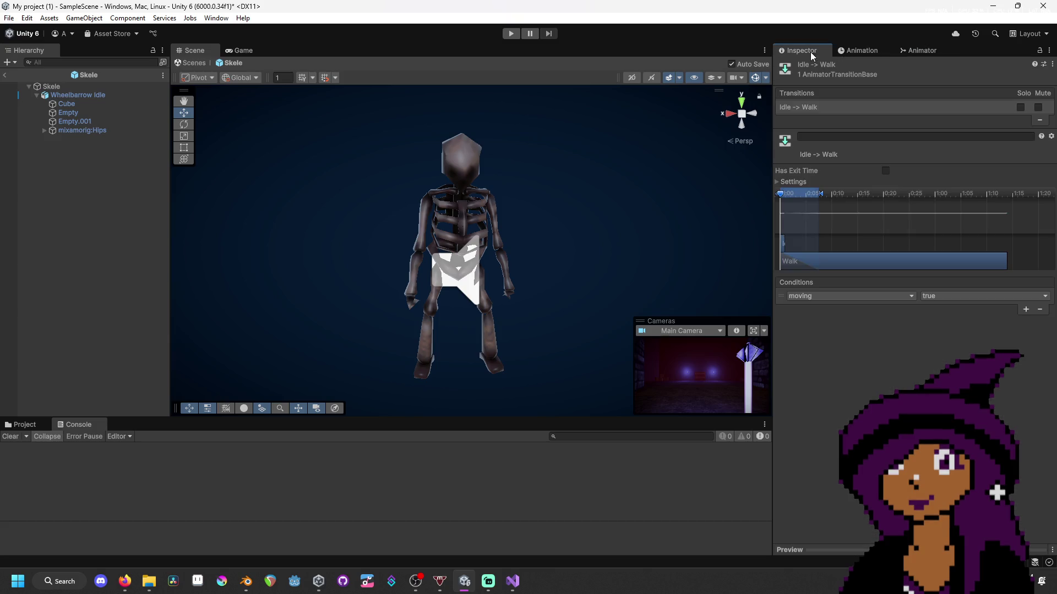
pyautogui.click(874, 49)
pyautogui.click(907, 48)
pyautogui.click(970, 313)
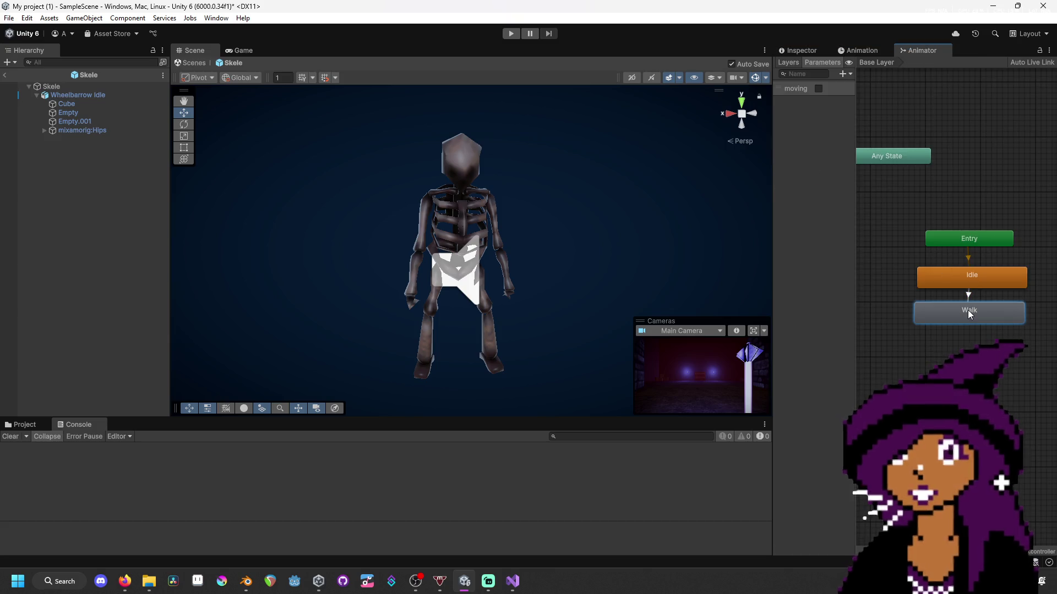
pyautogui.moveTo(970, 314); pyautogui.dragTo(974, 315)
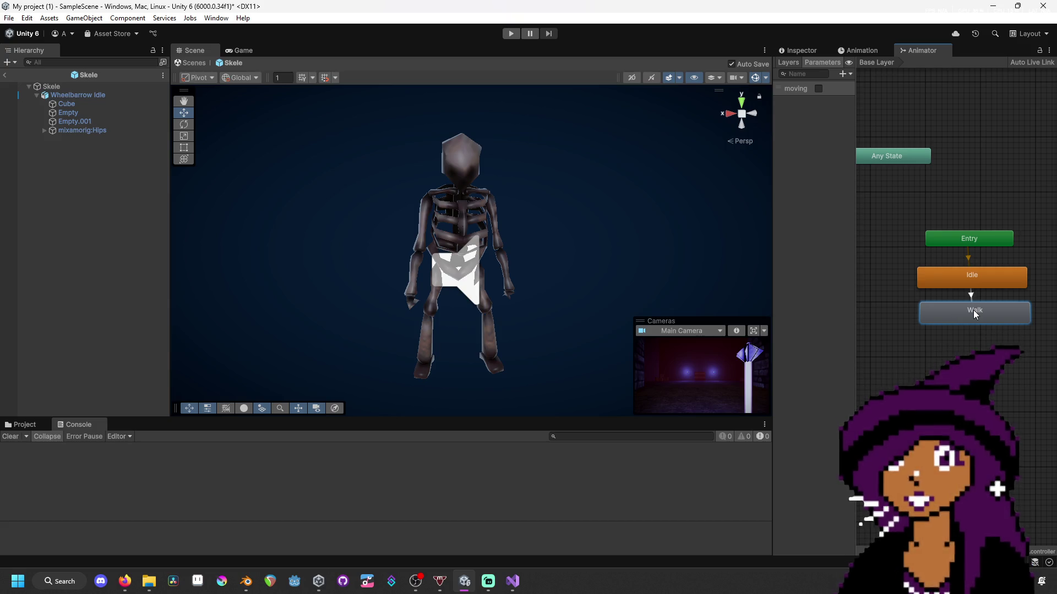
pyautogui.click(858, 50)
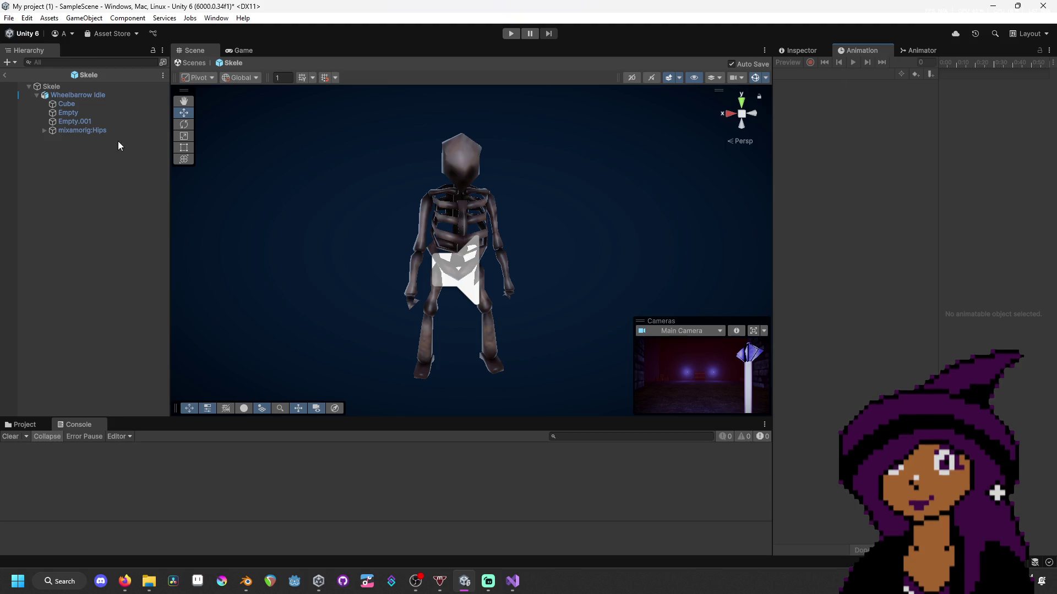
# - Preview the Walk clip for Wheelbarrow Idle in the Animation window and widen the panel
pyautogui.click(118, 95)
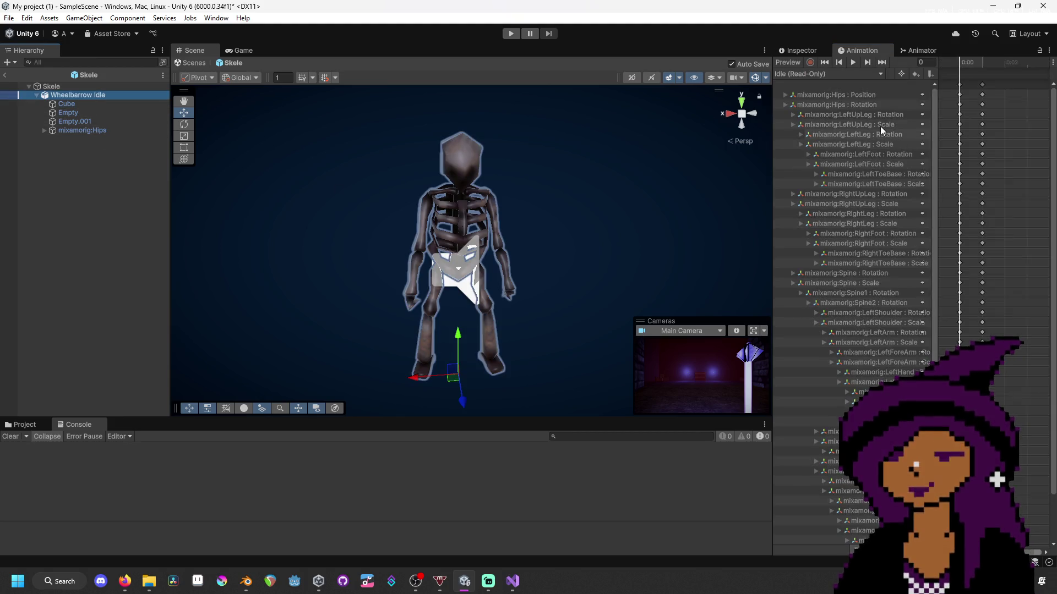
pyautogui.click(812, 73)
pyautogui.click(867, 98)
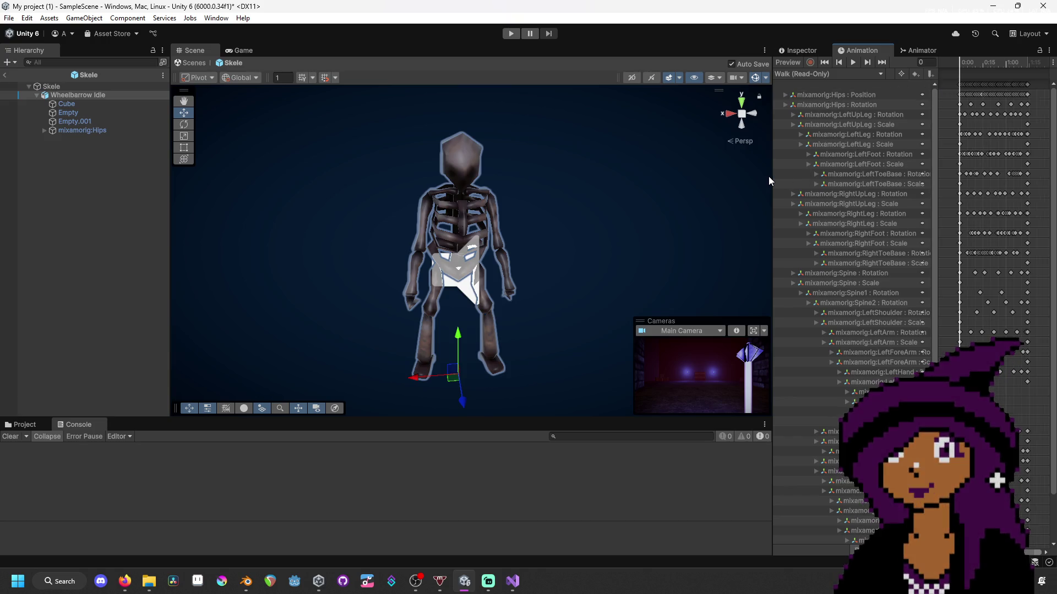
pyautogui.moveTo(772, 177); pyautogui.dragTo(543, 185)
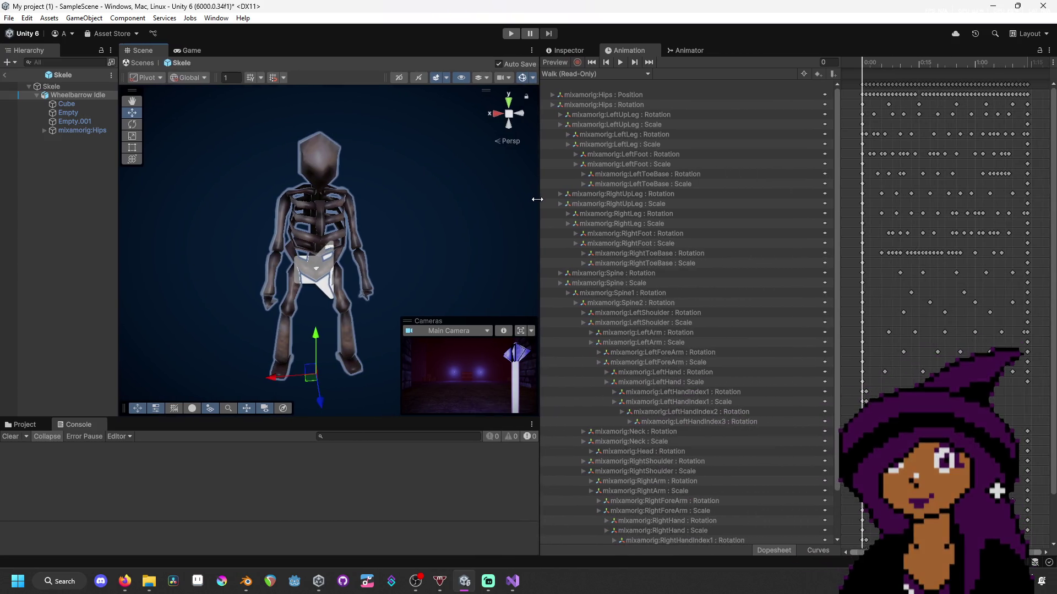
pyautogui.scroll(-5, 923, 189)
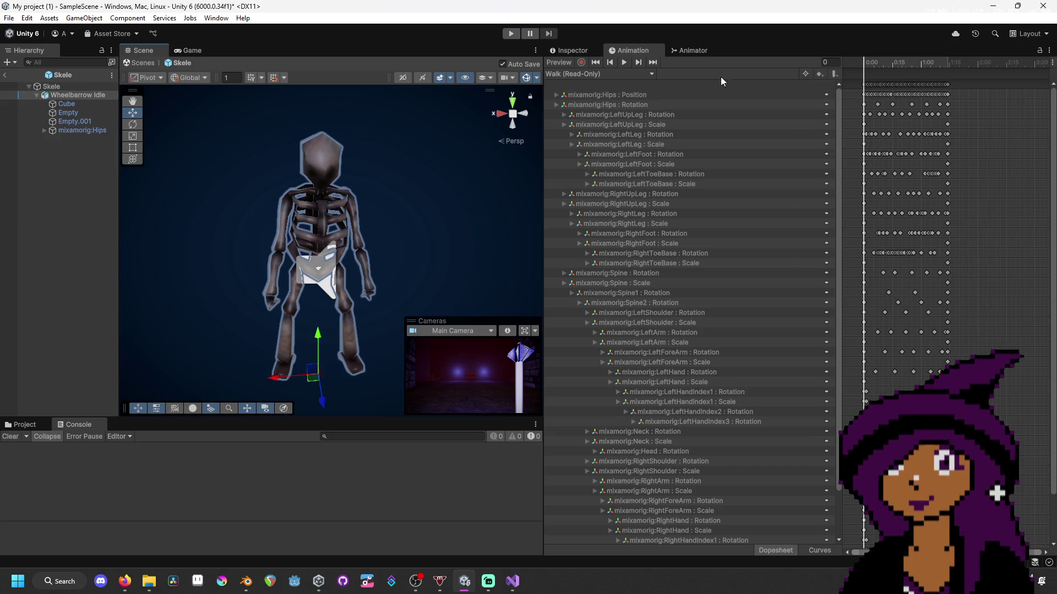
pyautogui.click(638, 76)
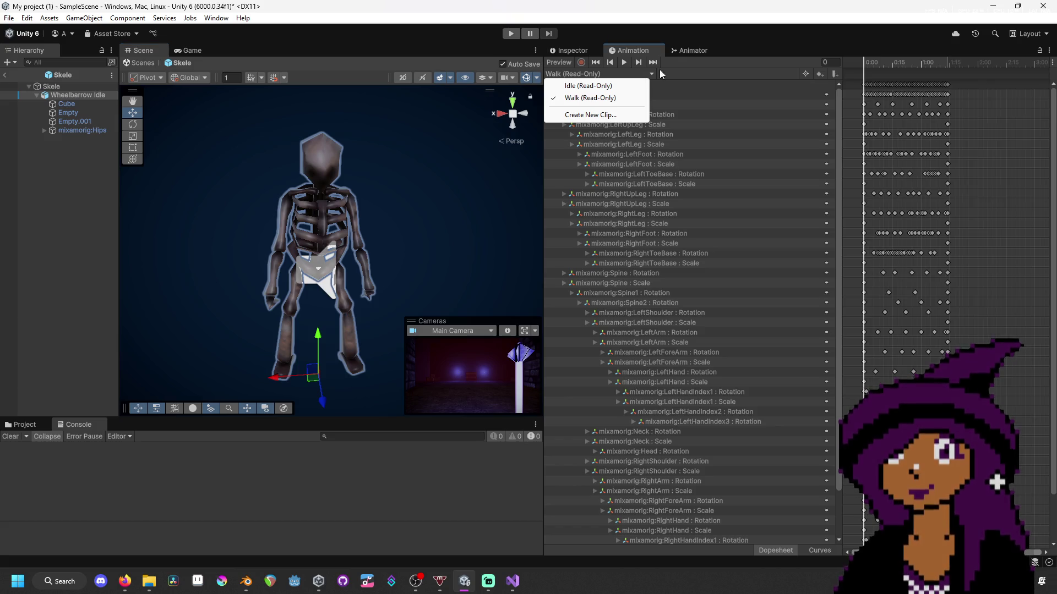
pyautogui.click(708, 61)
# - View the Walk state's settings, confirming it plays Walk with no transitions, then go to Visual Studio
pyautogui.click(697, 50)
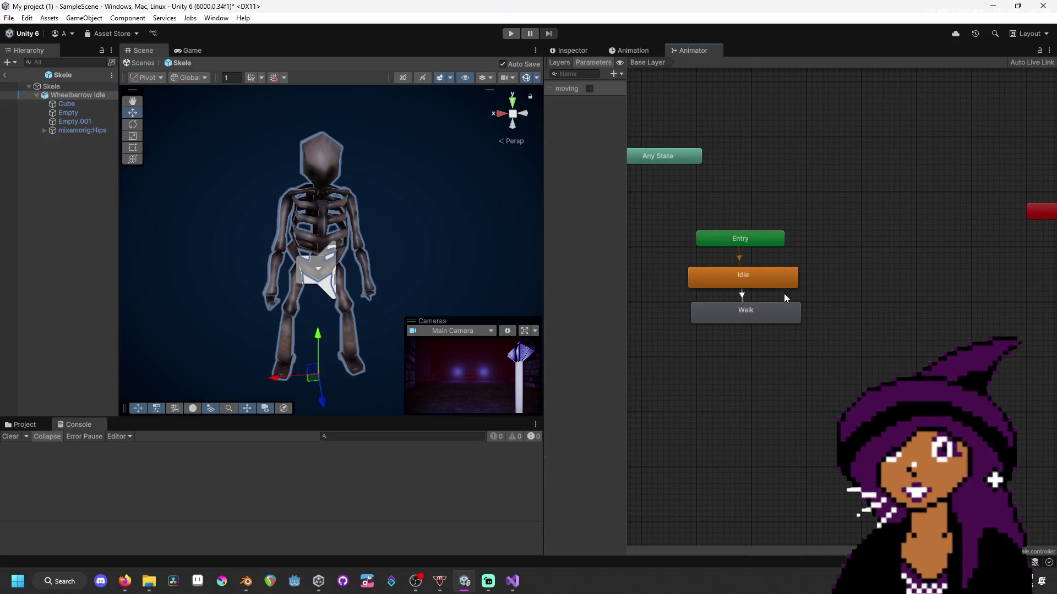
pyautogui.click(788, 314)
pyautogui.rightClick(782, 319)
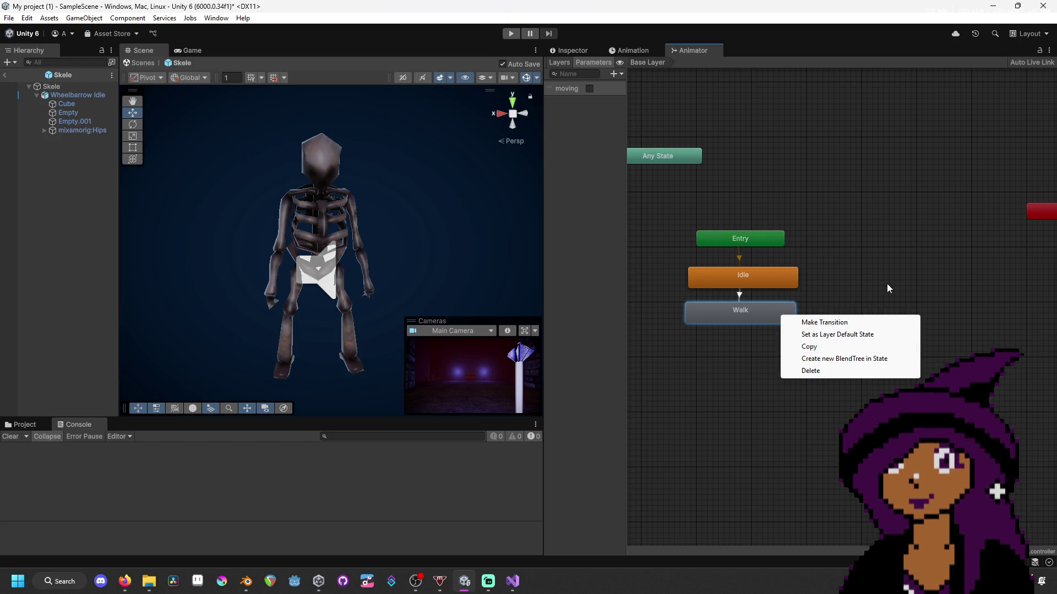
pyautogui.click(869, 276)
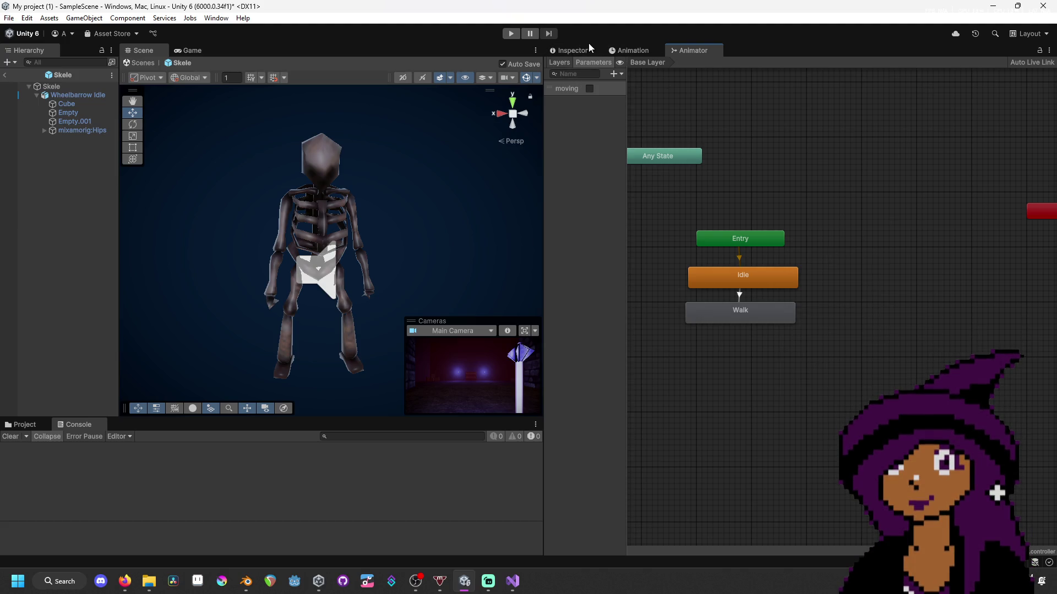
pyautogui.click(575, 51)
pyautogui.click(693, 50)
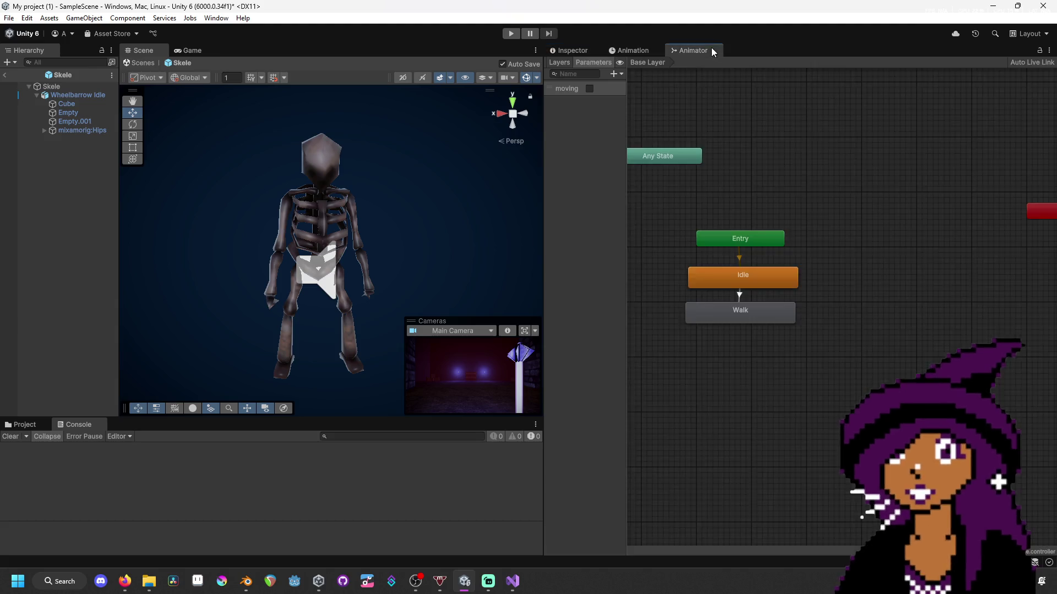
pyautogui.click(570, 49)
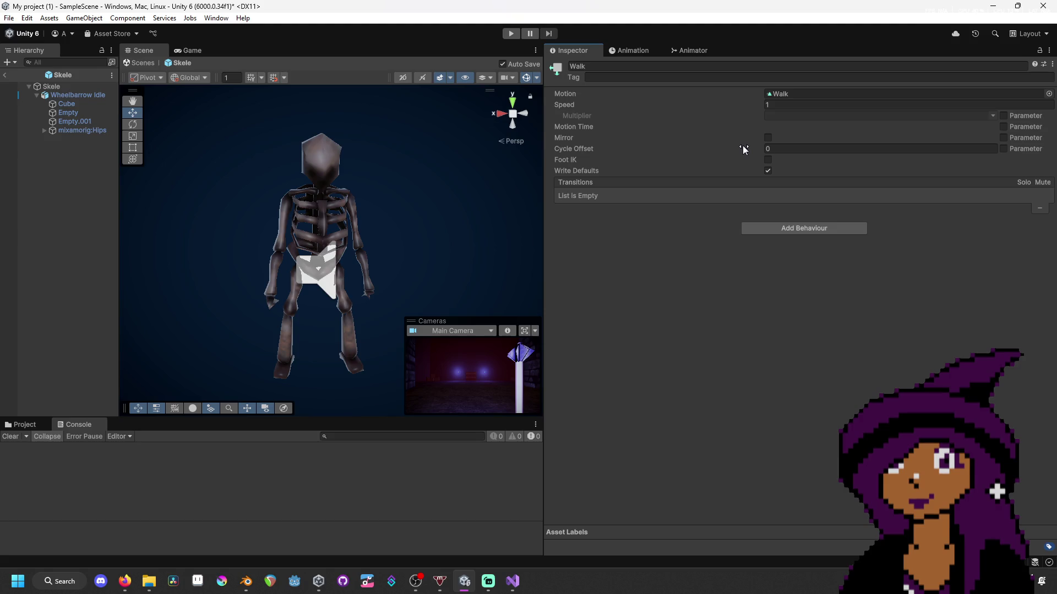
pyautogui.moveTo(513, 581)
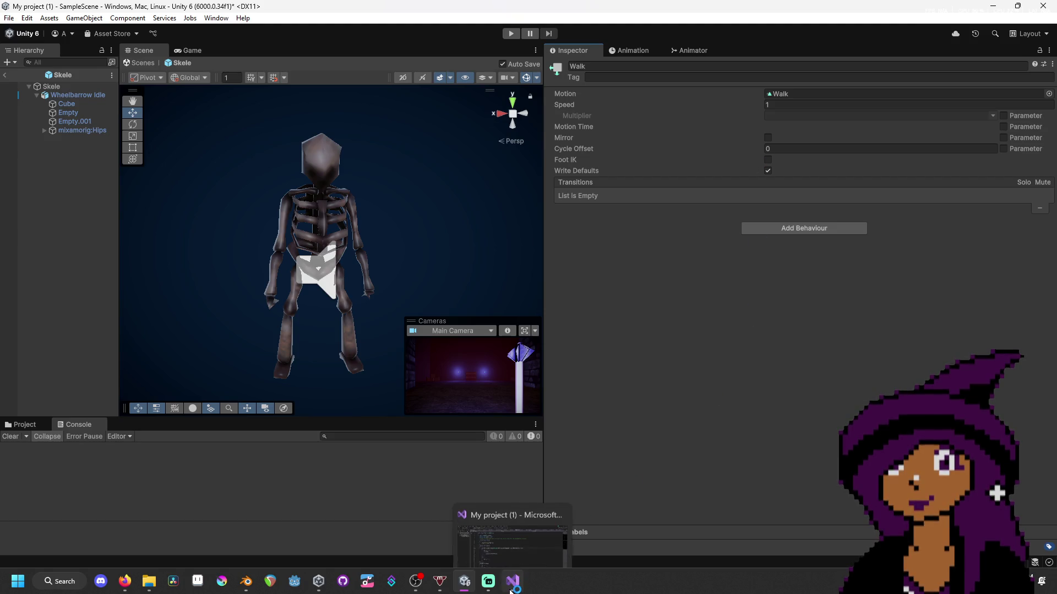
pyautogui.click(521, 534)
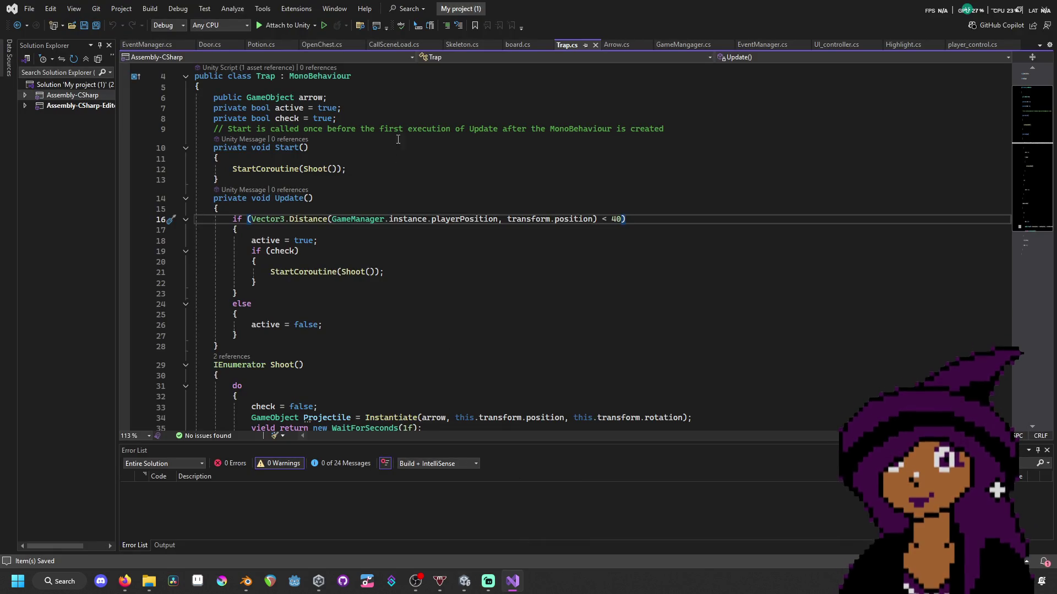
# - Open the Skeleton.cs script and scroll to its Update method
pyautogui.scroll(-3, 397, 133)
pyautogui.scroll(4, 398, 132)
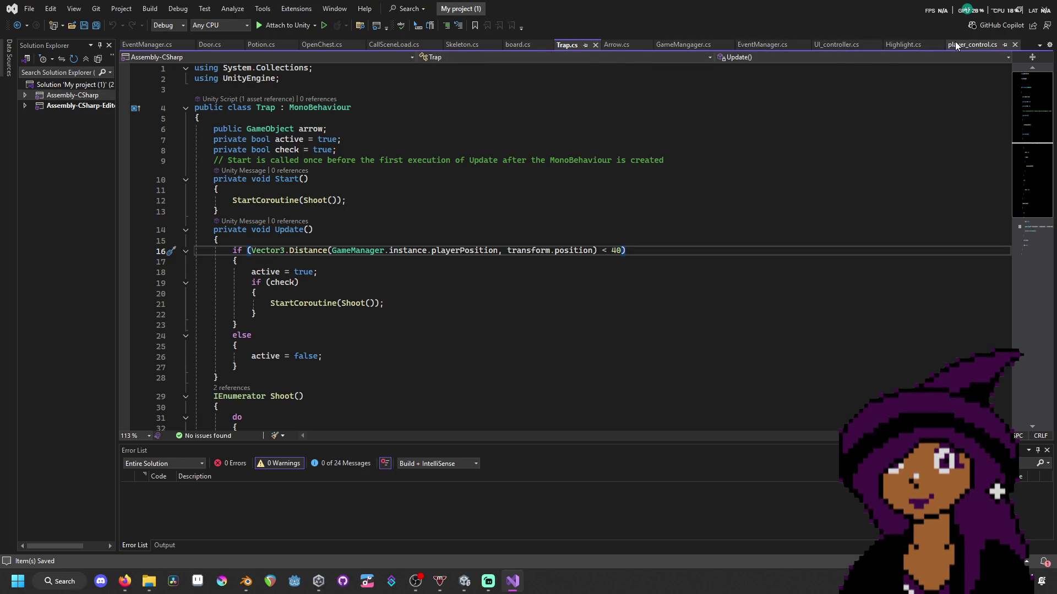
pyautogui.click(767, 44)
pyautogui.click(472, 46)
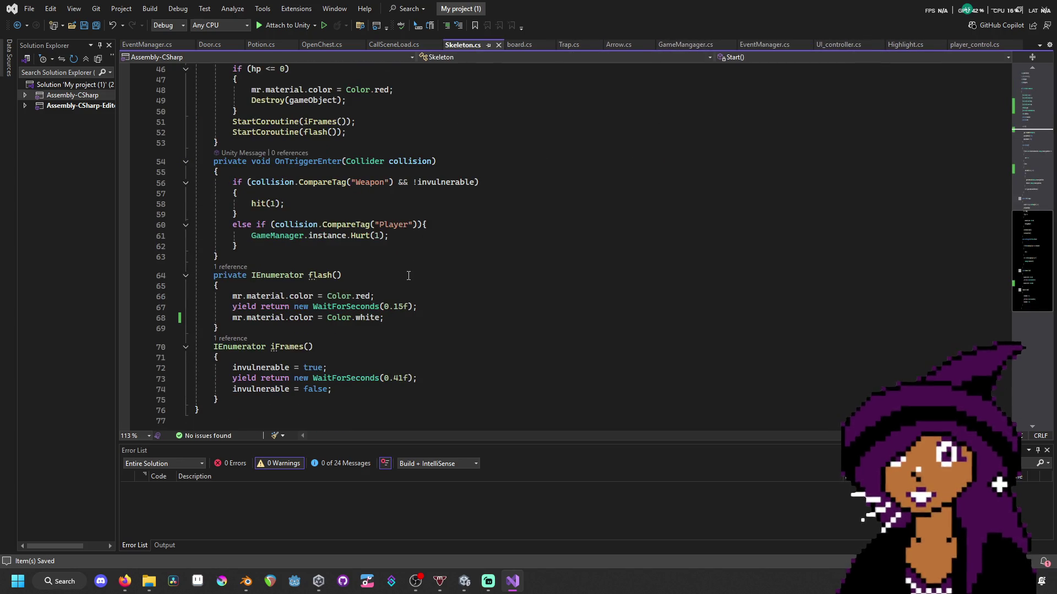
pyautogui.scroll(2, 407, 275)
pyautogui.scroll(10, 408, 276)
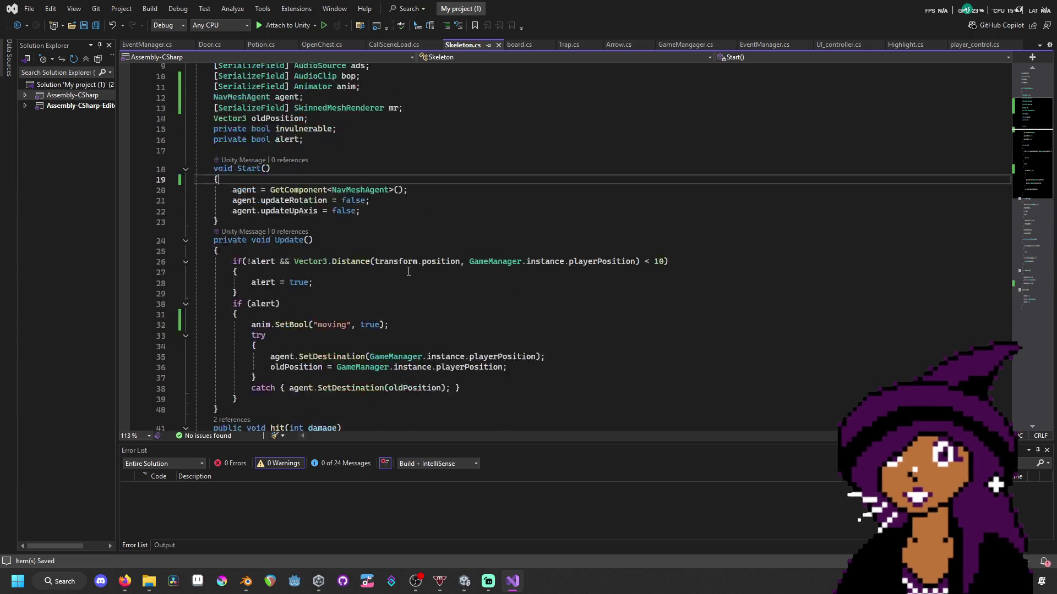
pyautogui.scroll(-1, 409, 277)
# - Add a new line after anim.SetBool("moving", true); beginning with anim.loo, then return to Unity
pyautogui.click(358, 250)
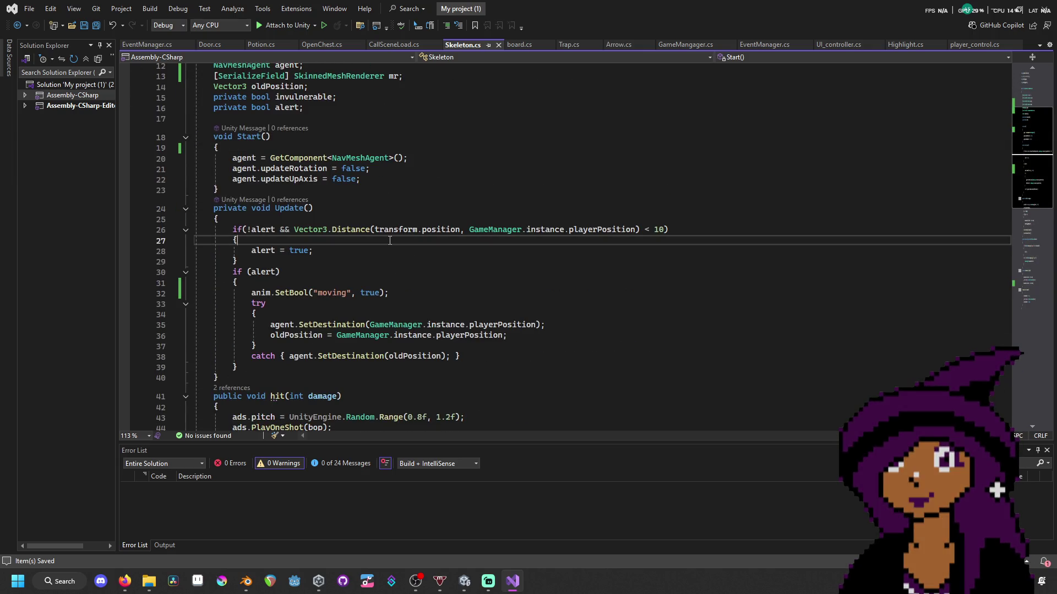
pyautogui.click(461, 314)
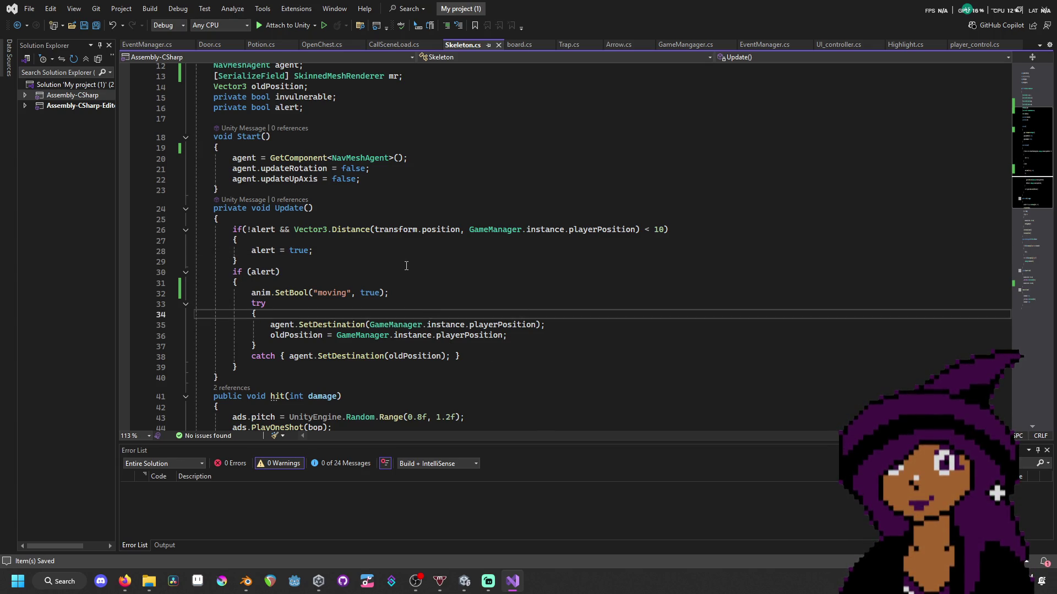
pyautogui.click(406, 288)
pyautogui.click(413, 294)
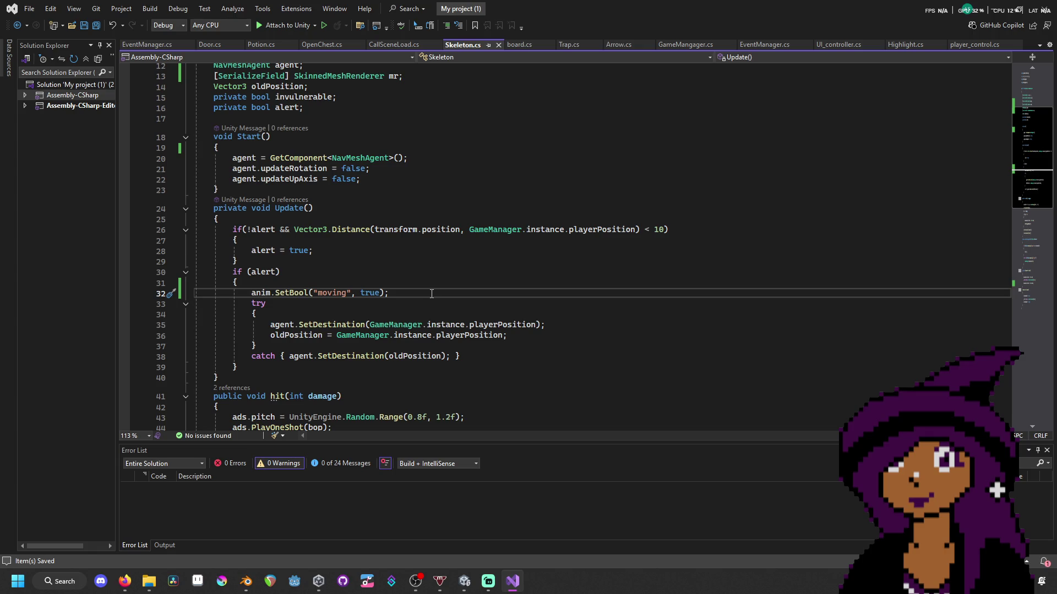
pyautogui.press('Return')
pyautogui.write('anim')
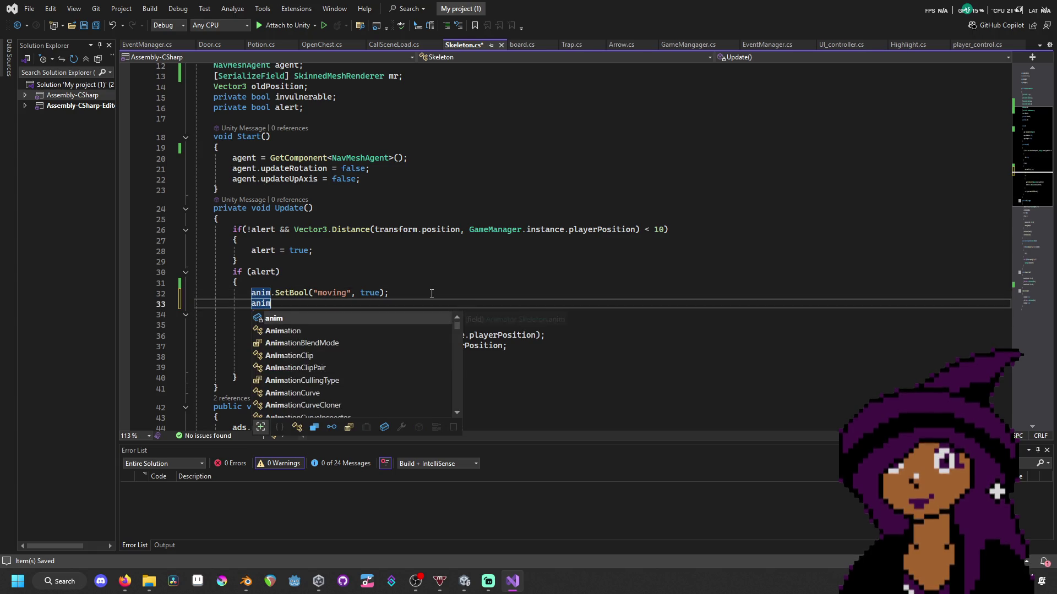
pyautogui.write('.loo')
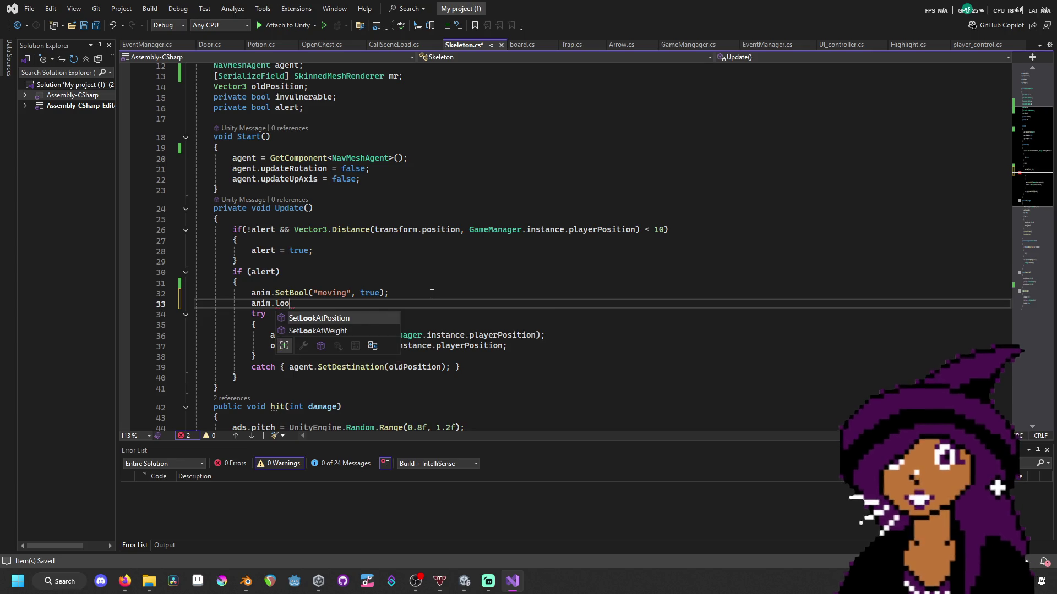
pyautogui.hotkey('ctrl', 'a')
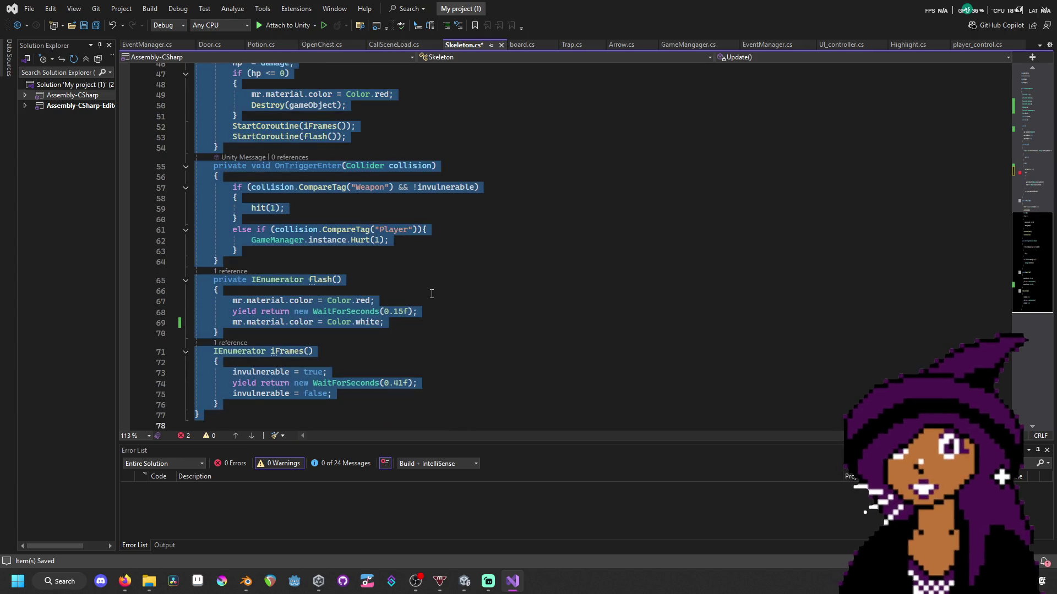
pyautogui.click(451, 282)
pyautogui.hotkey('ctrl', '-')
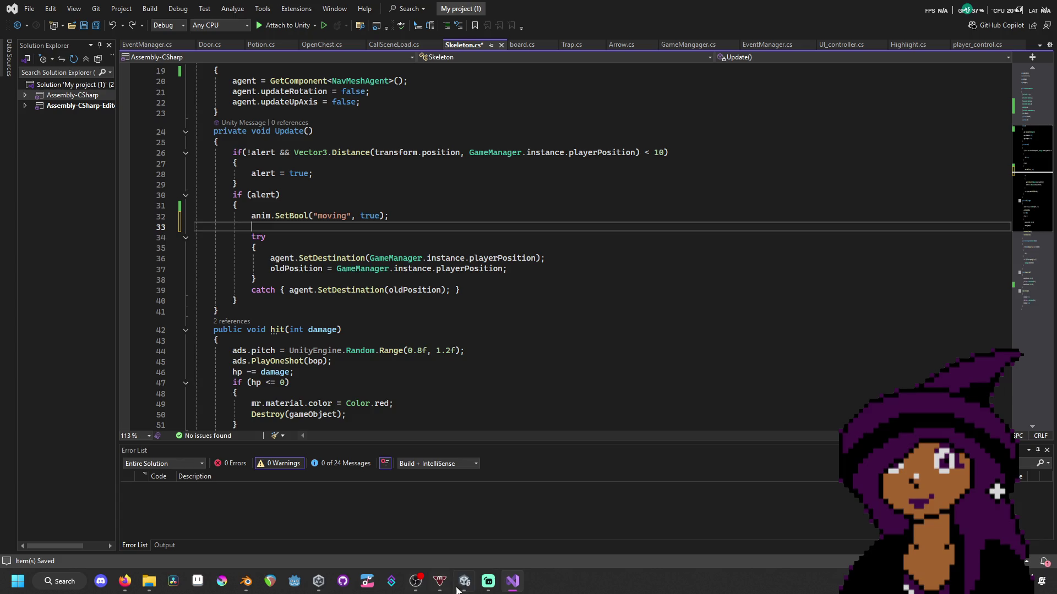
pyautogui.click(476, 590)
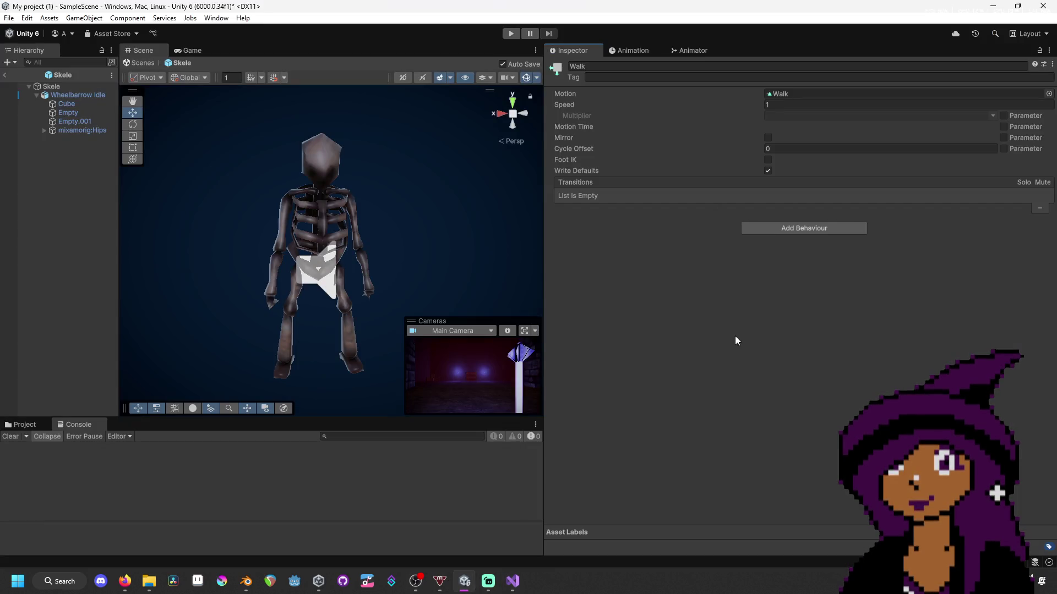
# - Select Wheelbarrow Idle, keep its Animator at Normal update and Always Animate culling, and widen the Scene view
pyautogui.click(625, 50)
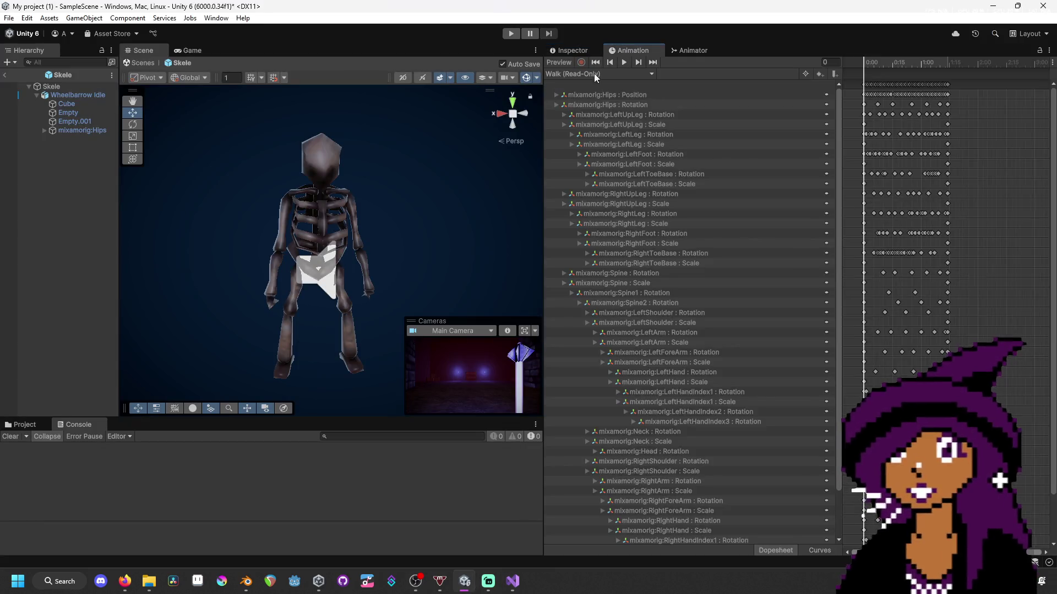
pyautogui.click(573, 50)
pyautogui.click(69, 93)
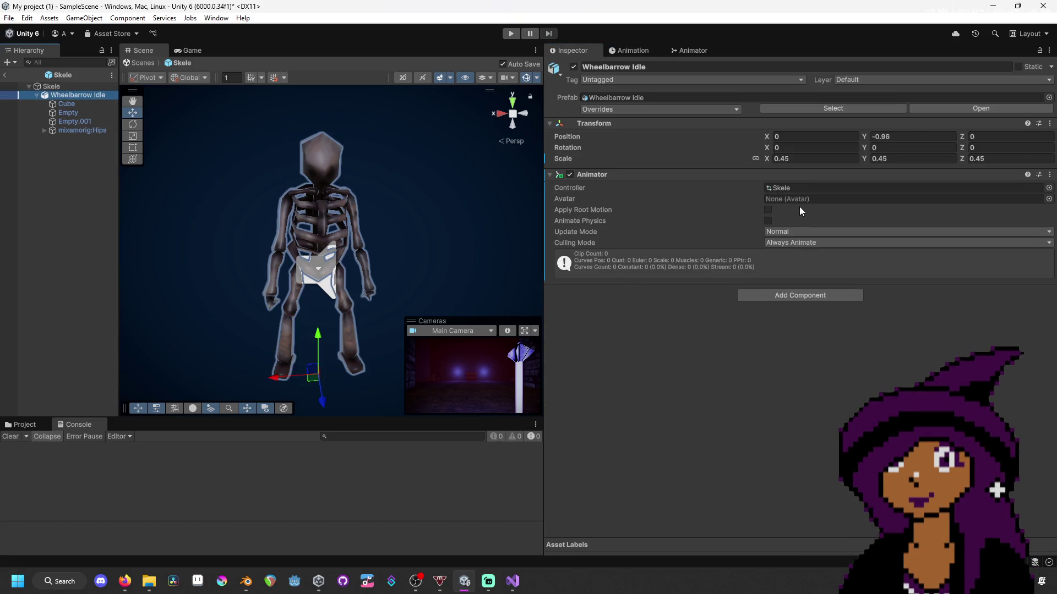
pyautogui.click(791, 241)
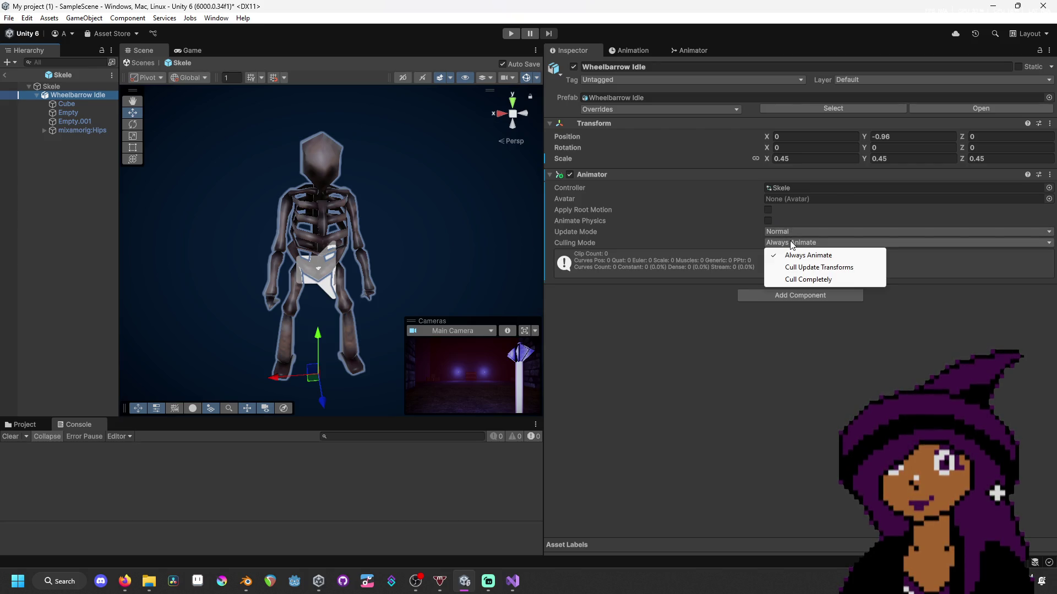
pyautogui.click(792, 231)
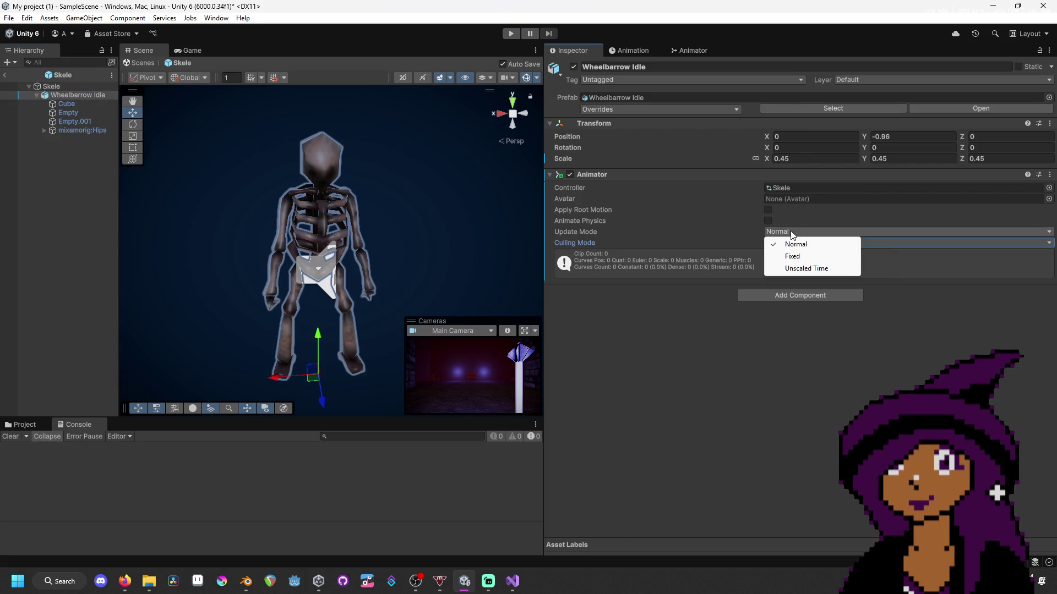
pyautogui.click(671, 312)
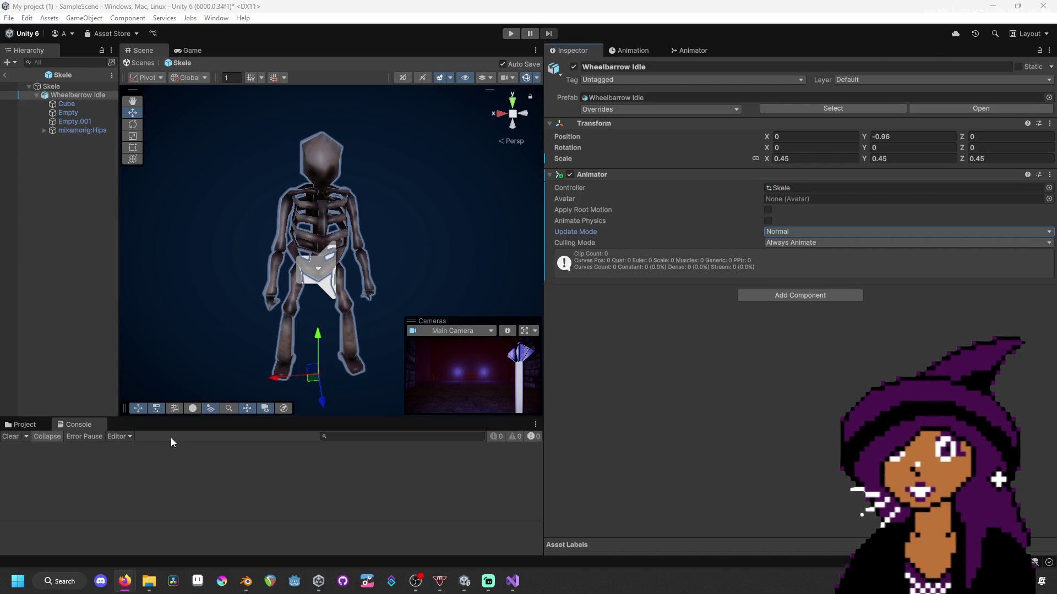
pyautogui.moveTo(544, 252); pyautogui.dragTo(787, 259)
# - Open the Skeleton models folder and expand the Wheelbarrow Idle asset to its Idle clip
pyautogui.click(27, 425)
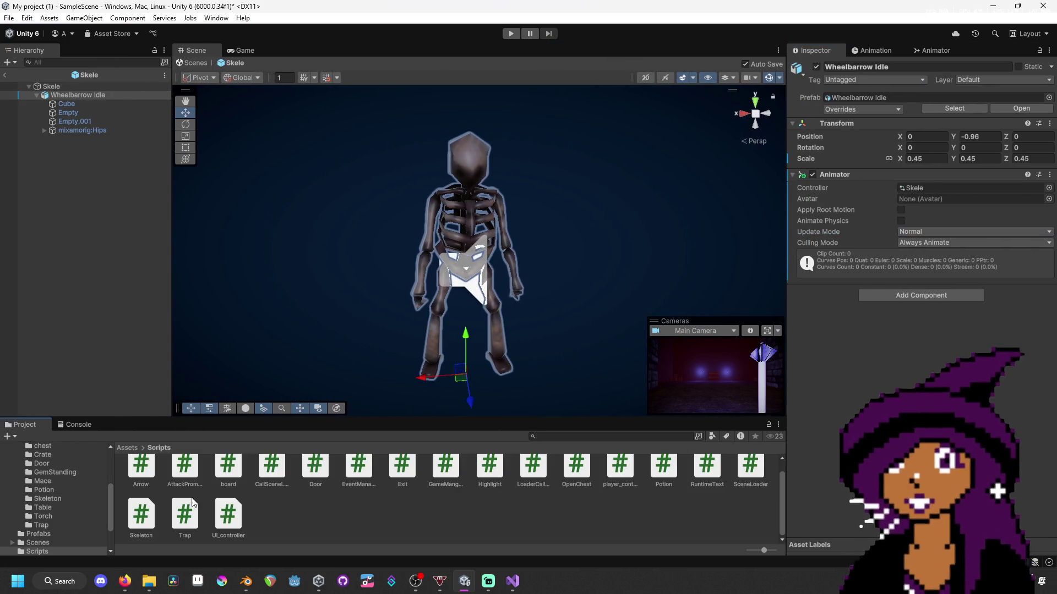
pyautogui.scroll(3, 79, 502)
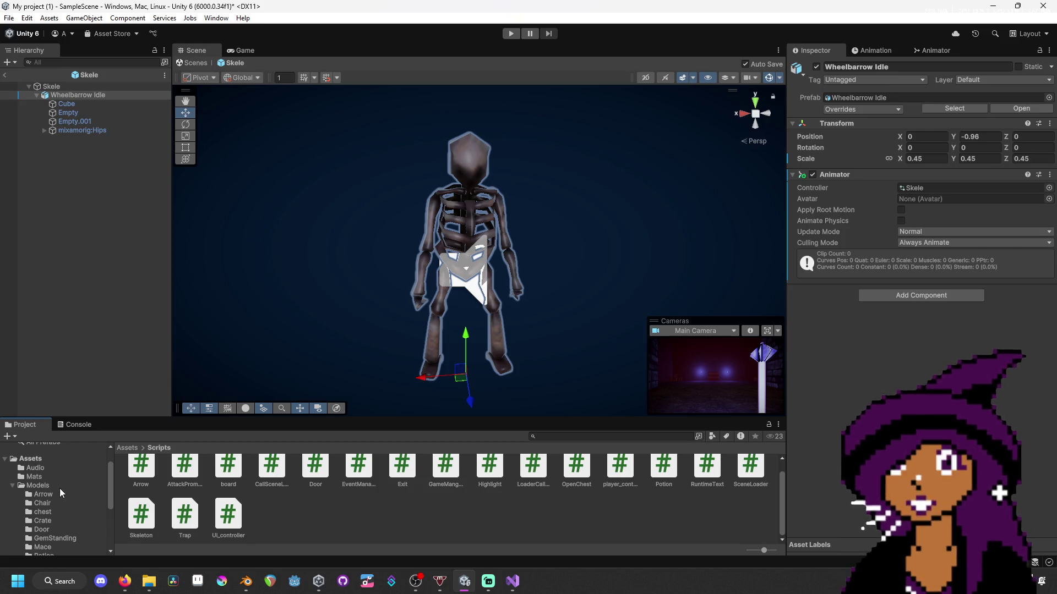
pyautogui.scroll(-2, 69, 545)
pyautogui.click(69, 531)
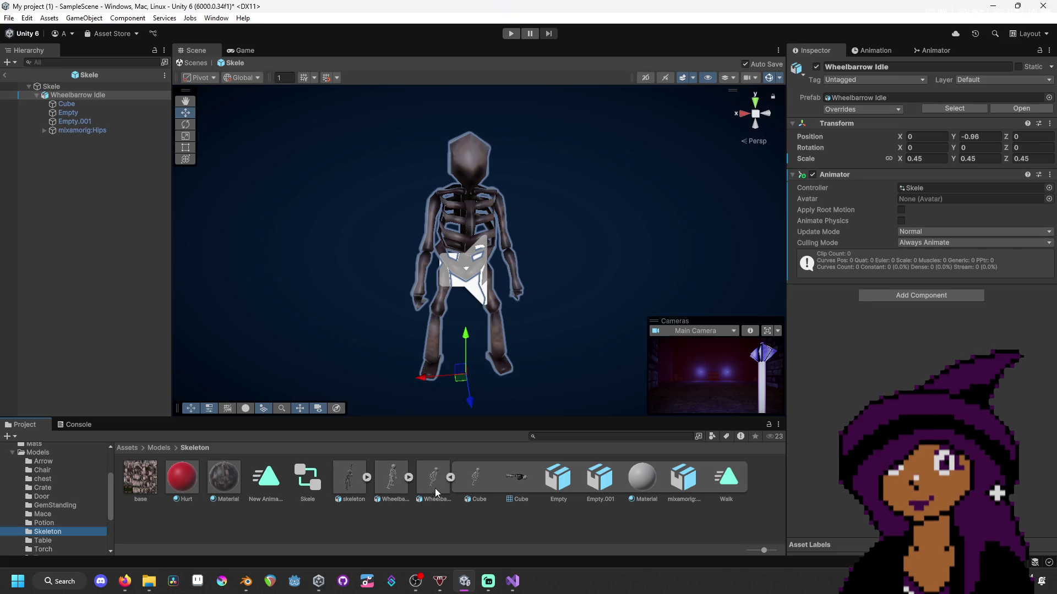
pyautogui.click(406, 480)
pyautogui.click(633, 481)
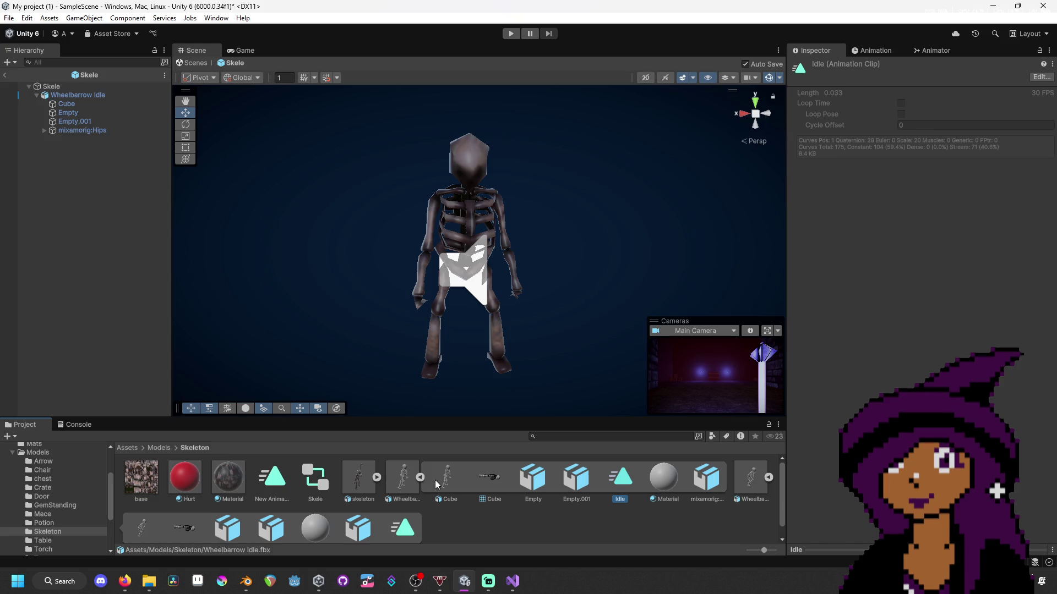
# - Enable Loop Time on the Wheelbarrow Idle clip in its properties window and apply
pyautogui.rightClick(395, 483)
pyautogui.click(405, 470)
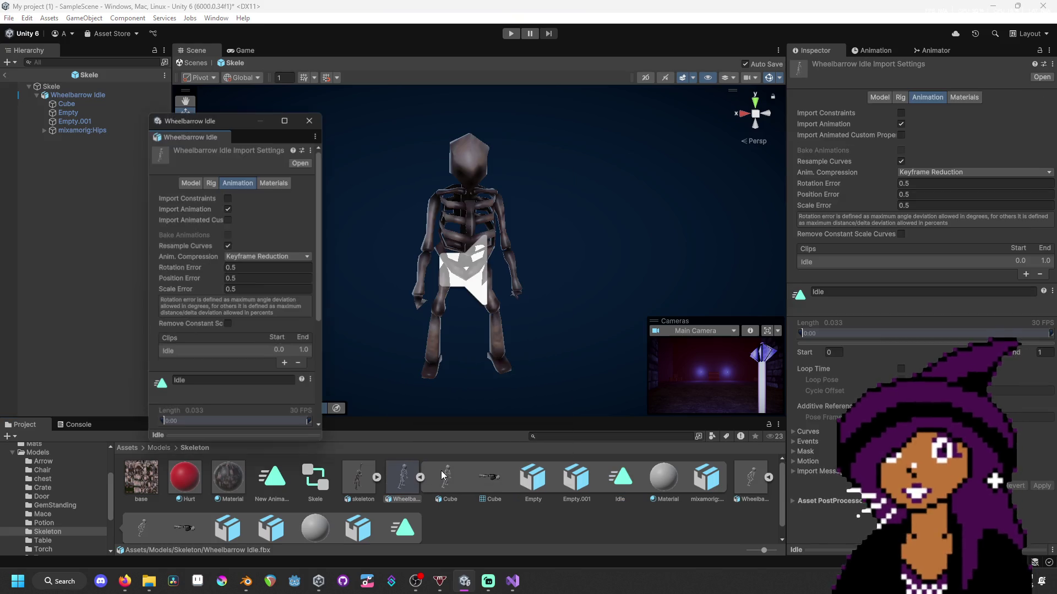
pyautogui.scroll(-3, 253, 304)
pyautogui.scroll(-1, 242, 305)
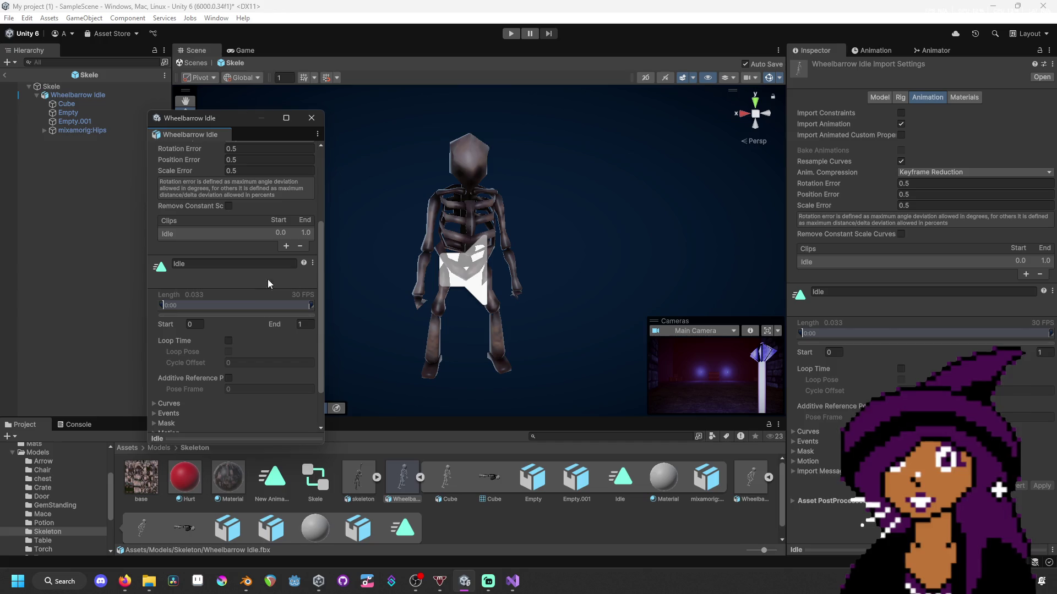
pyautogui.click(312, 264)
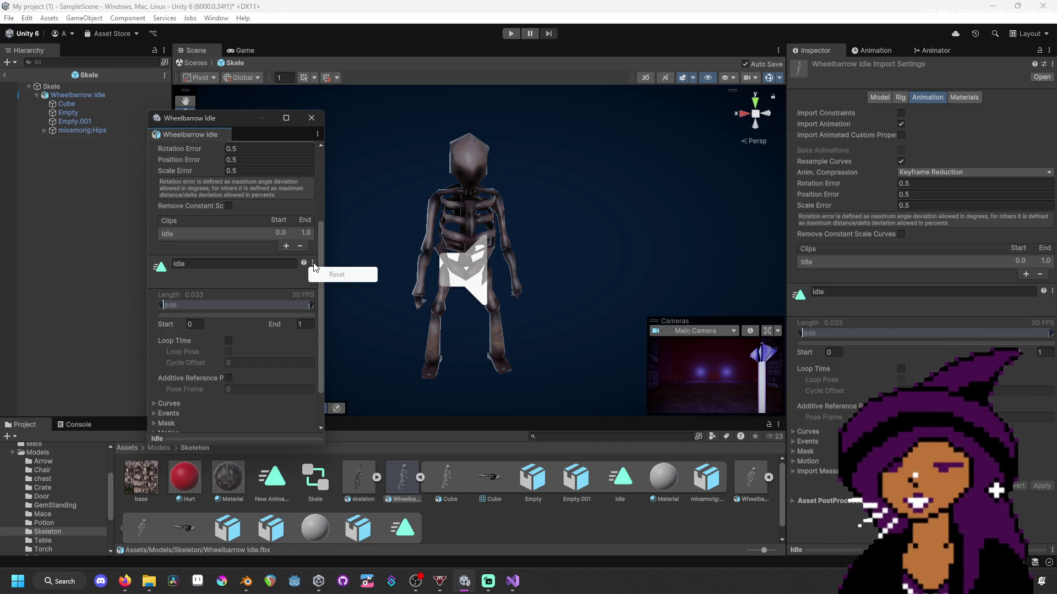
pyautogui.click(256, 273)
pyautogui.scroll(-2, 257, 275)
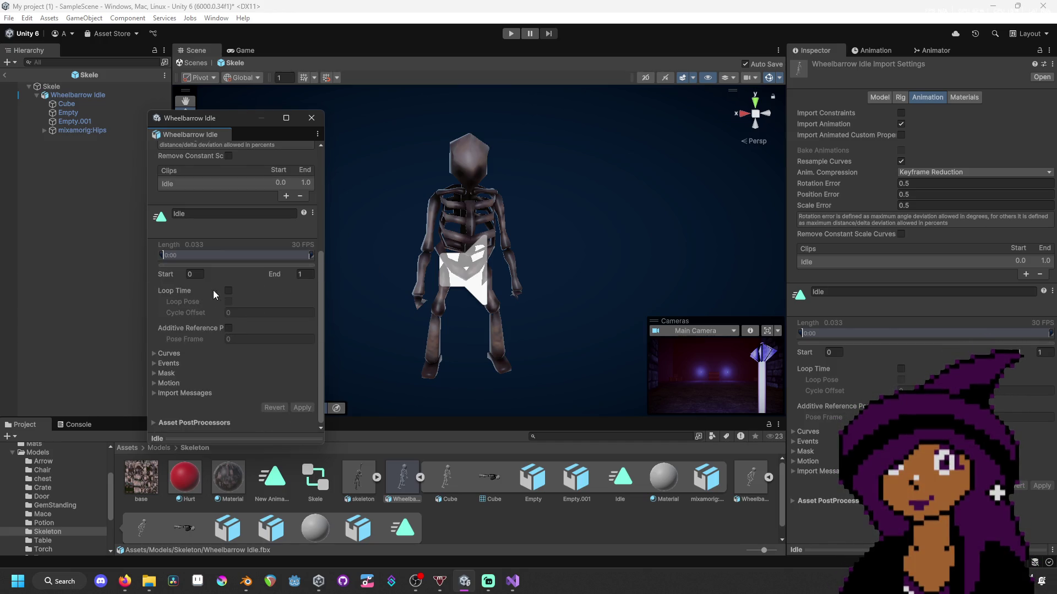
pyautogui.click(228, 291)
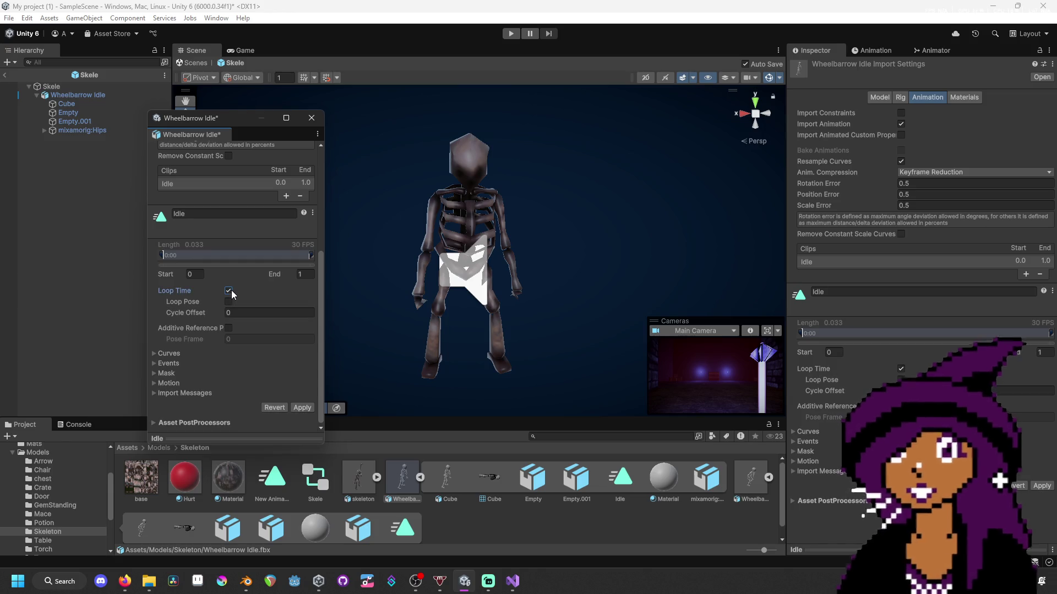
pyautogui.click(306, 409)
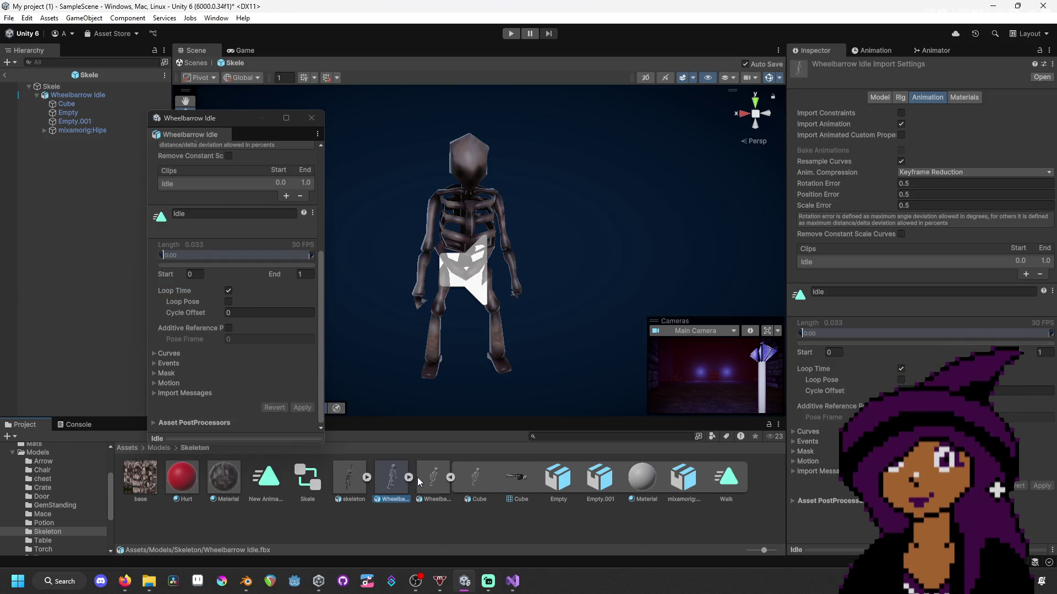
# - Enable and apply Loop Time on the Wheelbarrow Walk clip, close both windows, and enter play mode
pyautogui.click(430, 480)
pyautogui.rightClick(426, 465)
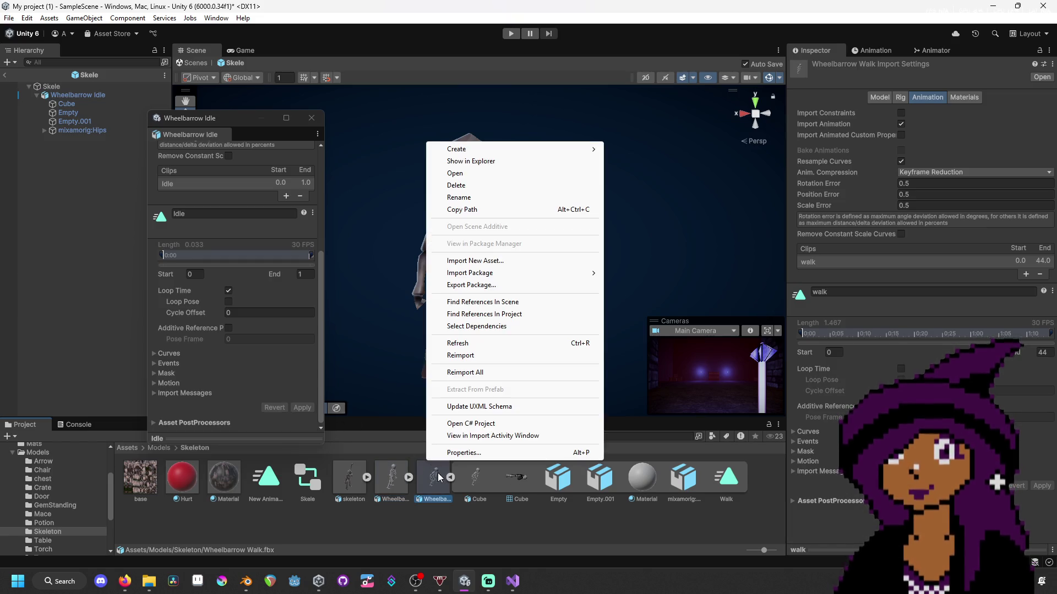
pyautogui.click(440, 456)
pyautogui.scroll(-5, 291, 380)
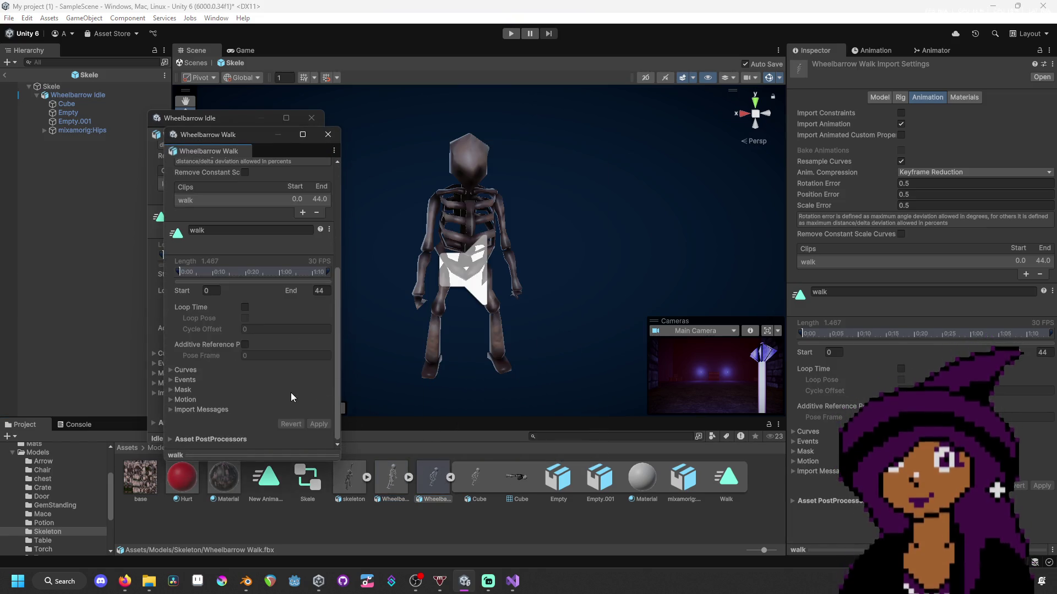
pyautogui.click(245, 307)
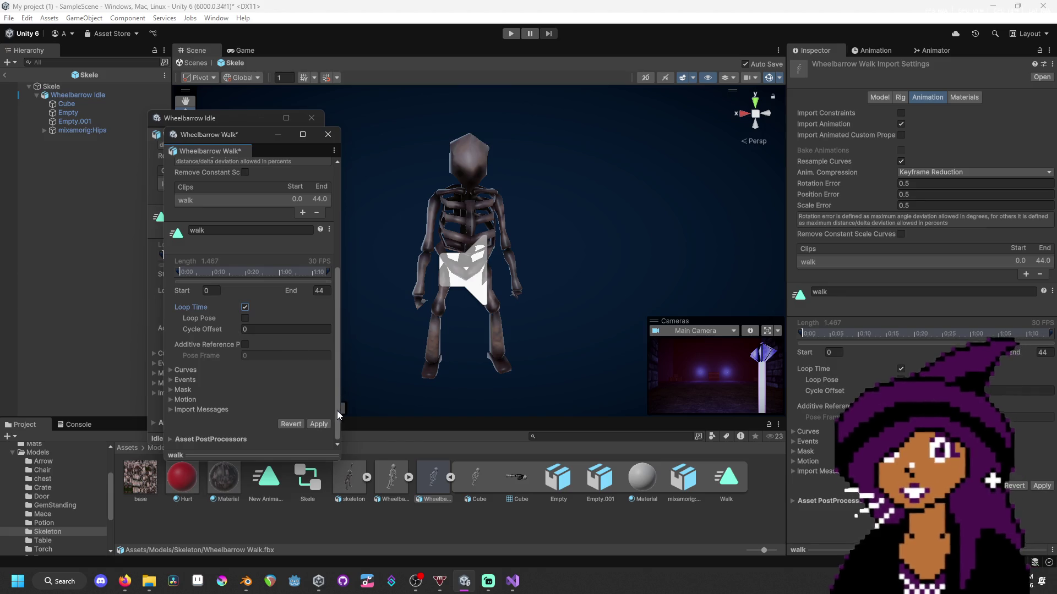
pyautogui.click(319, 424)
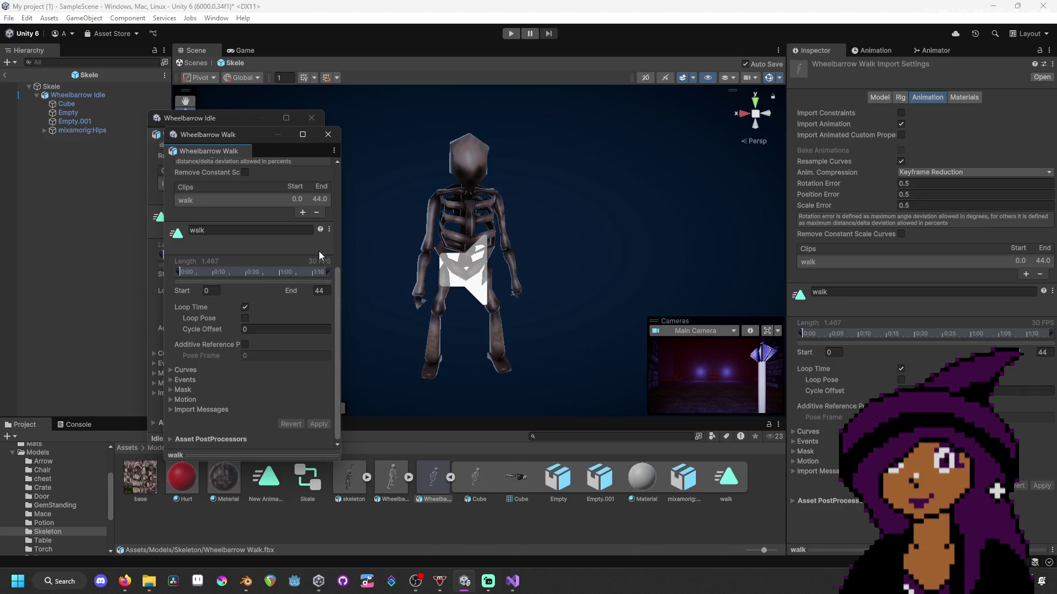
pyautogui.click(328, 135)
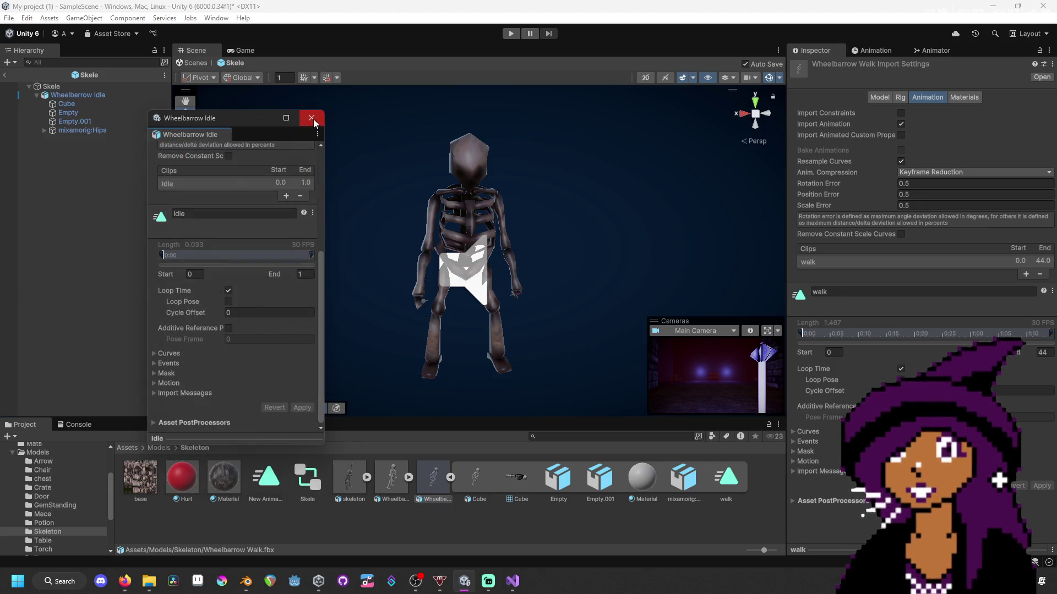
pyautogui.click(311, 118)
pyautogui.click(511, 34)
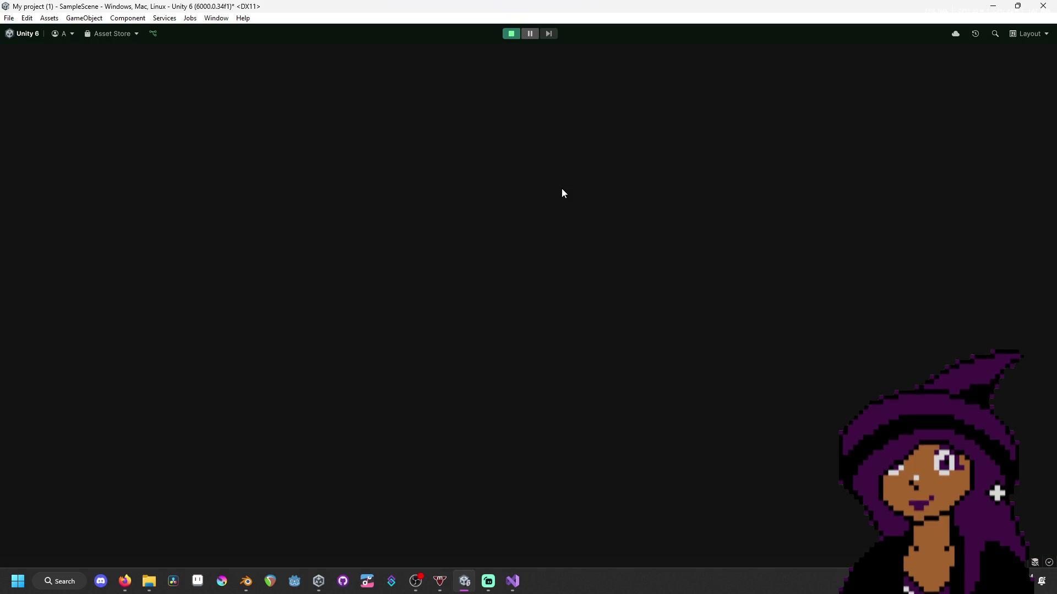
# - Walk through the level, taking the Entrance Key from the chest and the pink potion
pyautogui.press('w')
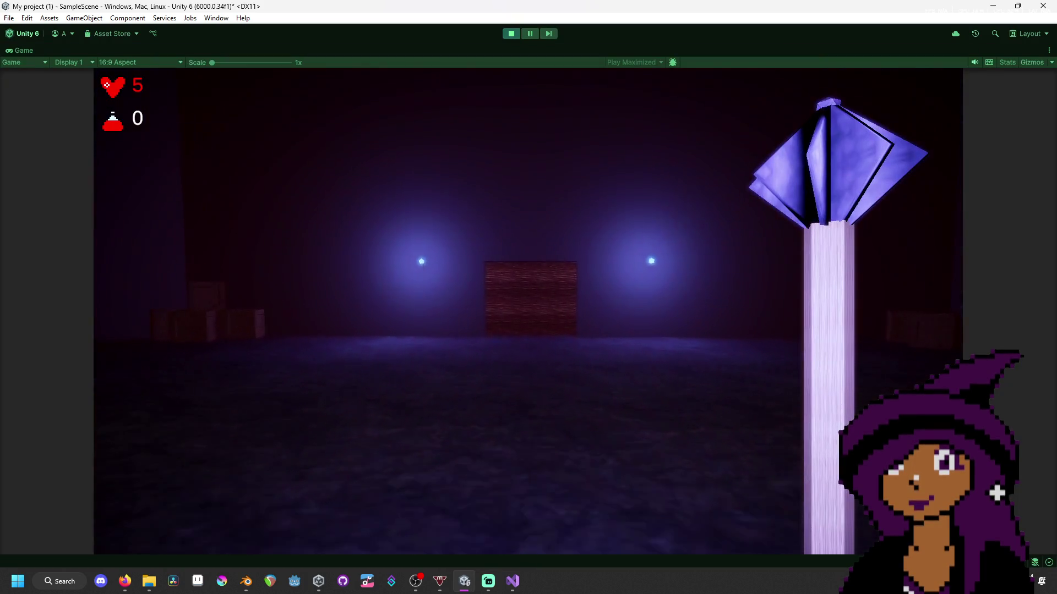
pyautogui.press('w')
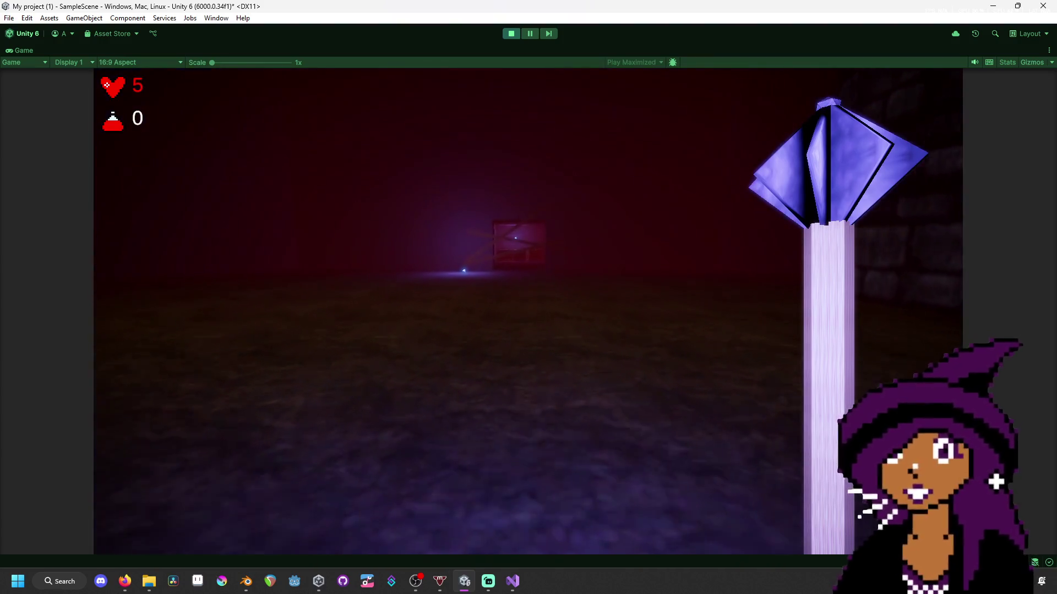
pyautogui.press('w')
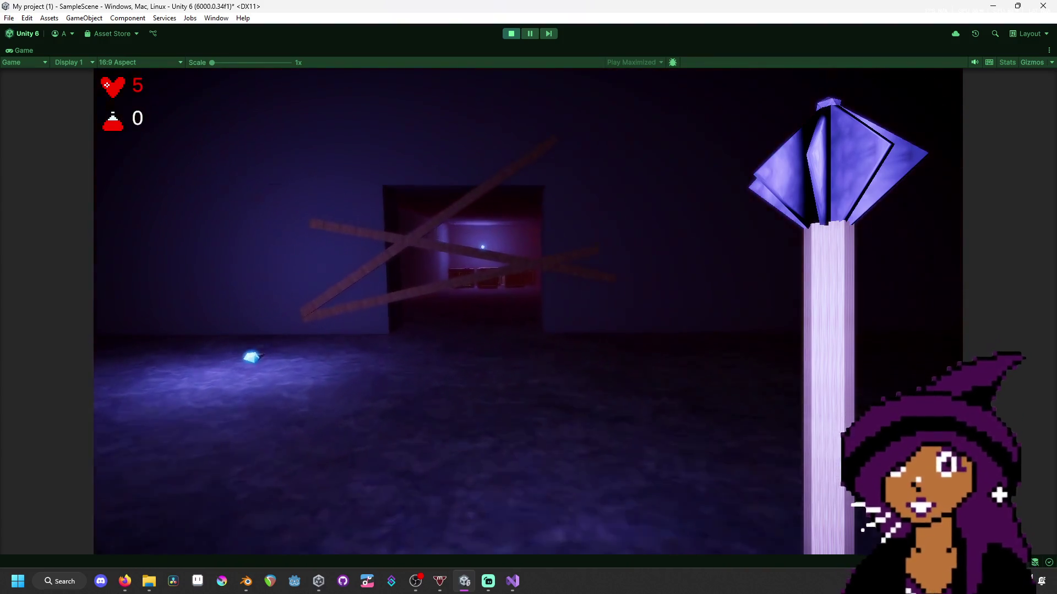
pyautogui.press('w')
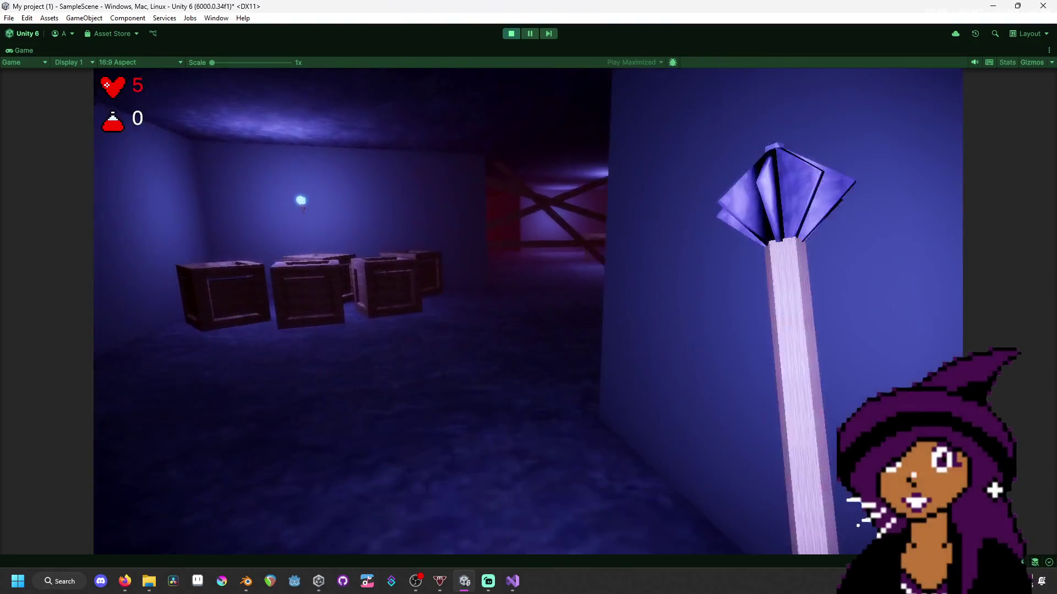
pyautogui.press('w')
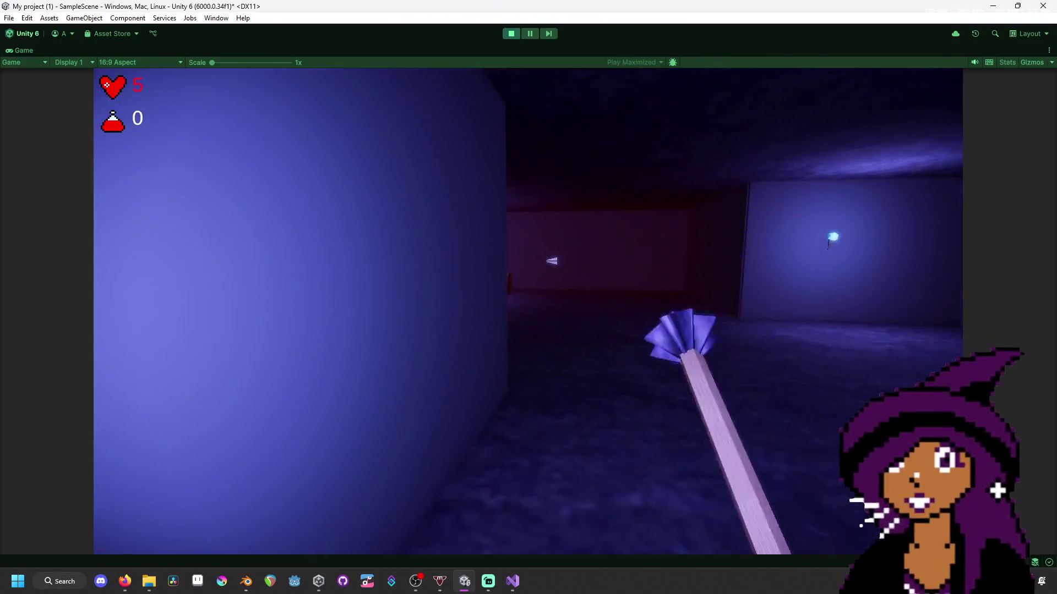
pyautogui.press('f')
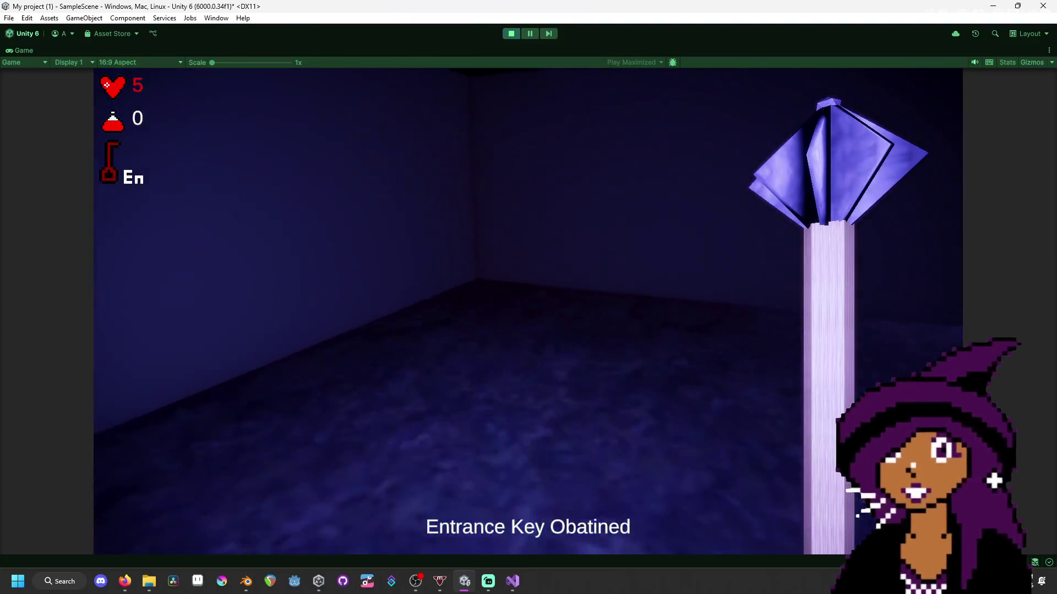
pyautogui.press('w')
pyautogui.press('w')
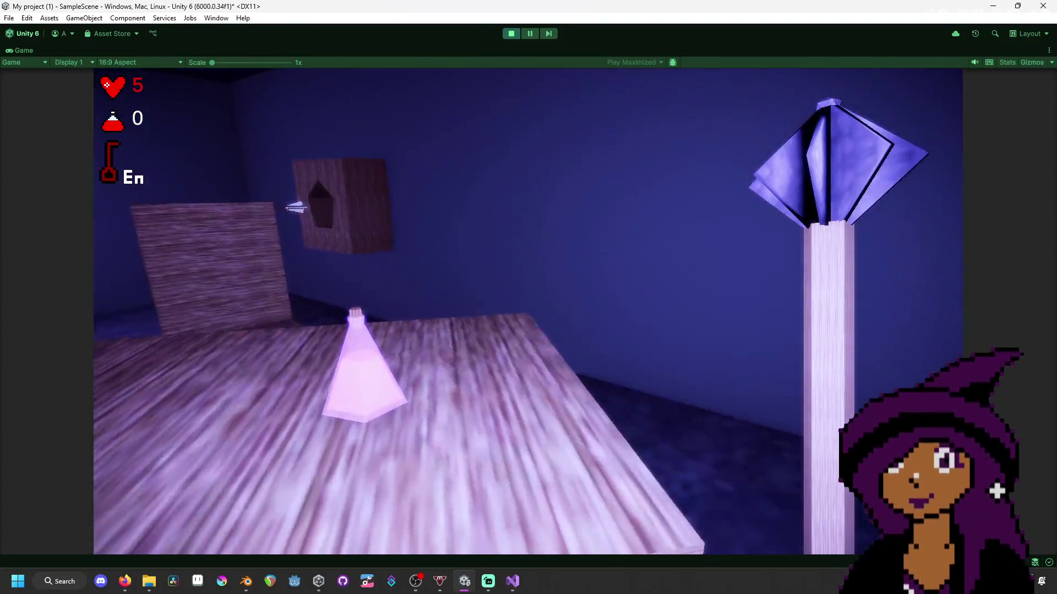
pyautogui.press('f')
pyautogui.press('w')
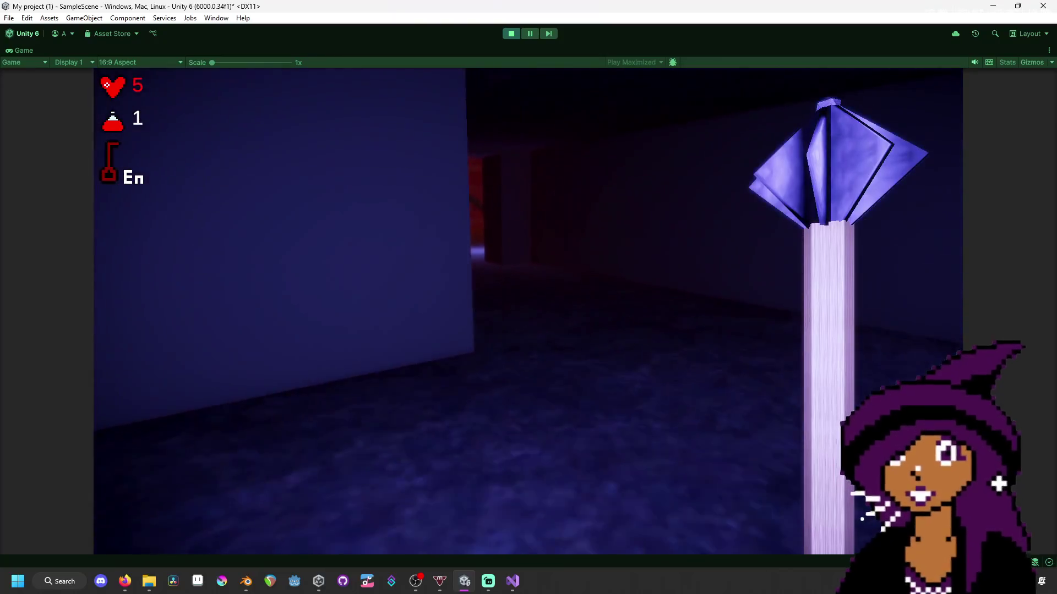
pyautogui.press('w')
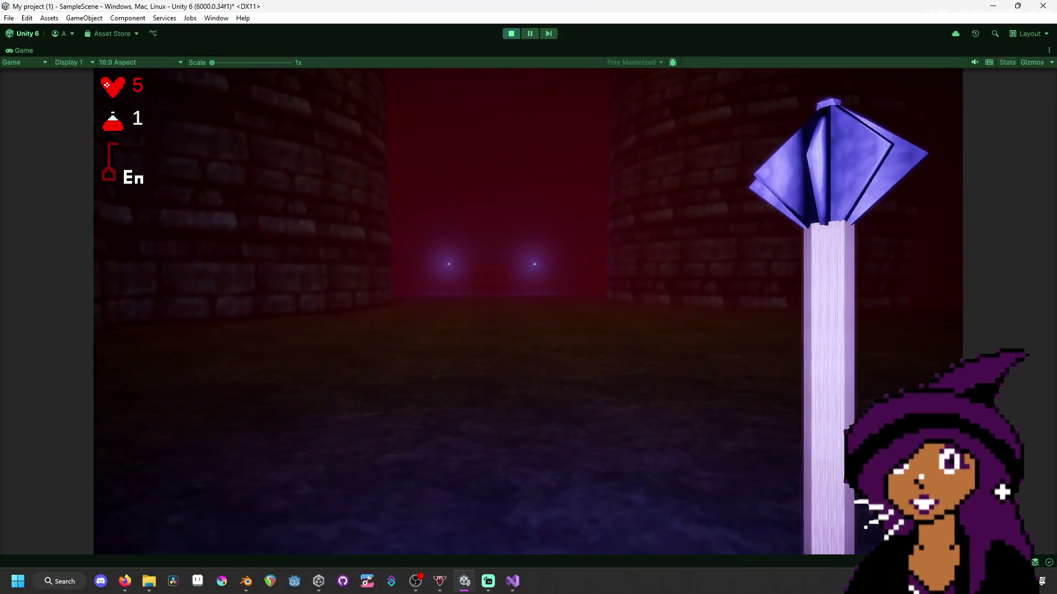
pyautogui.press('w')
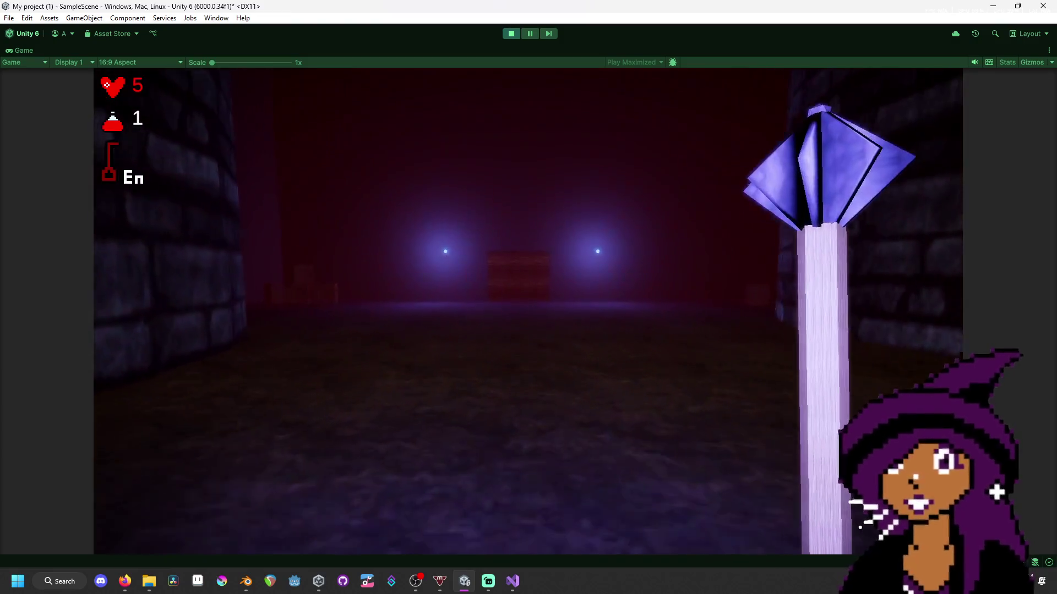
pyautogui.press('w')
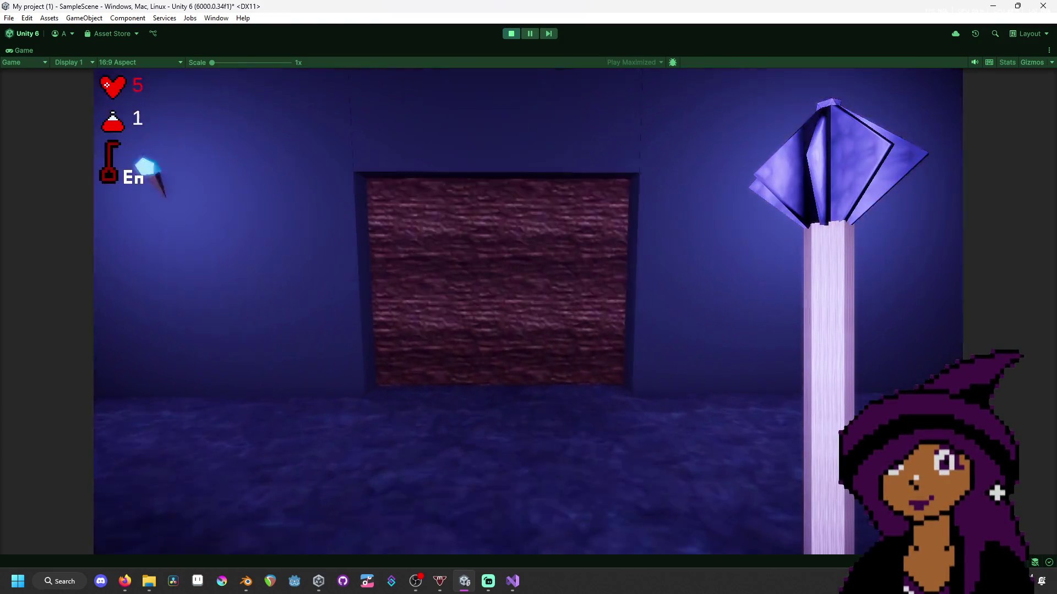
pyautogui.press('w')
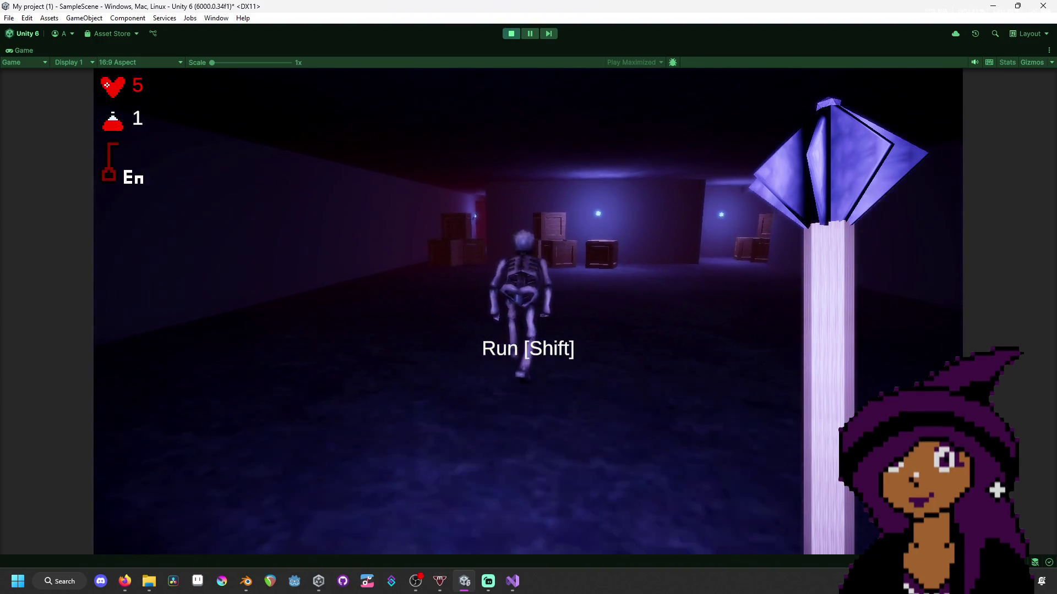
# - Fight the approaching skeleton, stop play mode, and return to Skeleton.cs in Visual Studio
pyautogui.click(528, 311)
pyautogui.click(528, 297)
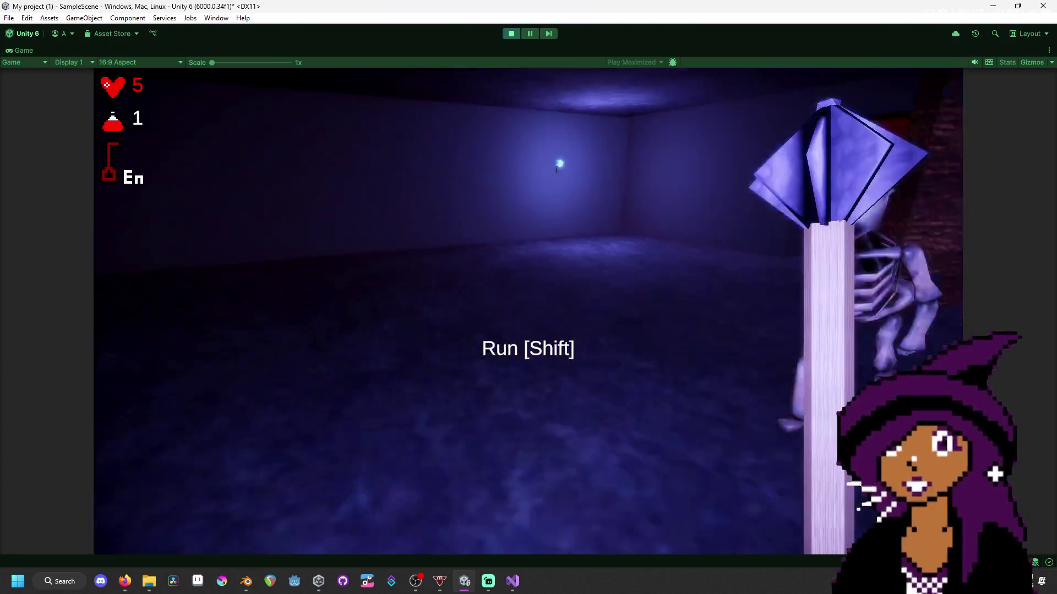
pyautogui.click(528, 297)
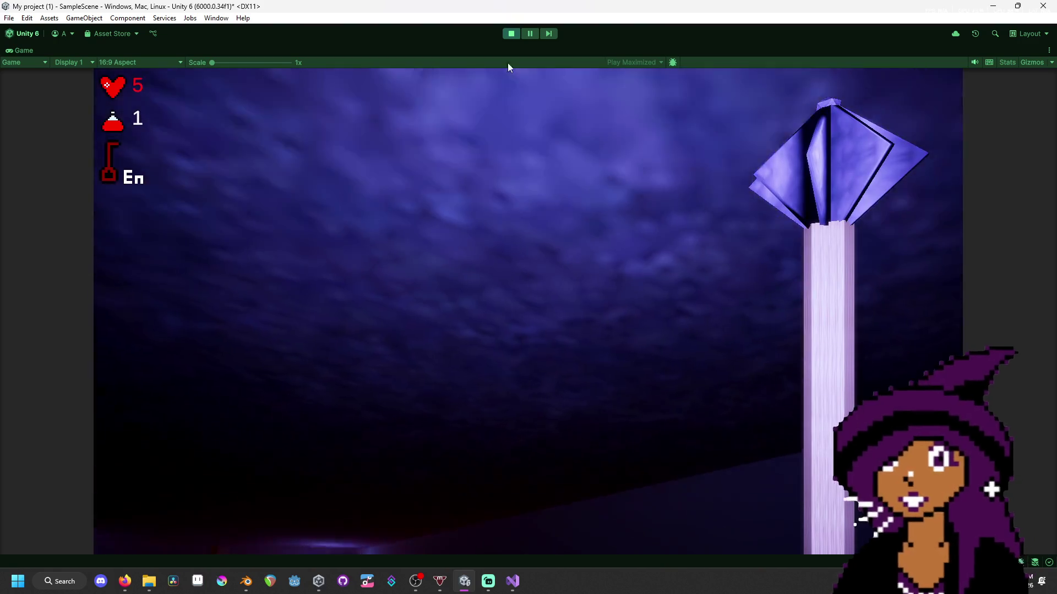
pyautogui.click(509, 35)
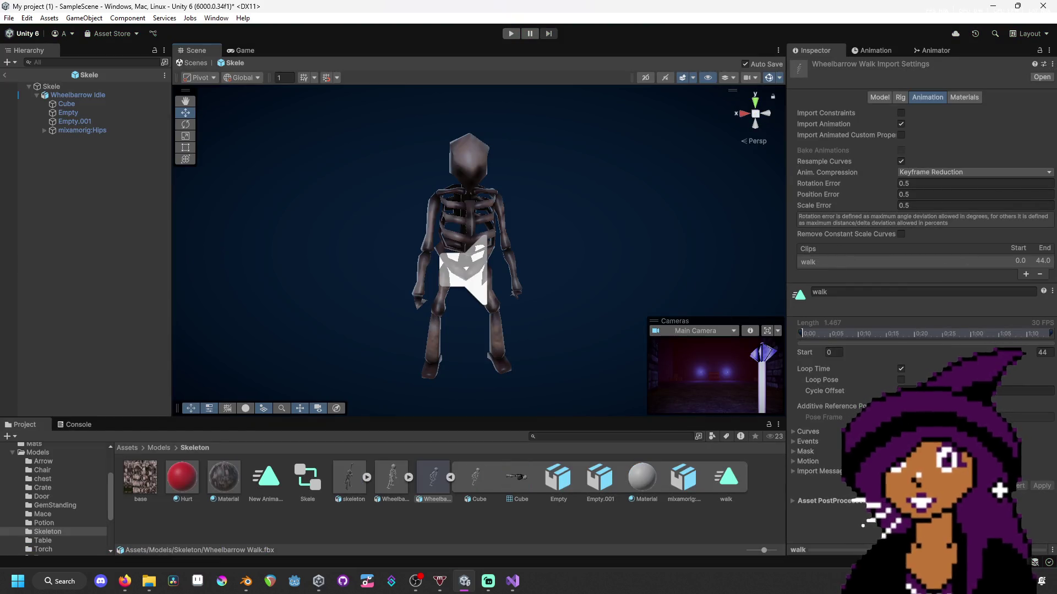
pyautogui.hotkey('alt', 'Tab')
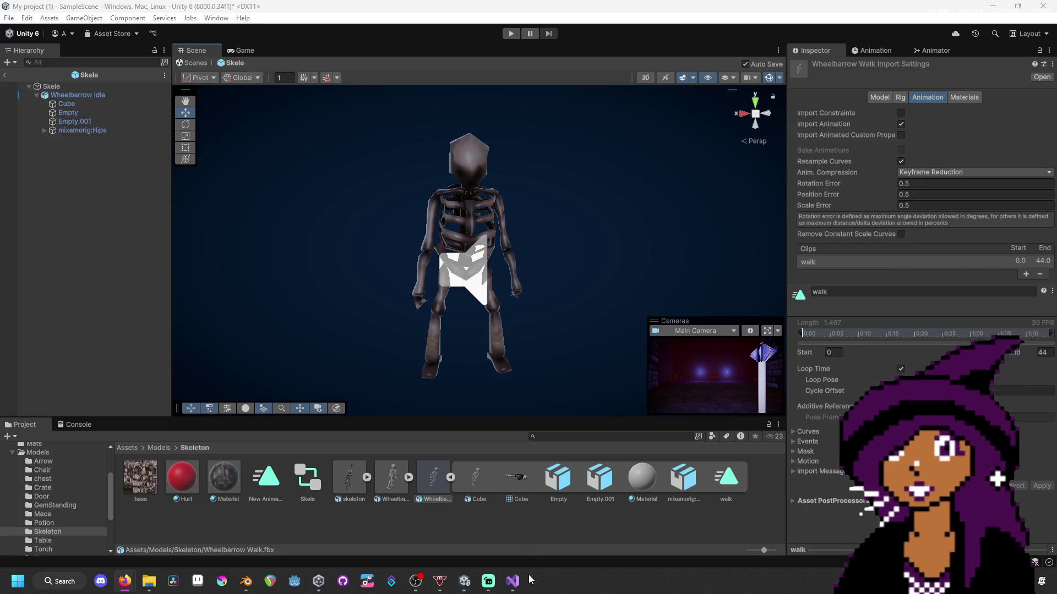
pyautogui.moveTo(516, 585)
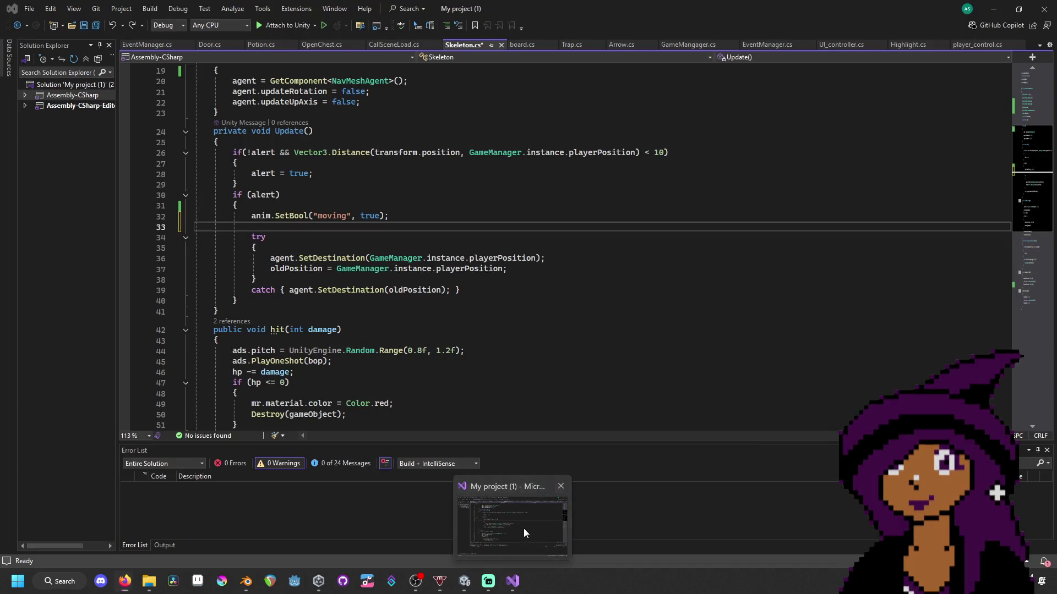
pyautogui.click(524, 528)
pyautogui.scroll(3, 534, 228)
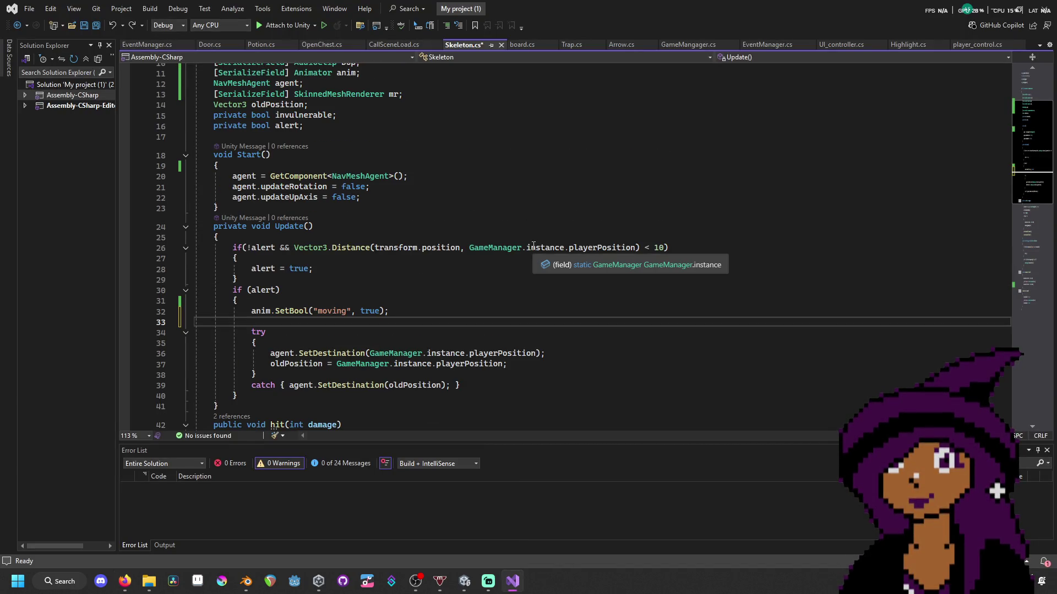
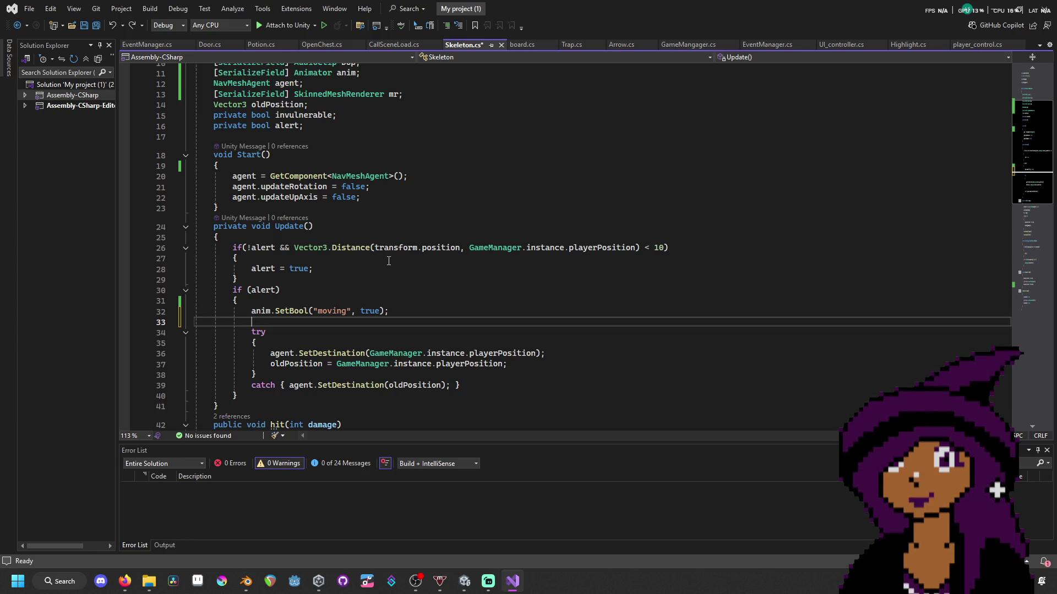
# - Save Skeleton.cs and review Update's within-10-units alert check and NavMeshAgent chase code
pyautogui.scroll(-2, 390, 263)
pyautogui.hotkey('ctrl', 's')
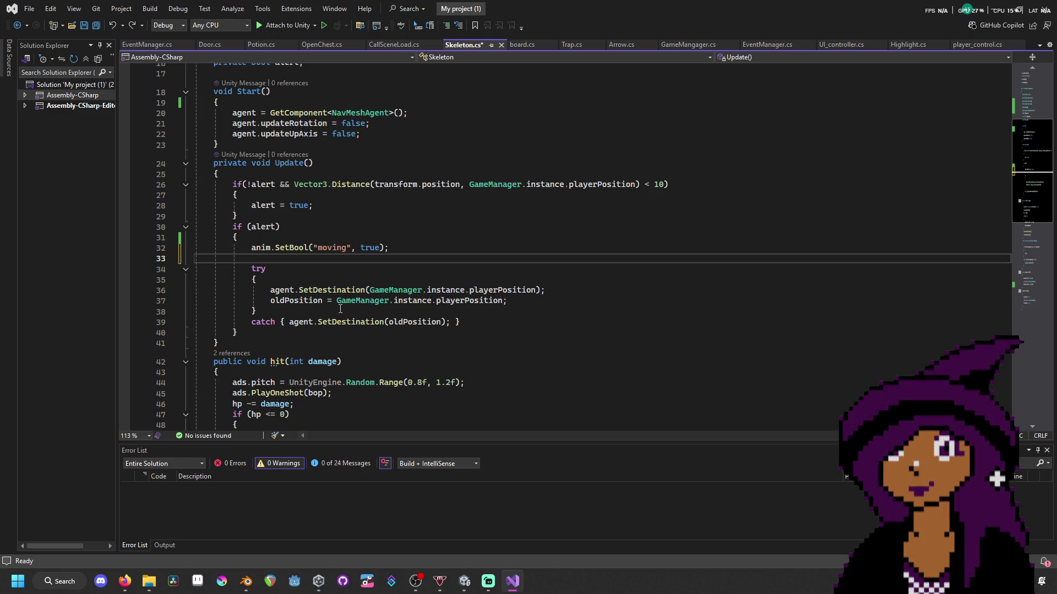
pyautogui.click(397, 280)
pyautogui.click(534, 227)
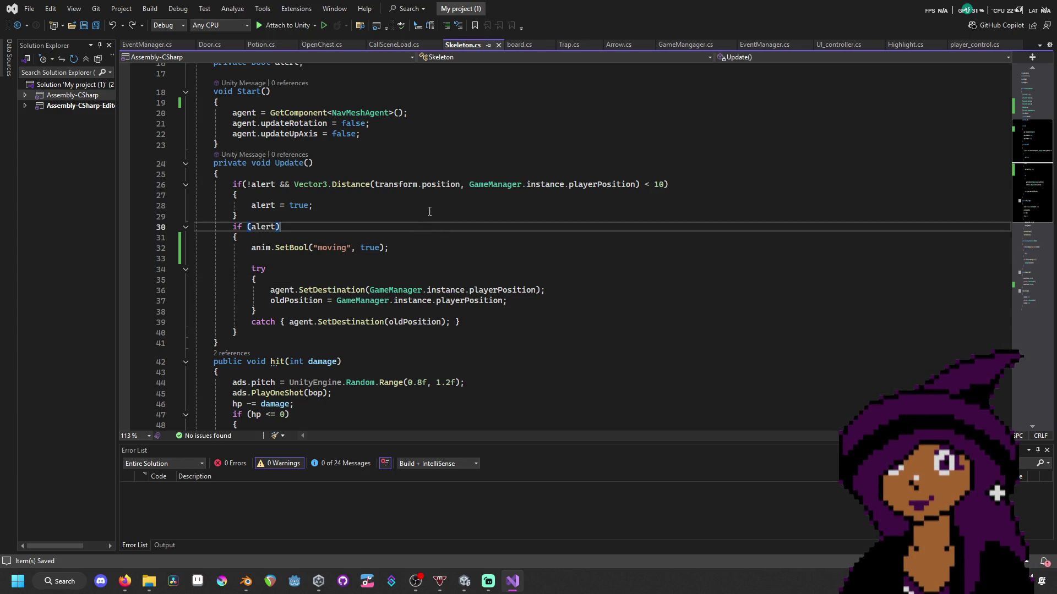
pyautogui.click(589, 205)
pyautogui.click(614, 196)
pyautogui.click(703, 186)
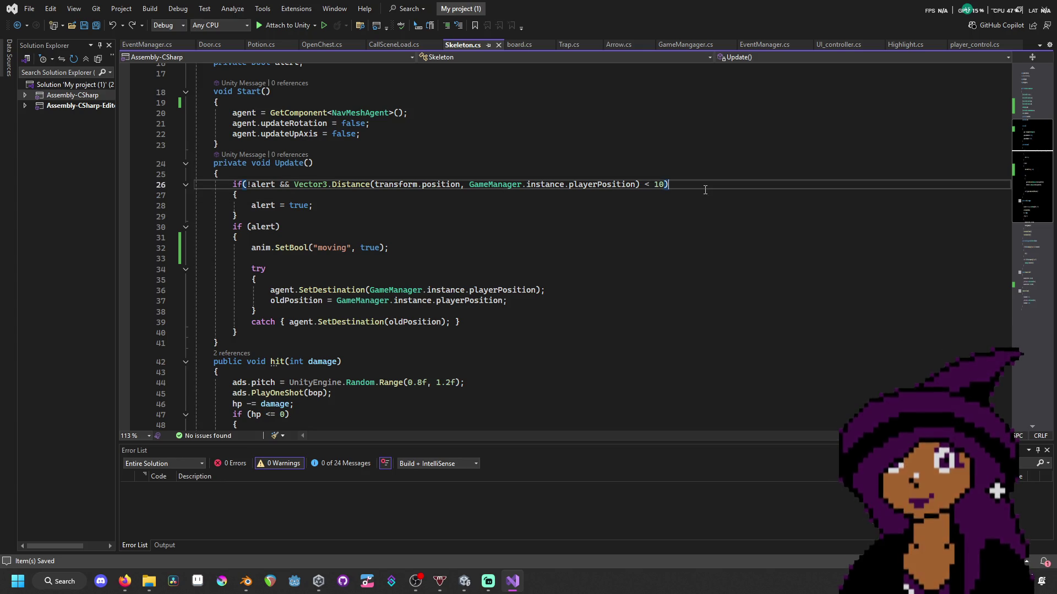
pyautogui.scroll(2, 705, 189)
pyautogui.scroll(2, 705, 190)
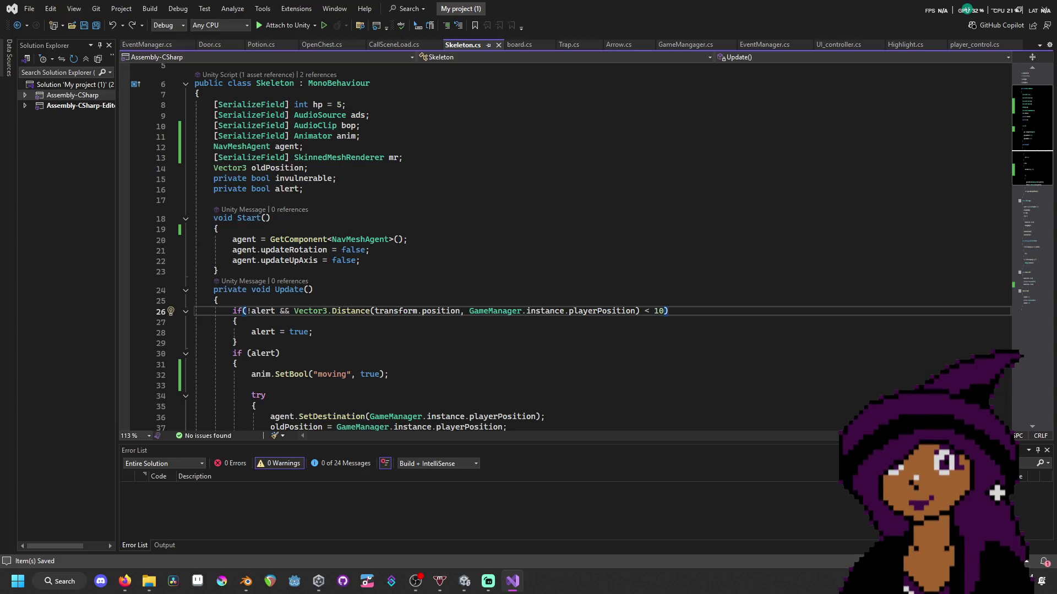
pyautogui.scroll(-4, 749, 325)
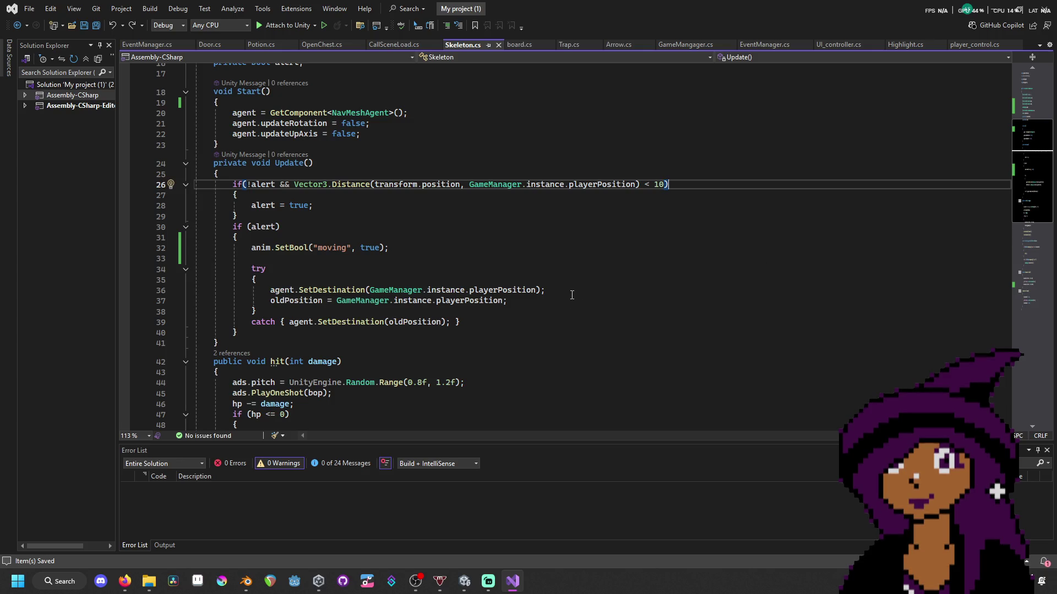
pyautogui.click(554, 302)
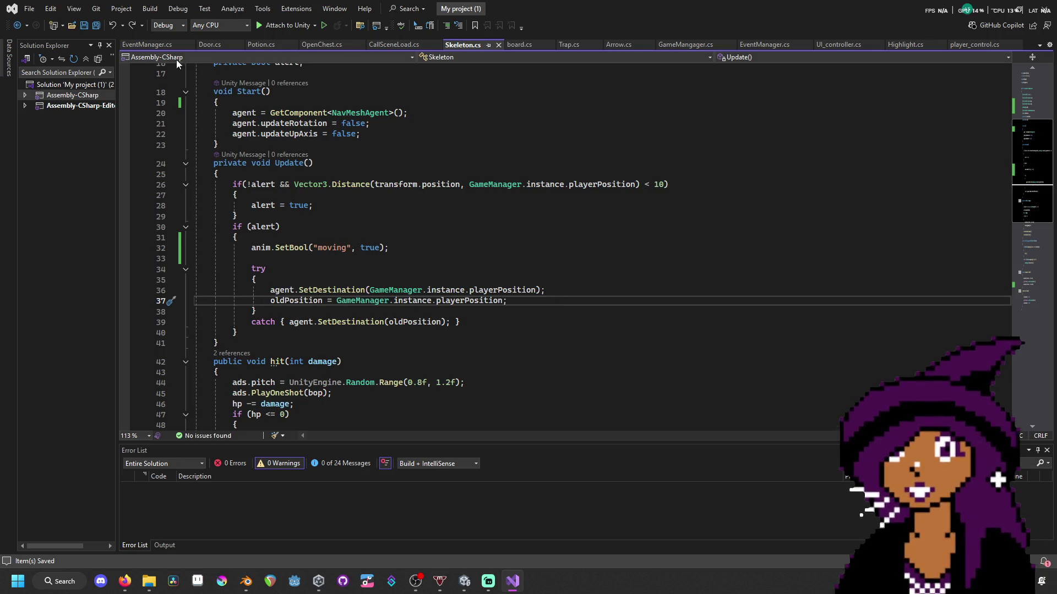
# - Open the psx-skeleton folder, then go Back to Glastig's Assets > Scripts folder
pyautogui.click(147, 585)
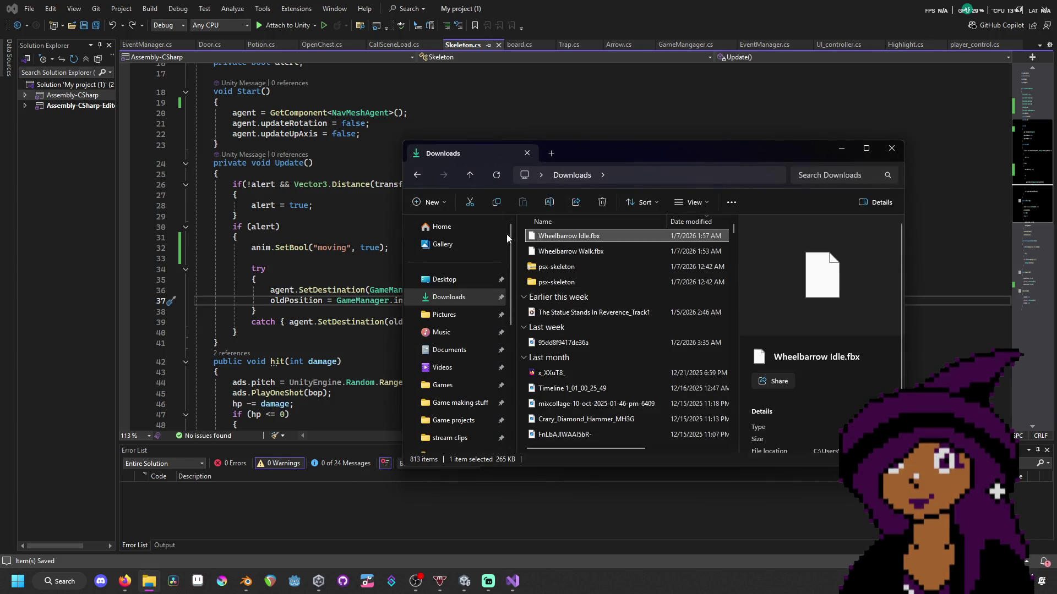
pyautogui.click(418, 179)
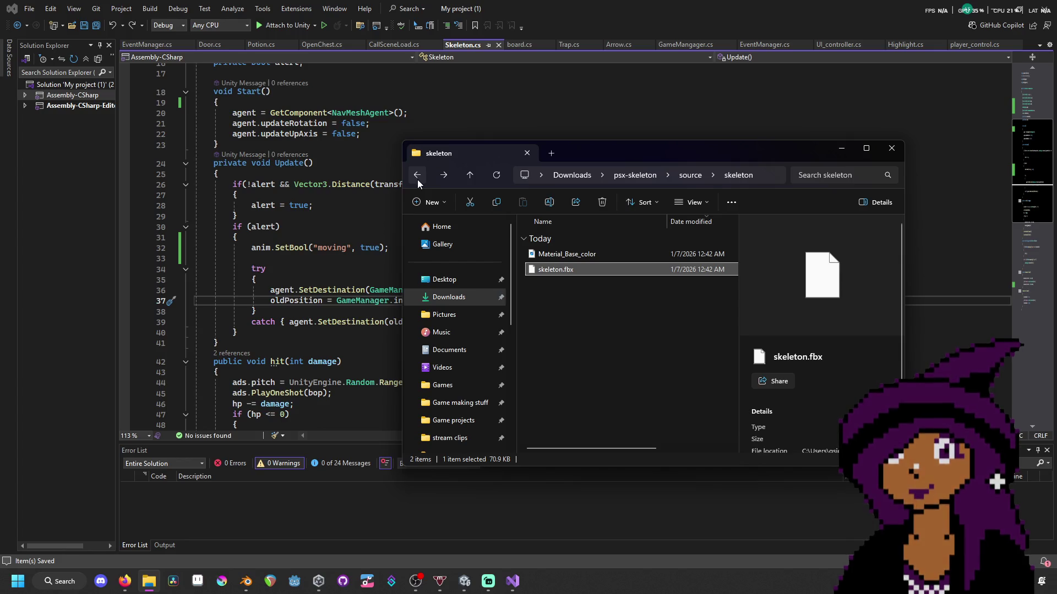
pyautogui.click(417, 177)
pyautogui.click(416, 178)
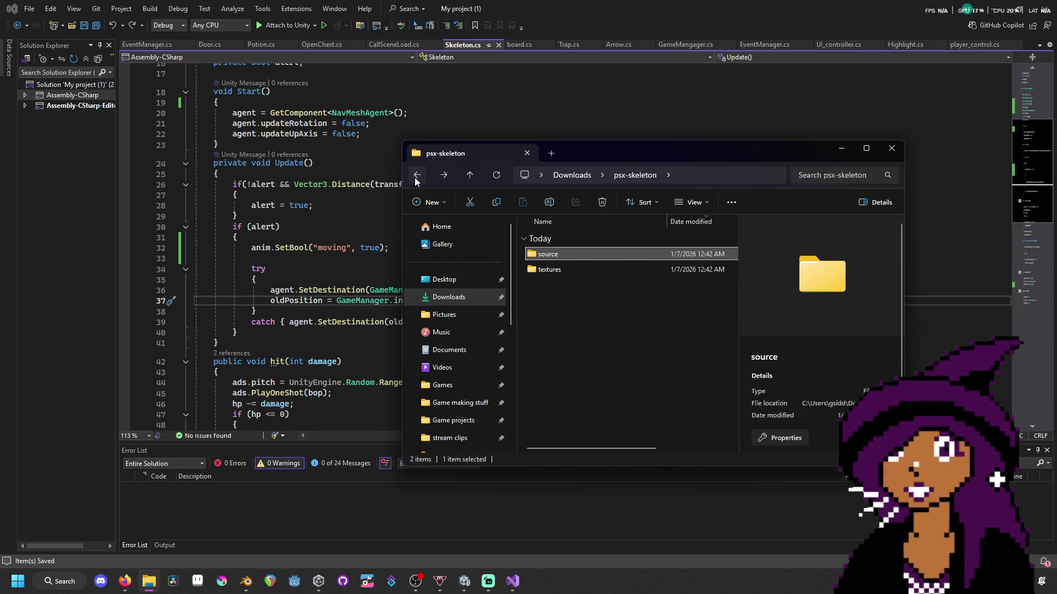
pyautogui.click(417, 177)
pyautogui.click(417, 177)
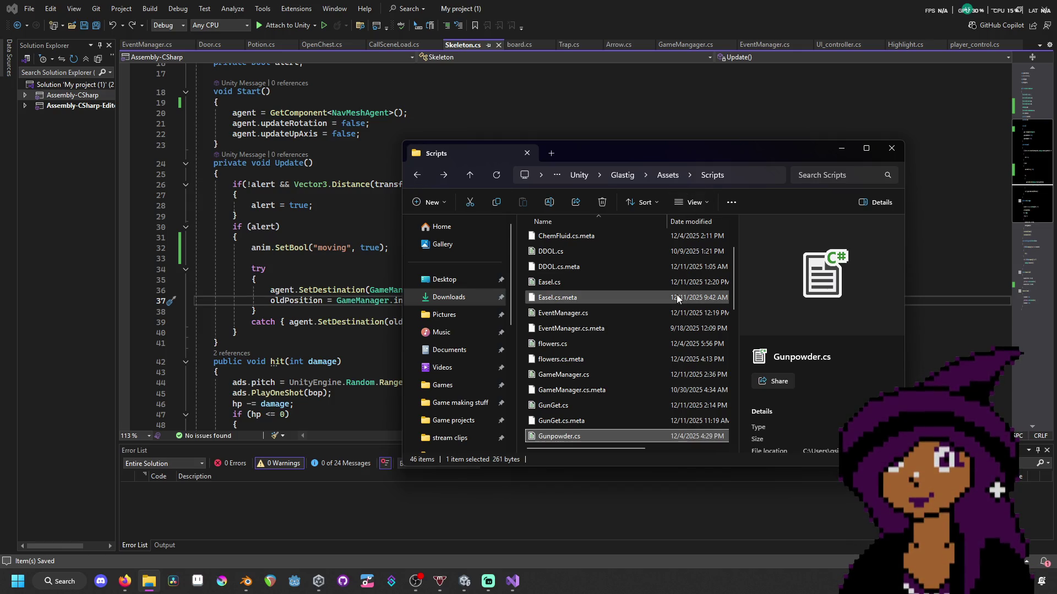
# - Scroll through the Glastig Scripts folder listing and switch over to OBS Studio
pyautogui.scroll(2, 682, 300)
pyautogui.scroll(-4, 677, 298)
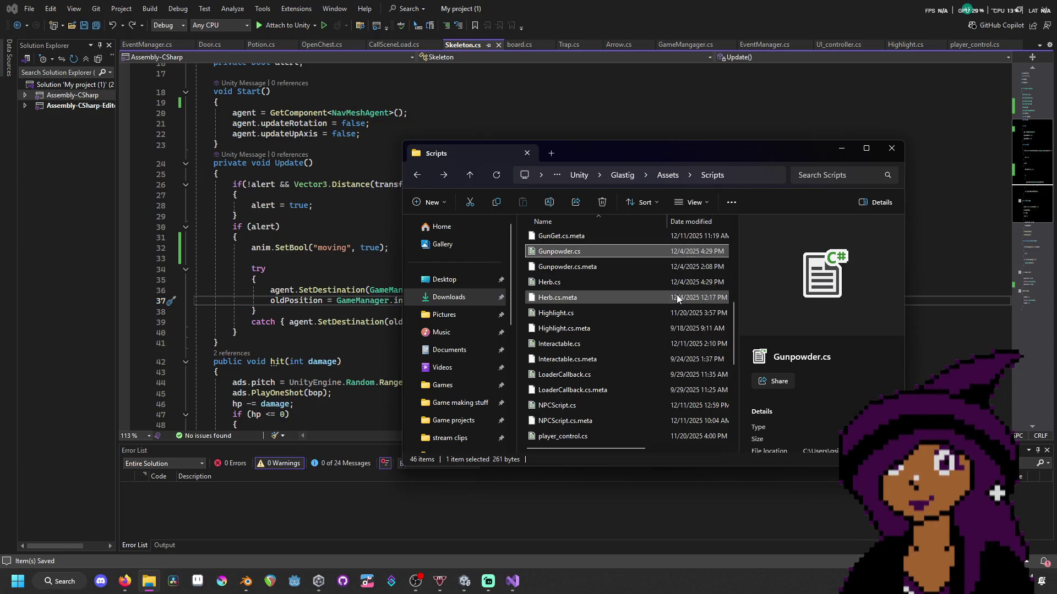
pyautogui.scroll(-3, 677, 298)
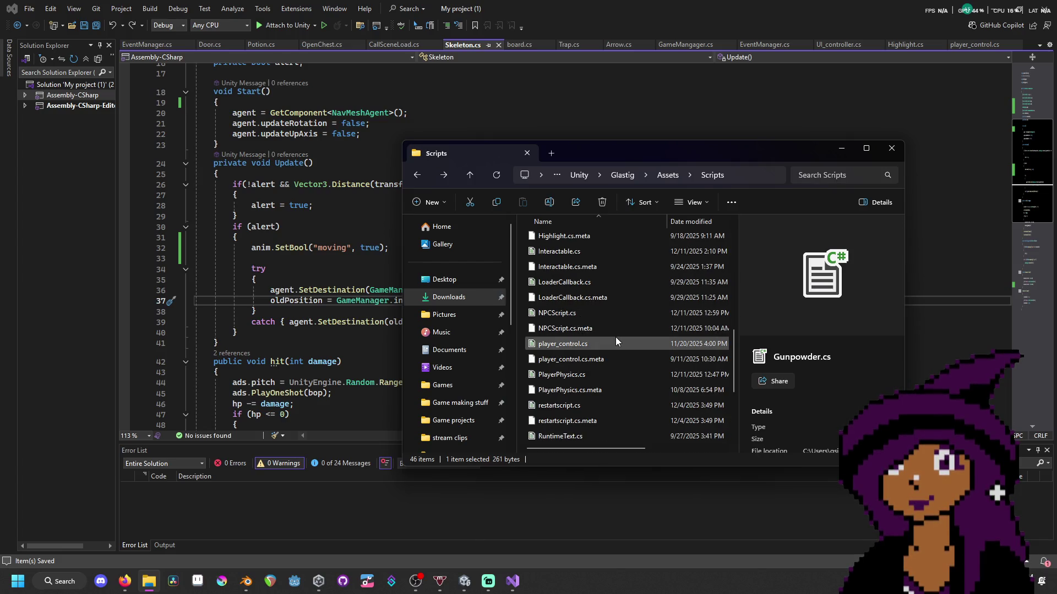
pyautogui.click(416, 579)
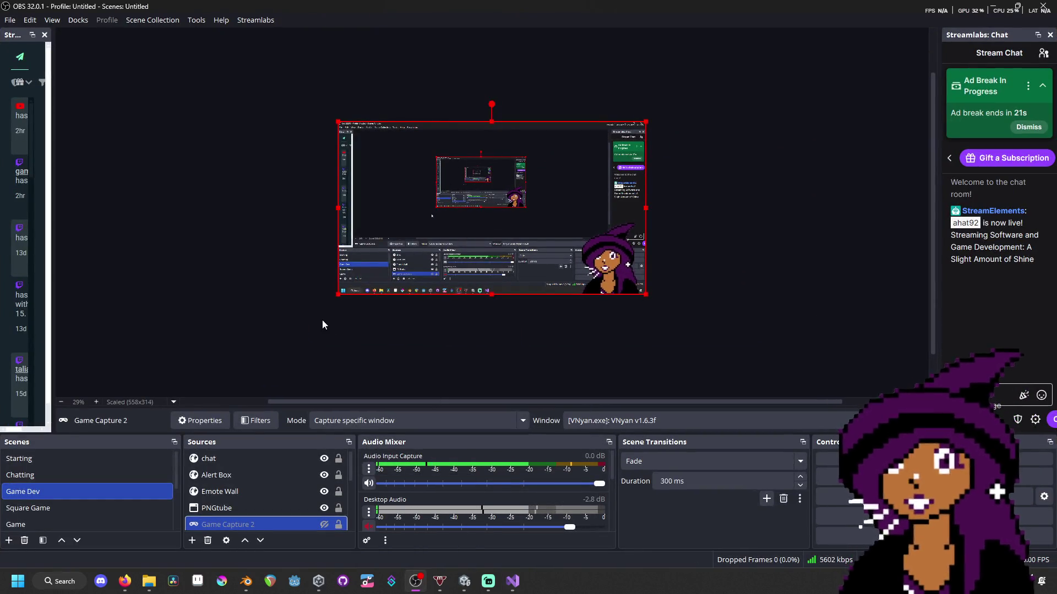
# - Deselect Game Capture 2 and restore the OBS window so Skeleton.cs shows in Visual Studio
pyautogui.click(378, 350)
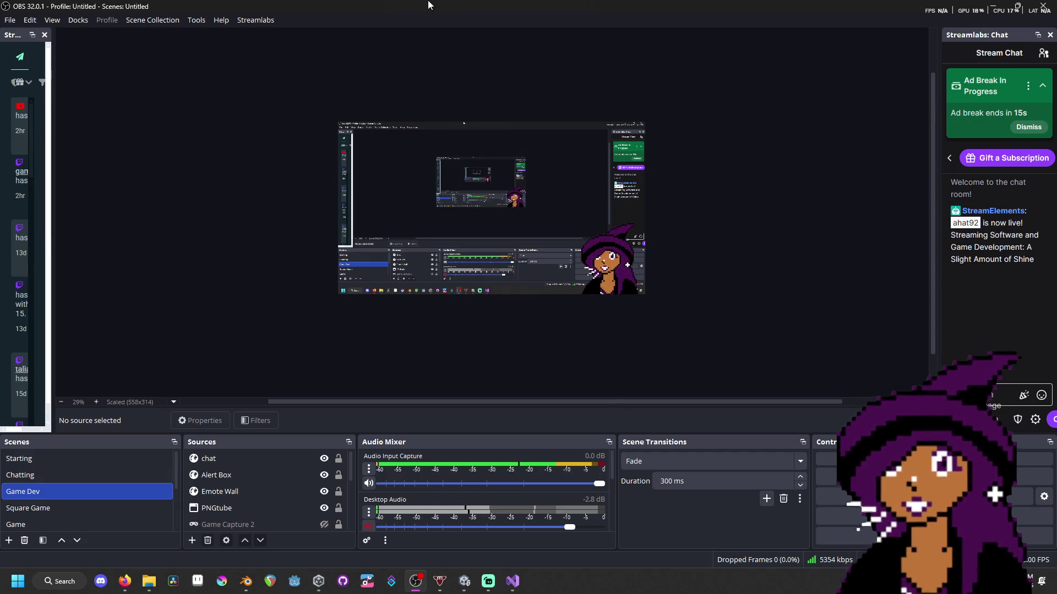
pyautogui.press('super+Down')
pyautogui.press('super+Down')
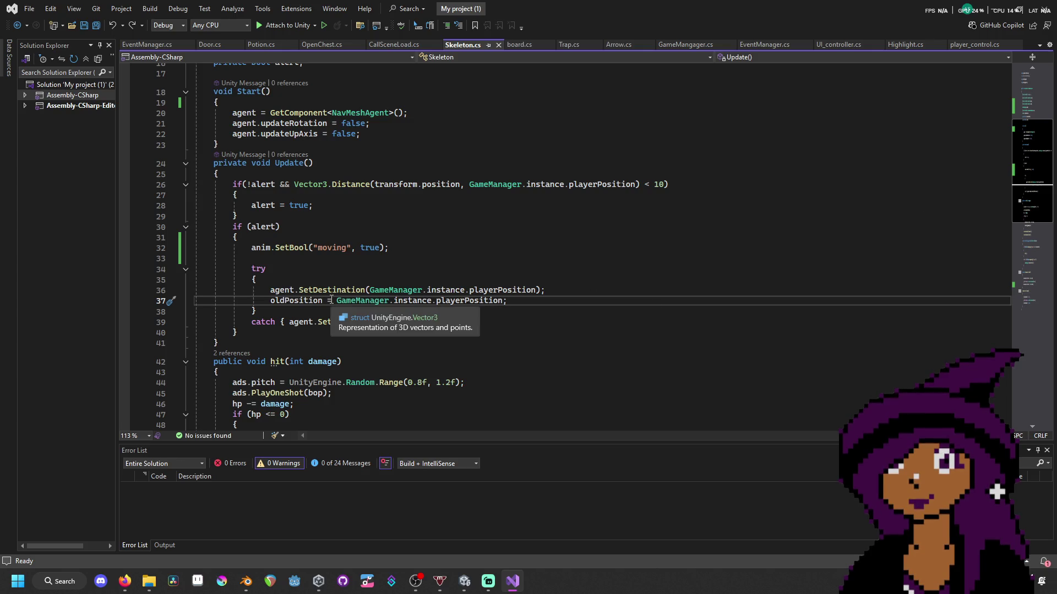
# - Scroll through Skeleton.cs's Update and hit code, then bring the Glastig Scripts window forward
pyautogui.scroll(-3, 470, 381)
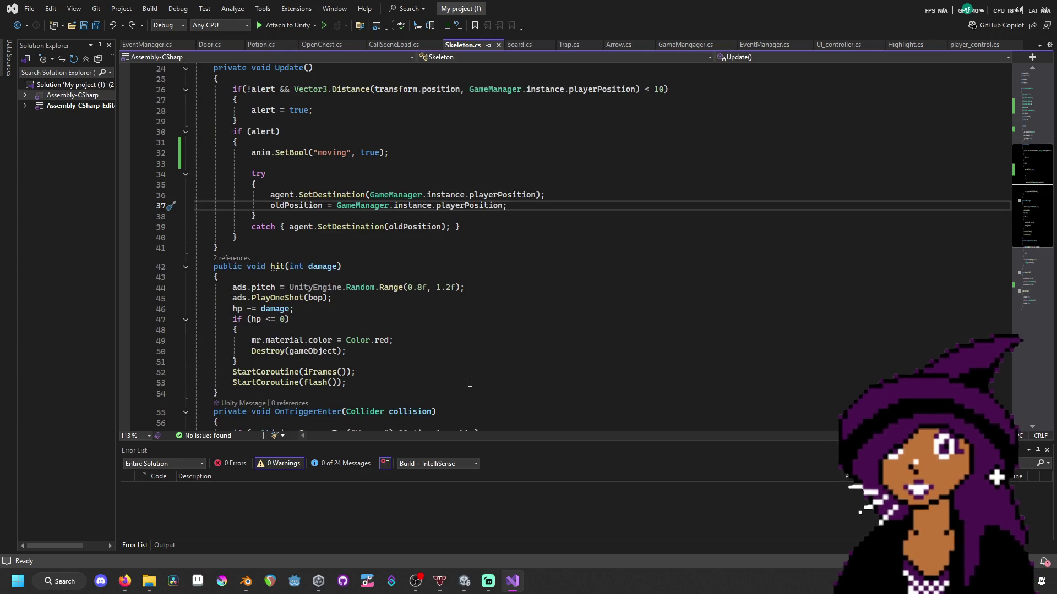
pyautogui.scroll(-3, 470, 382)
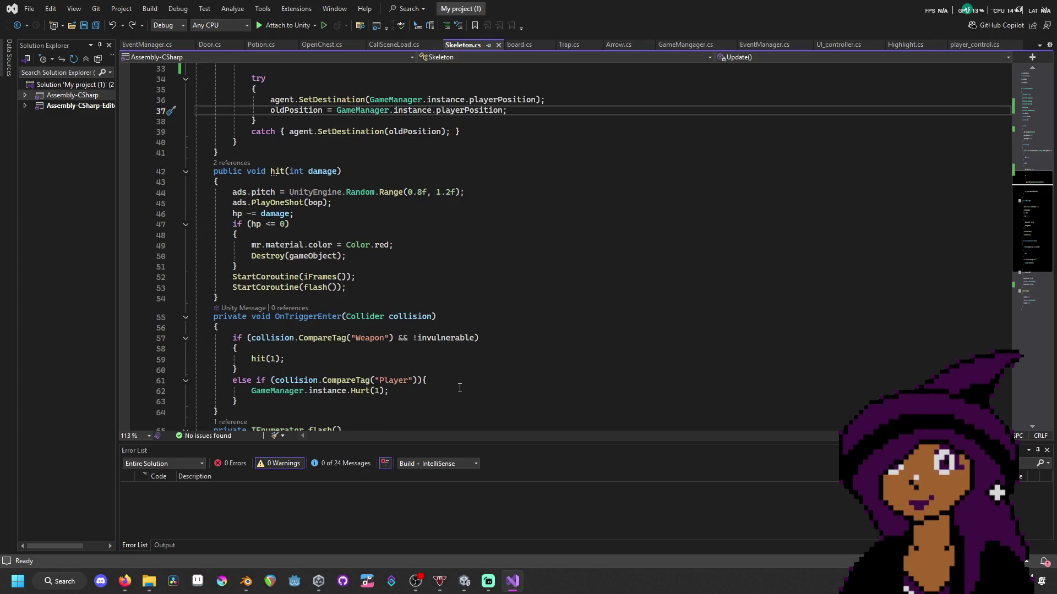
pyautogui.scroll(10, 460, 388)
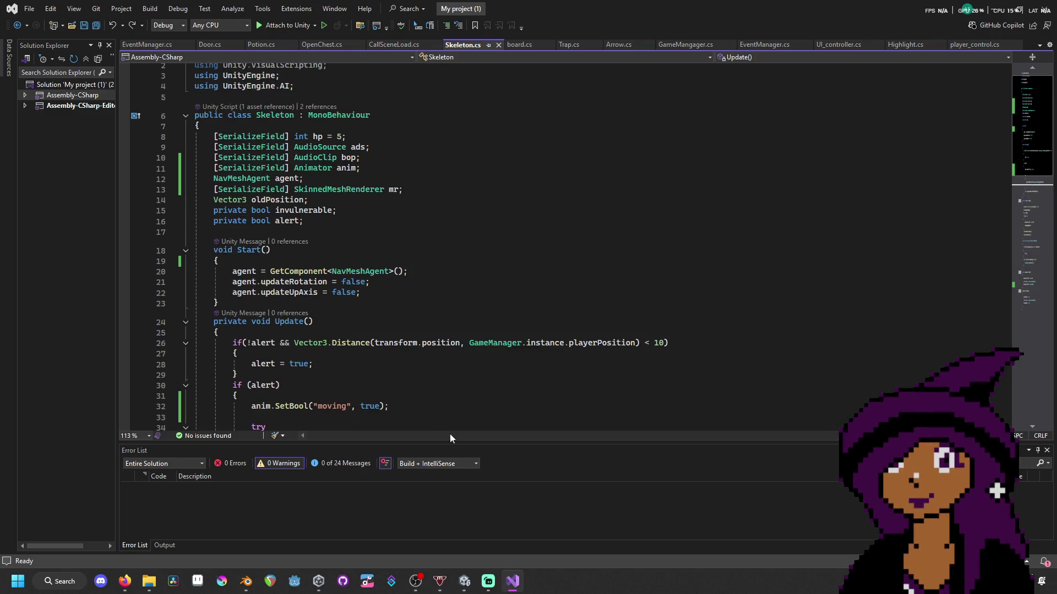
pyautogui.moveTo(464, 583)
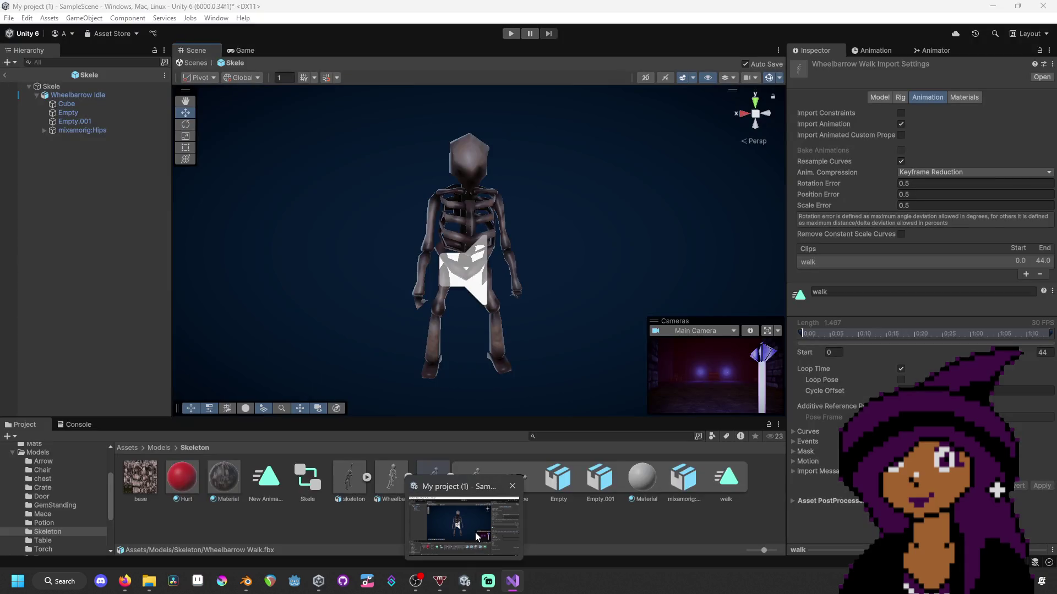
pyautogui.scroll(-5, 522, 371)
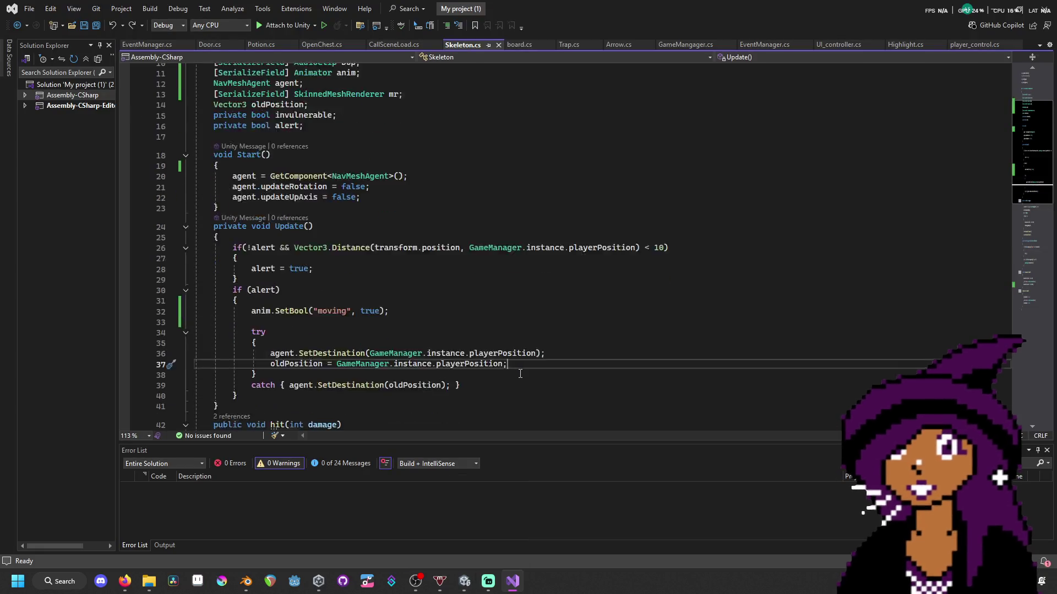
pyautogui.scroll(-3, 520, 375)
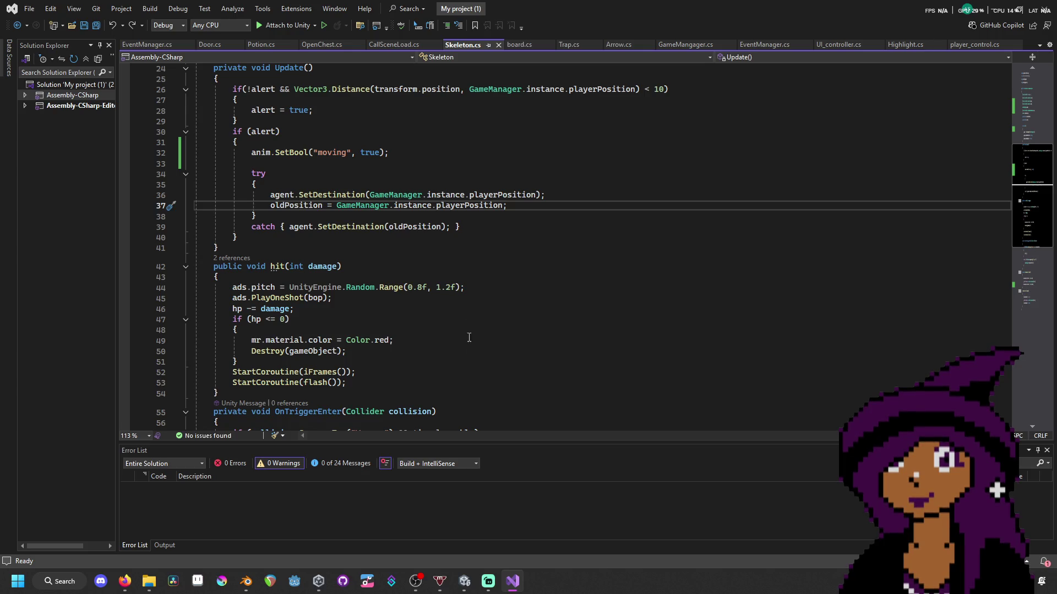
pyautogui.moveTo(307, 590)
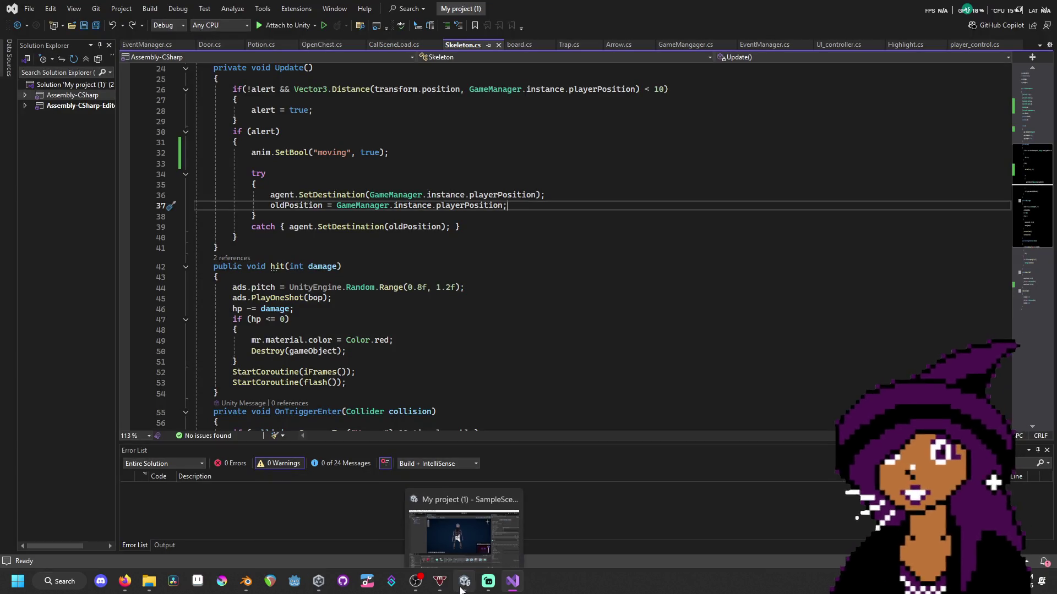
# - Navigate from the Unity projects folder into Racing > Assets > Scripts and open NPCdriving.cs in Visual Studio
pyautogui.moveTo(147, 584)
pyautogui.click(181, 527)
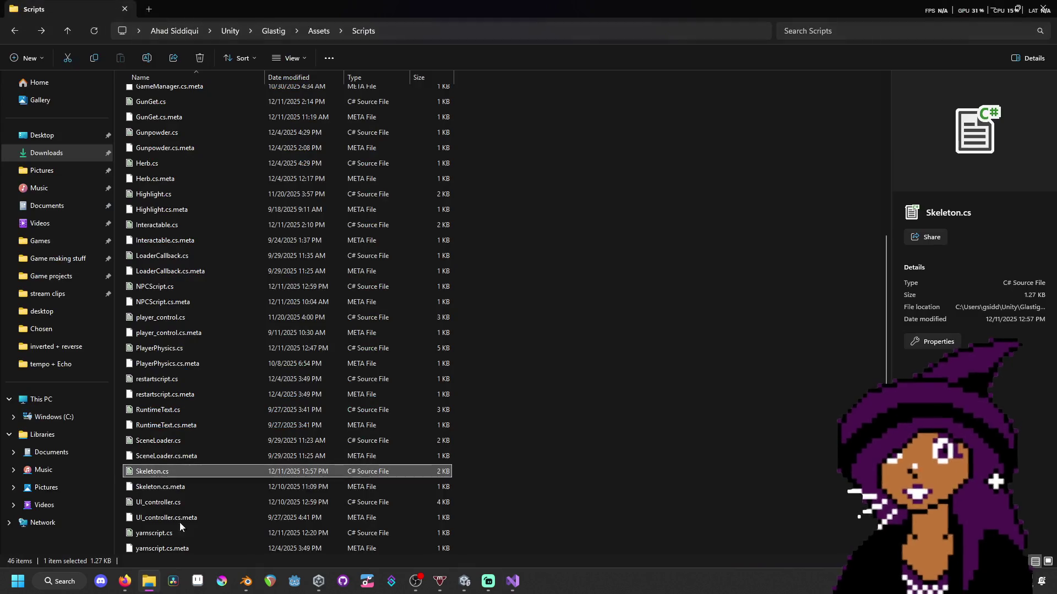
pyautogui.click(233, 35)
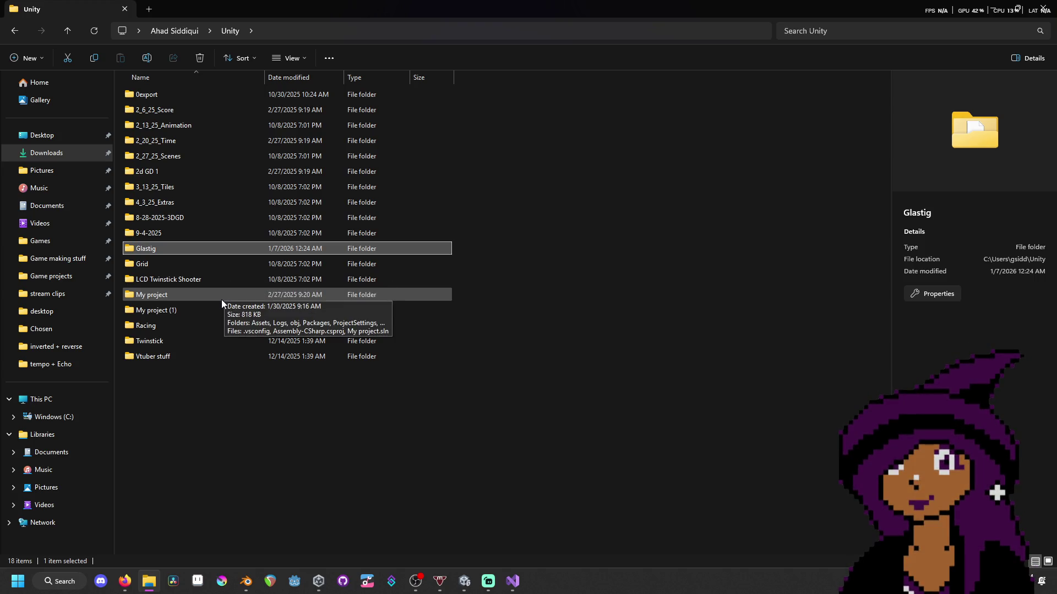
pyautogui.doubleClick(220, 325)
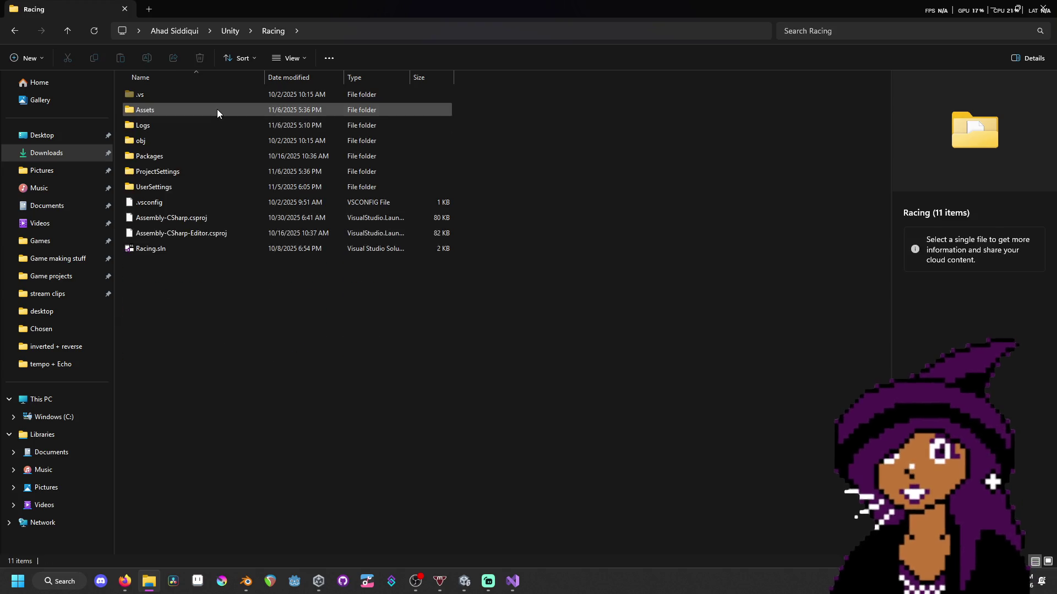
pyautogui.doubleClick(217, 110)
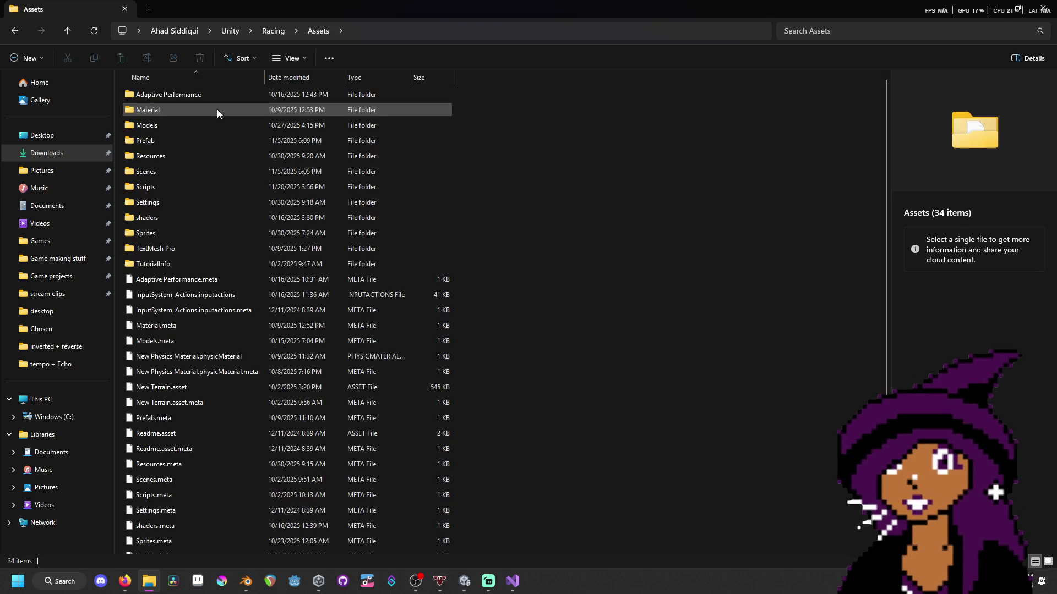
pyautogui.doubleClick(211, 186)
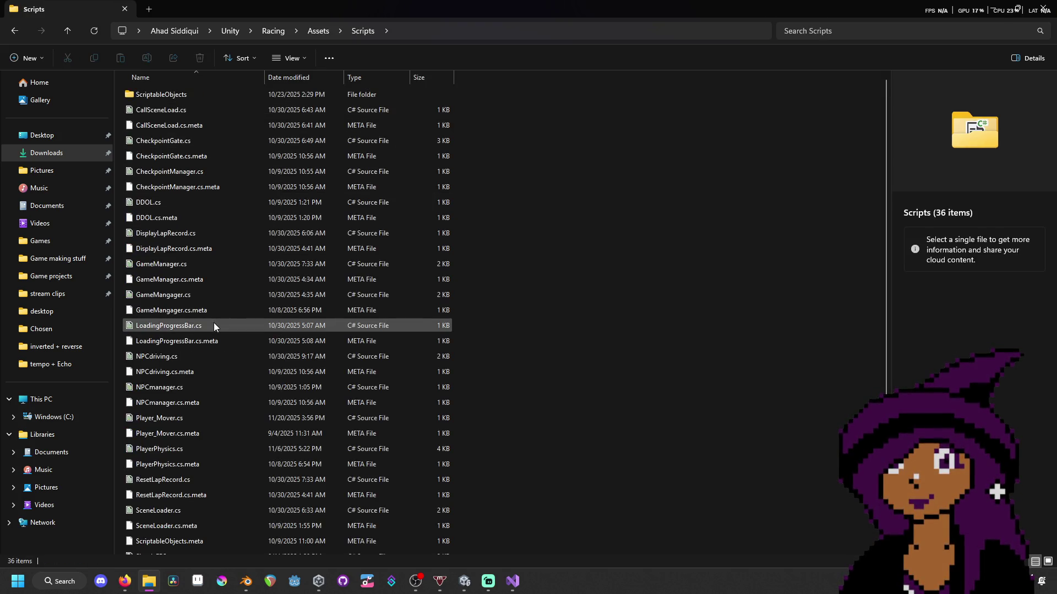
pyautogui.scroll(-1, 214, 322)
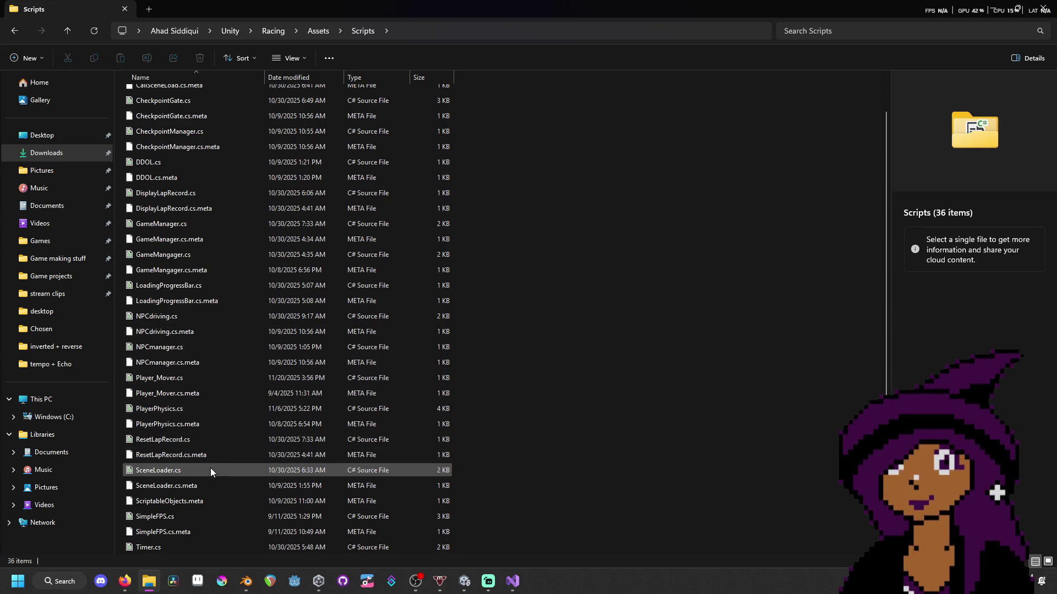
pyautogui.doubleClick(203, 312)
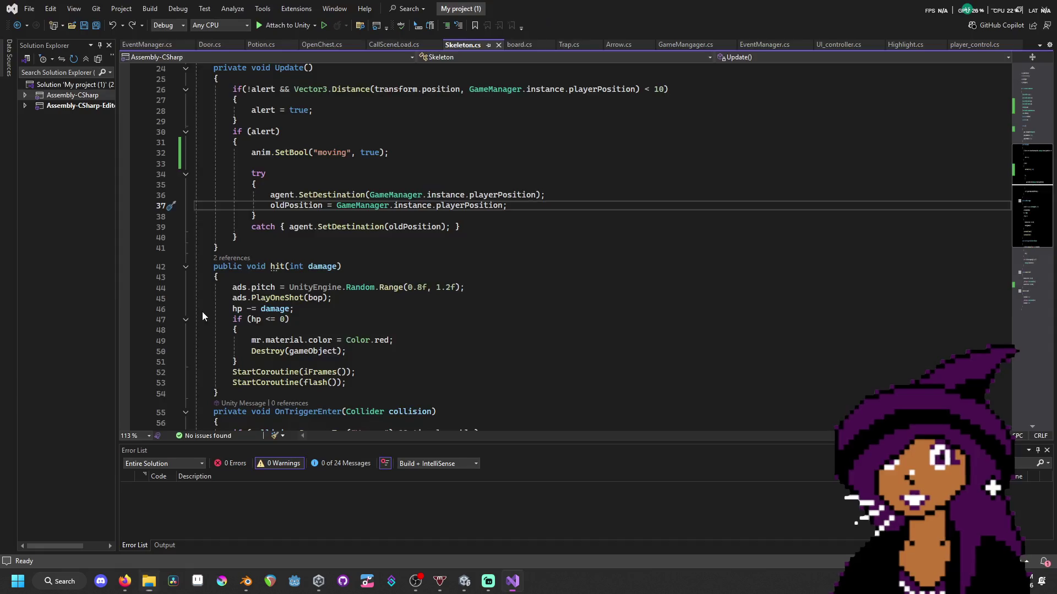
# - Copy transform.LookAt(nextCheckpoint); from NPCdriving.cs into Skeleton.cs after the moving animation call
pyautogui.scroll(-2, 336, 256)
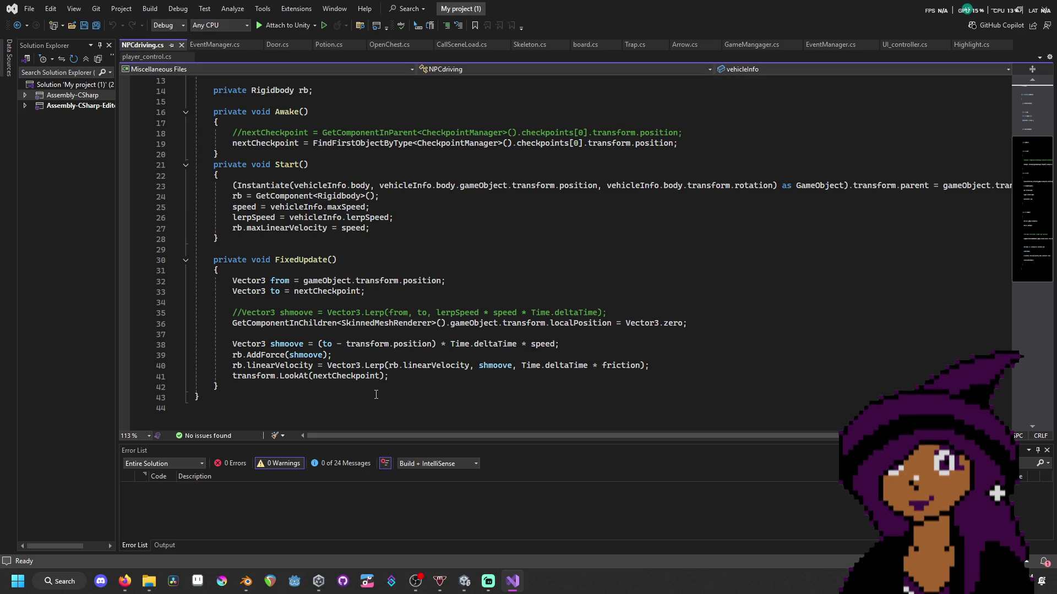
pyautogui.click(406, 377)
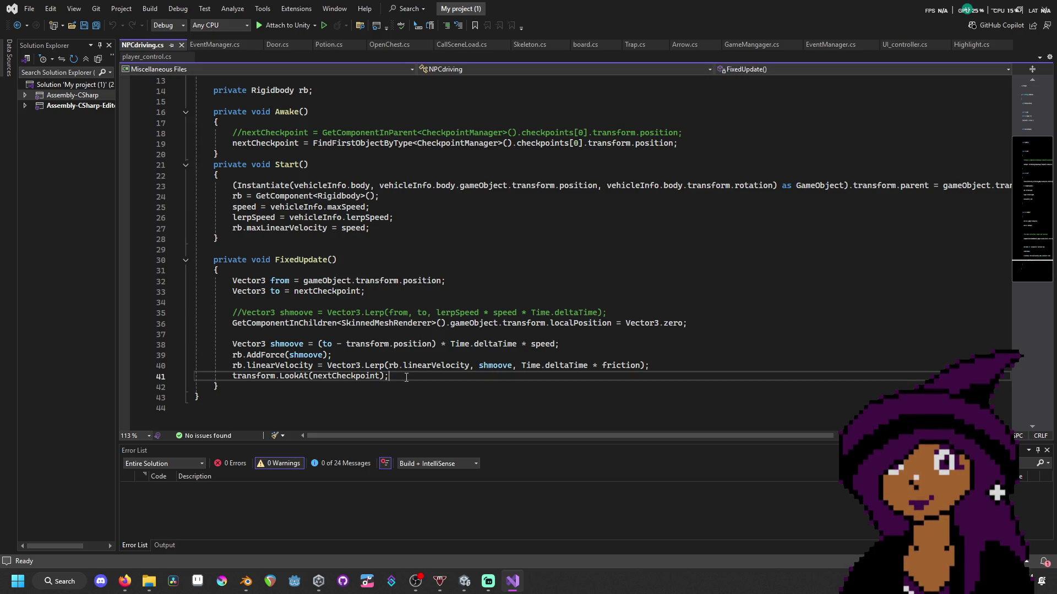
pyautogui.moveTo(406, 378); pyautogui.dragTo(237, 378)
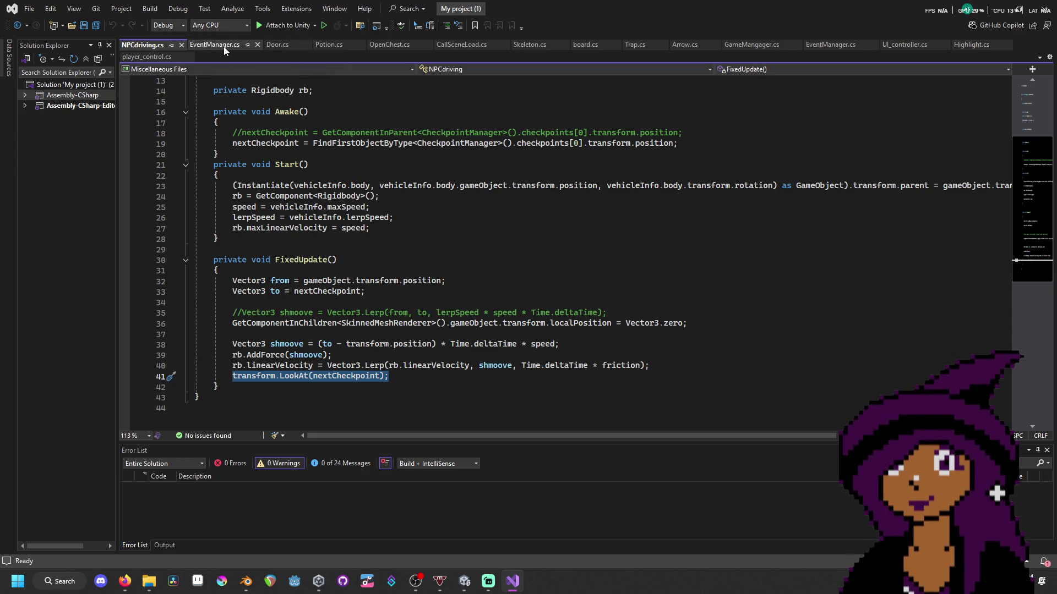
pyautogui.click(536, 45)
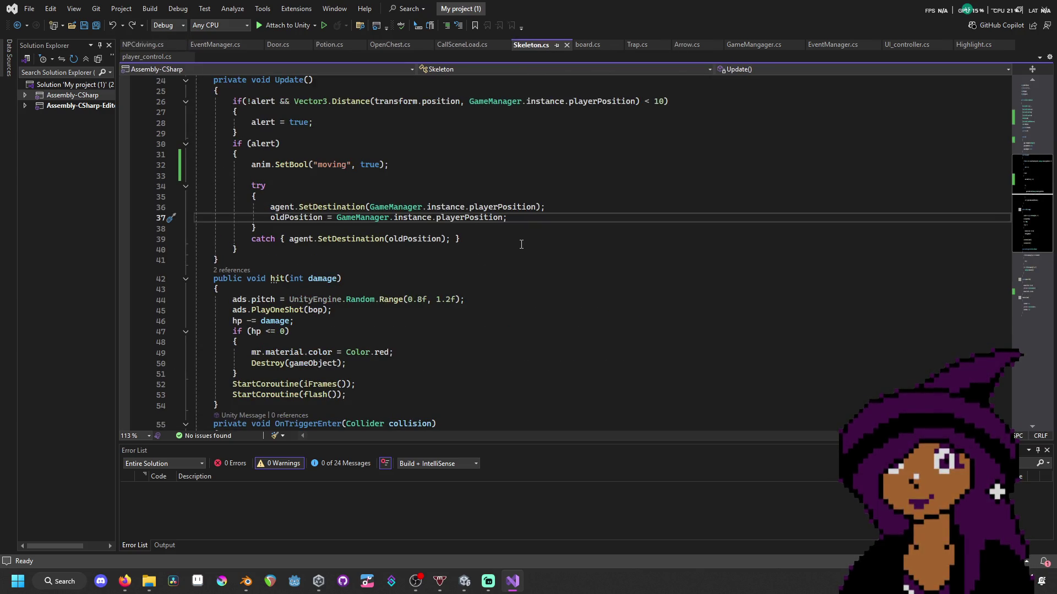
pyautogui.click(439, 178)
pyautogui.write('transform.LookAt(nextCheckpoint);')
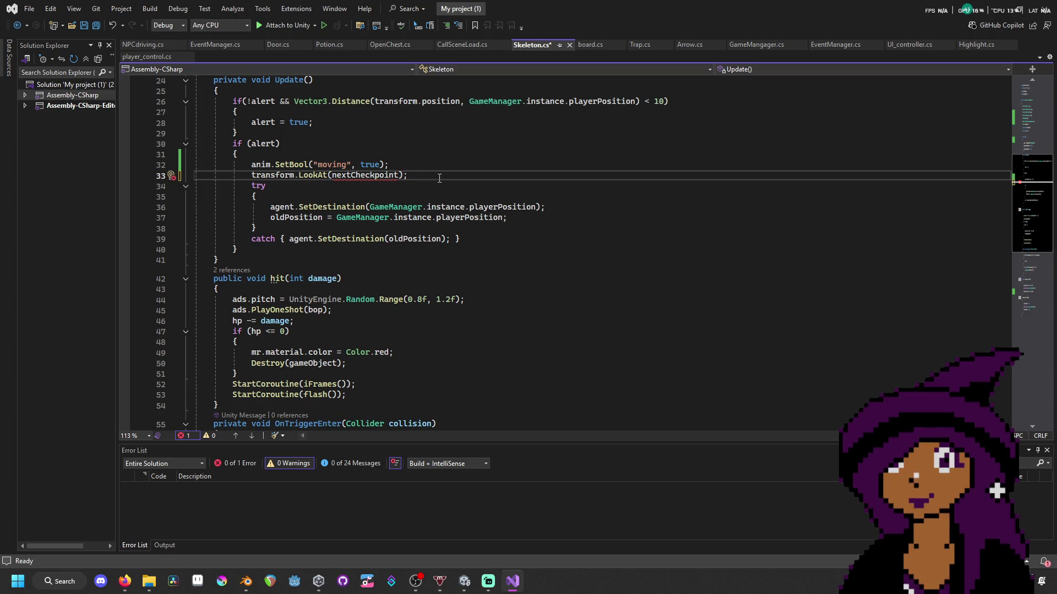
# - Change the LookAt target to oldPosition, save Skeleton.cs, and return to Unity
pyautogui.hotkey('ctrl', 'w')
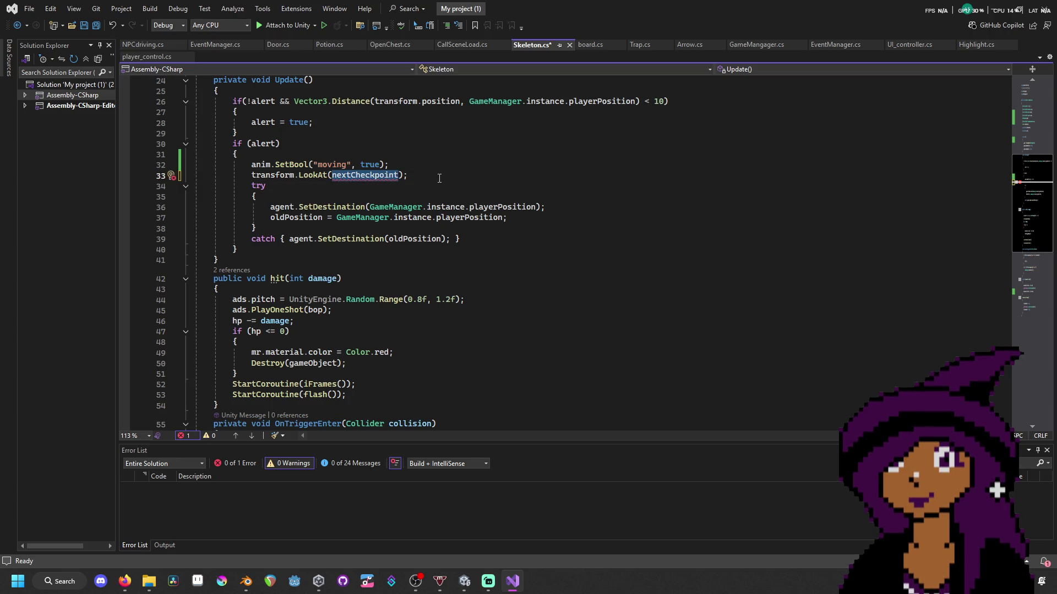
pyautogui.write('oldPosition')
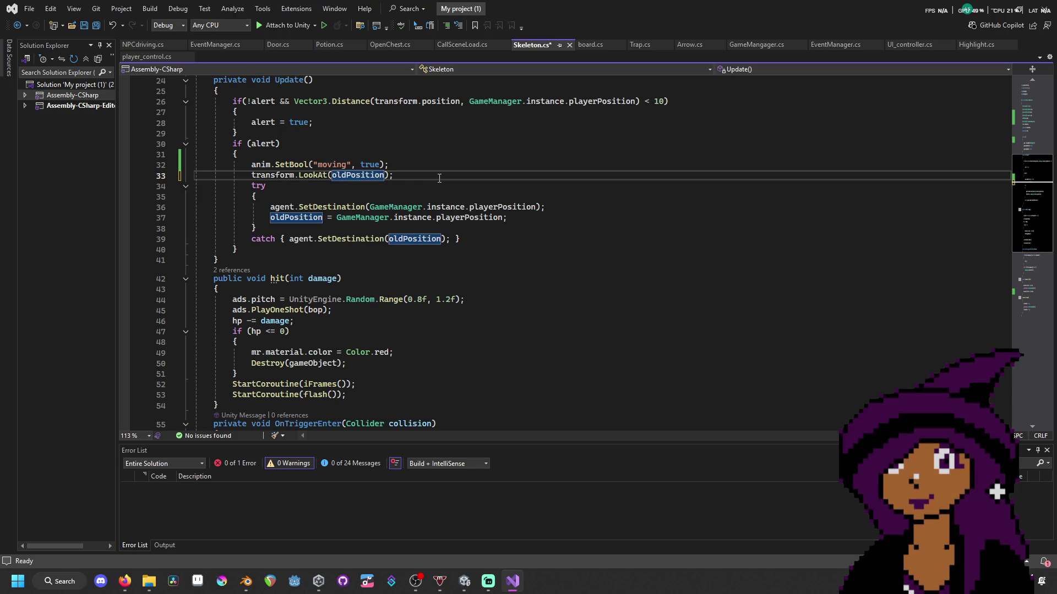
pyautogui.hotkey('ctrl', 's')
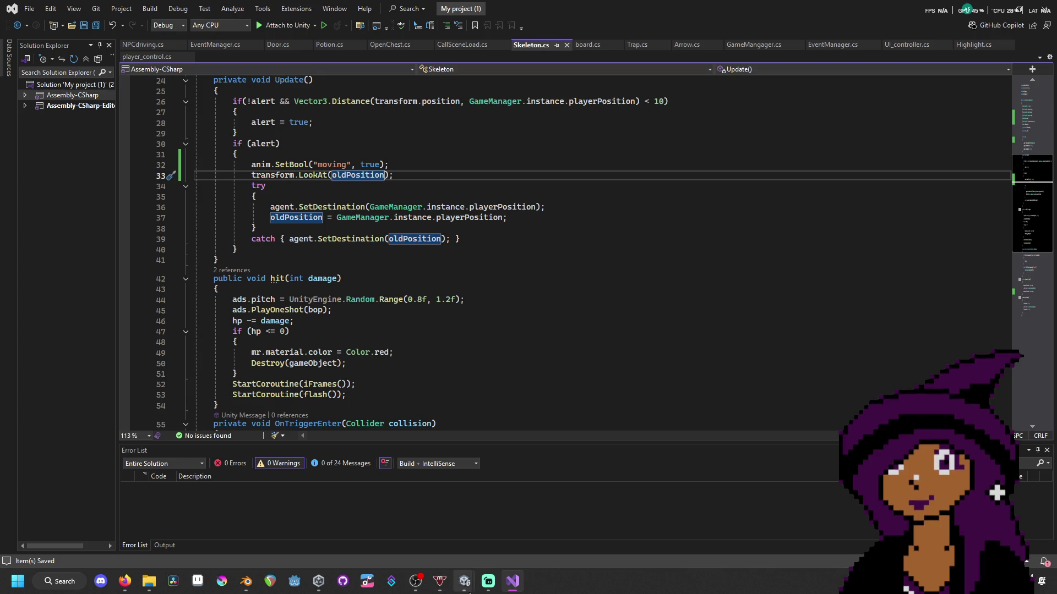
pyautogui.moveTo(465, 583)
pyautogui.click(428, 517)
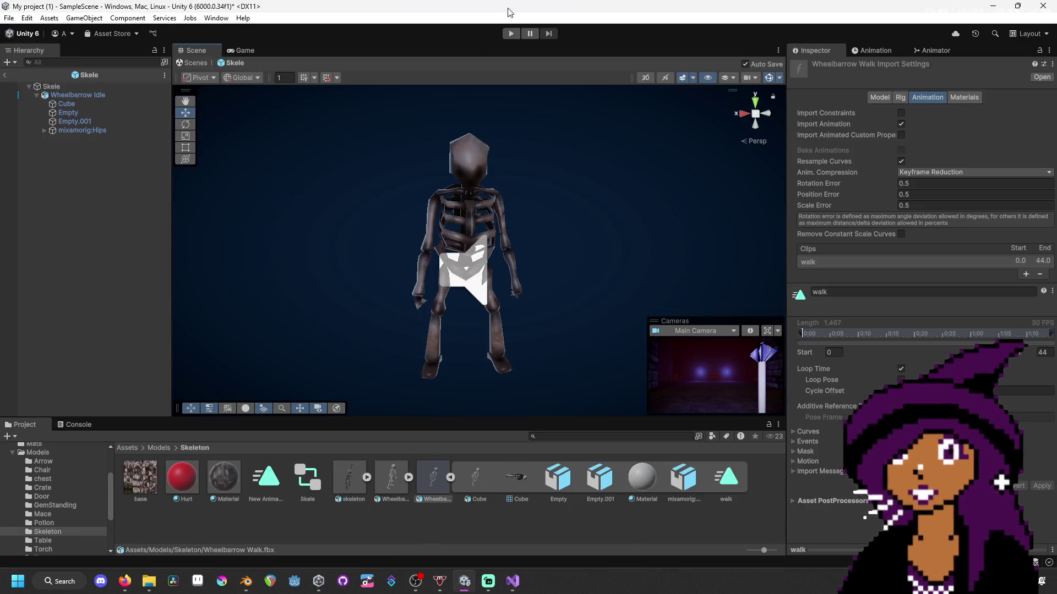
pyautogui.click(511, 33)
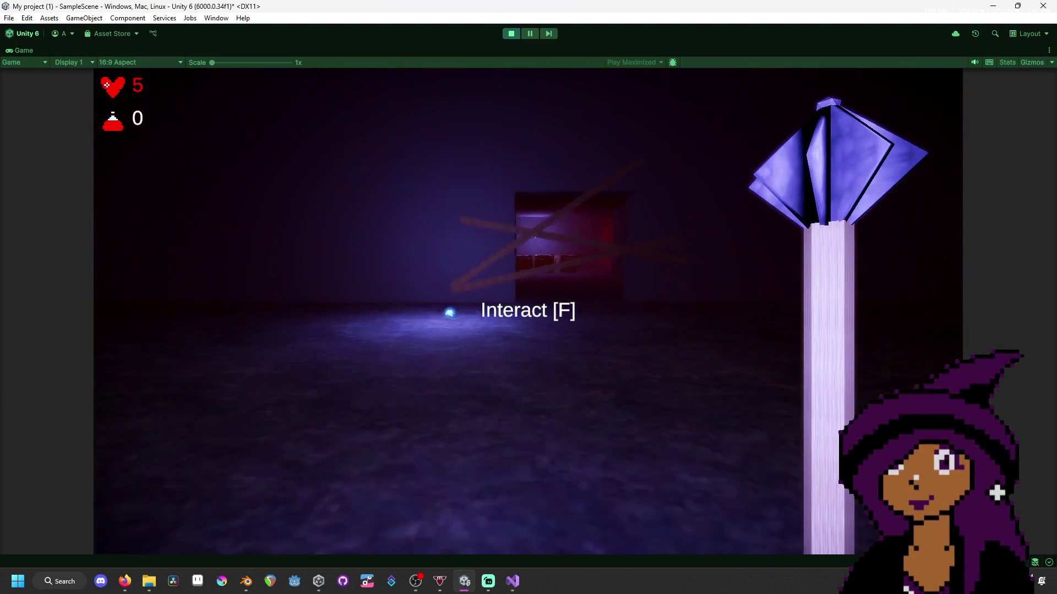
pyautogui.press('w')
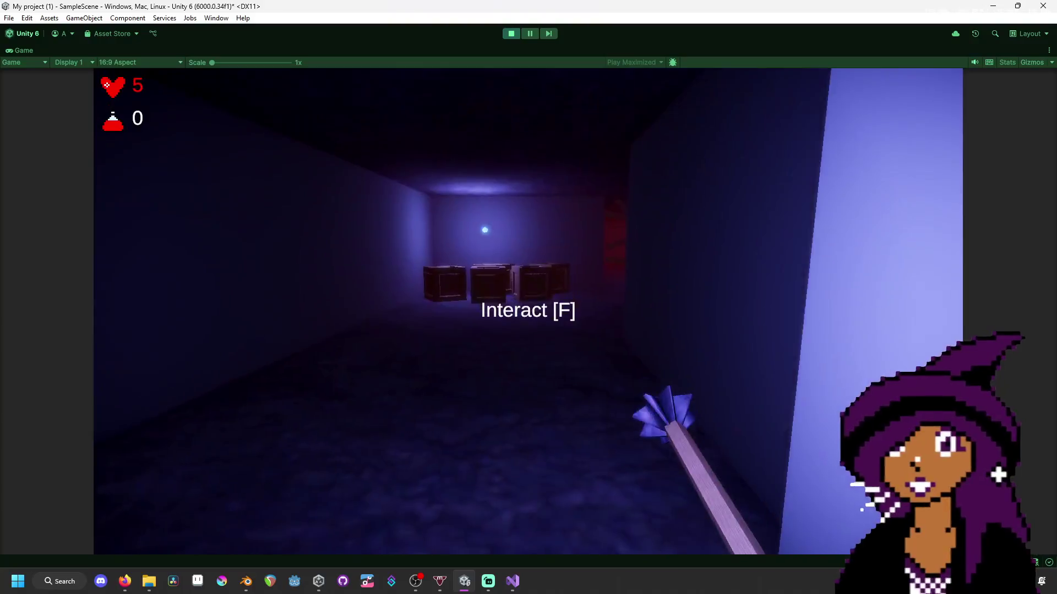
pyautogui.press('w')
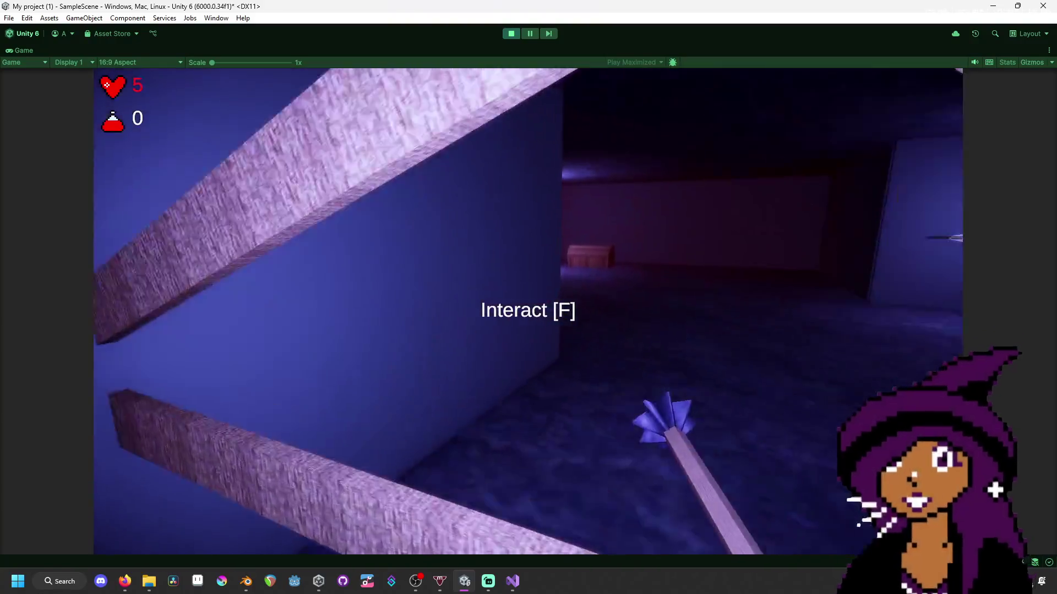
pyautogui.press('w')
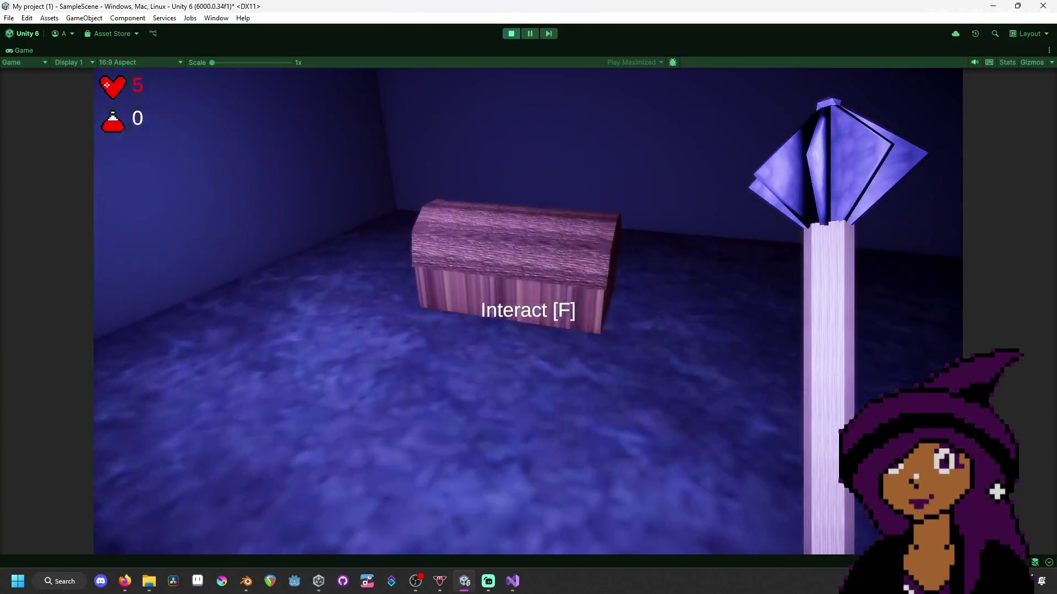
pyautogui.press('f')
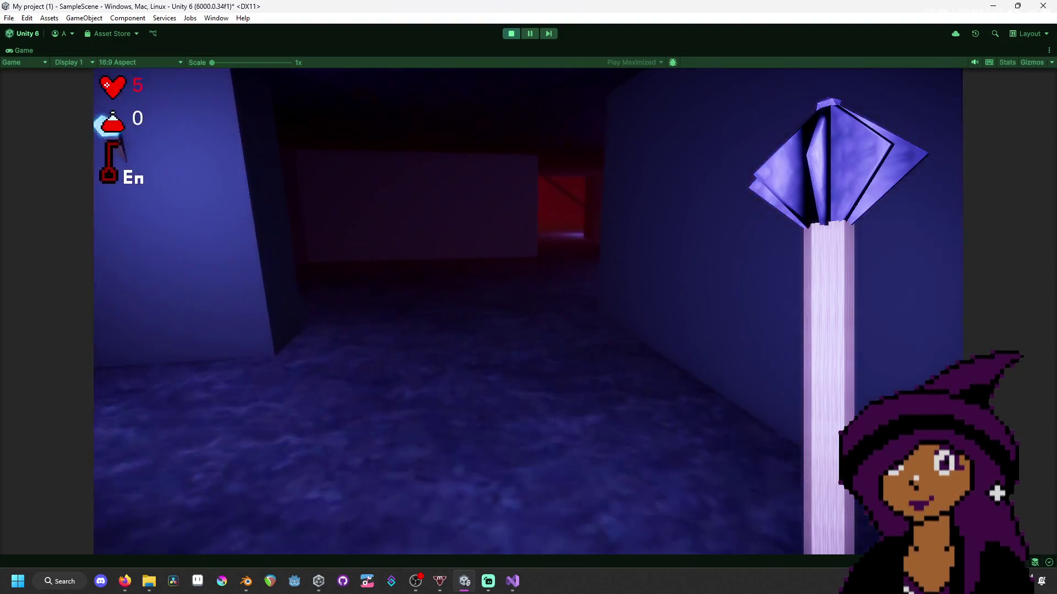
pyautogui.press('w')
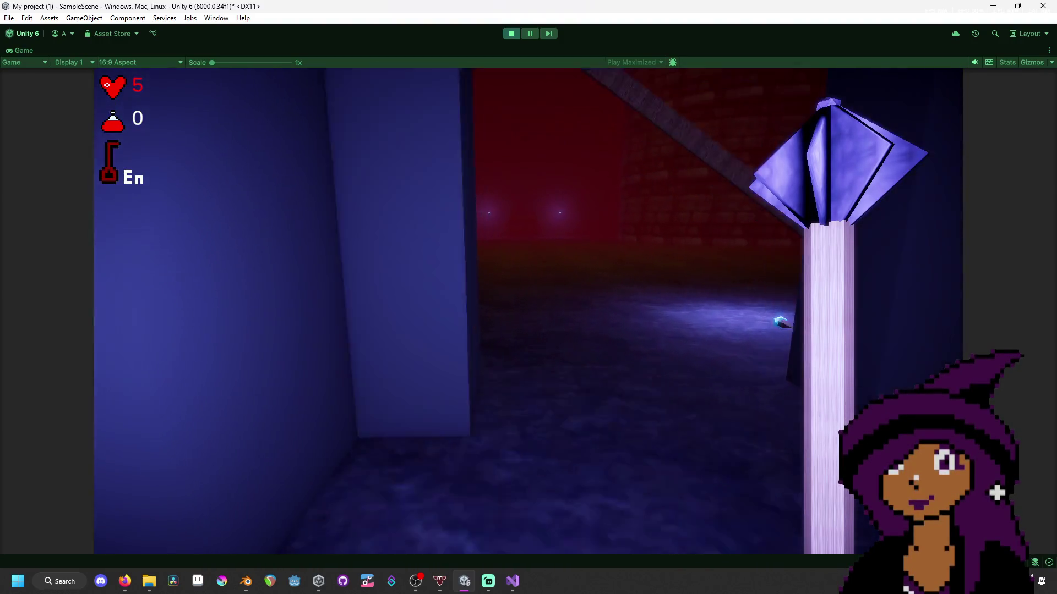
pyautogui.press('w')
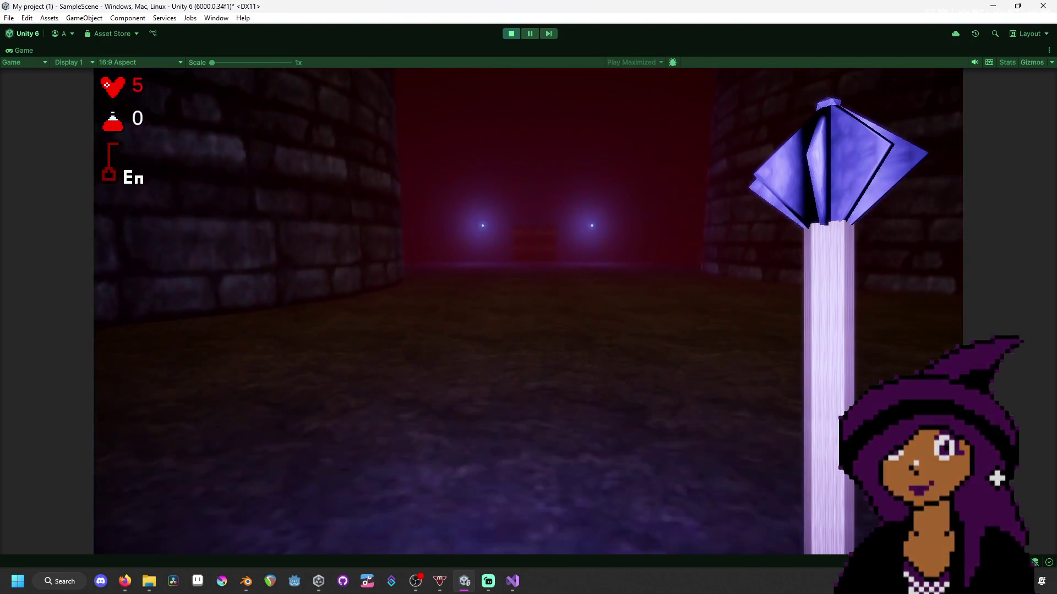
pyautogui.press('w')
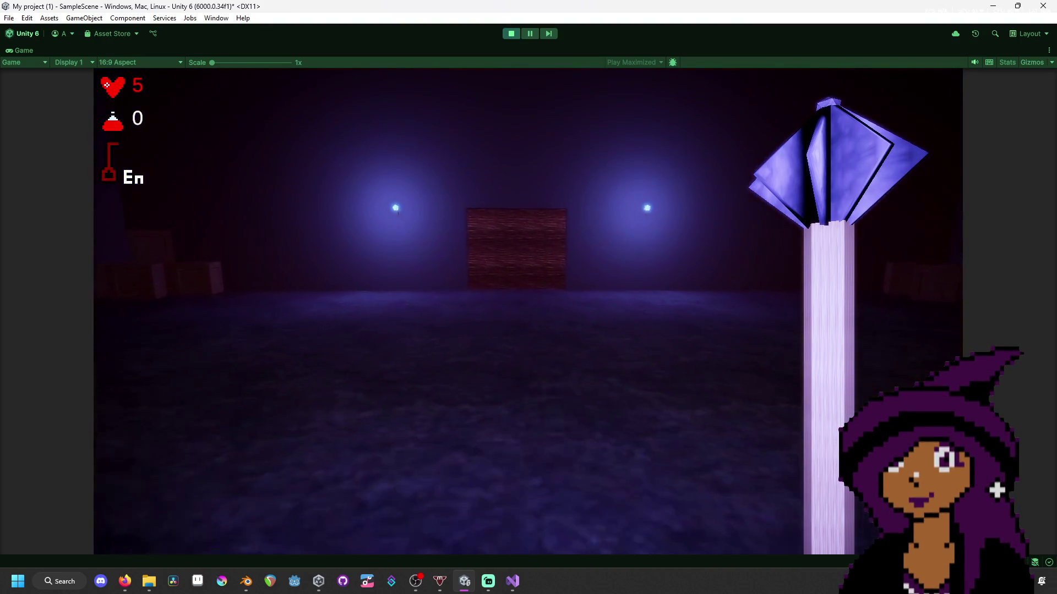
pyautogui.press('w')
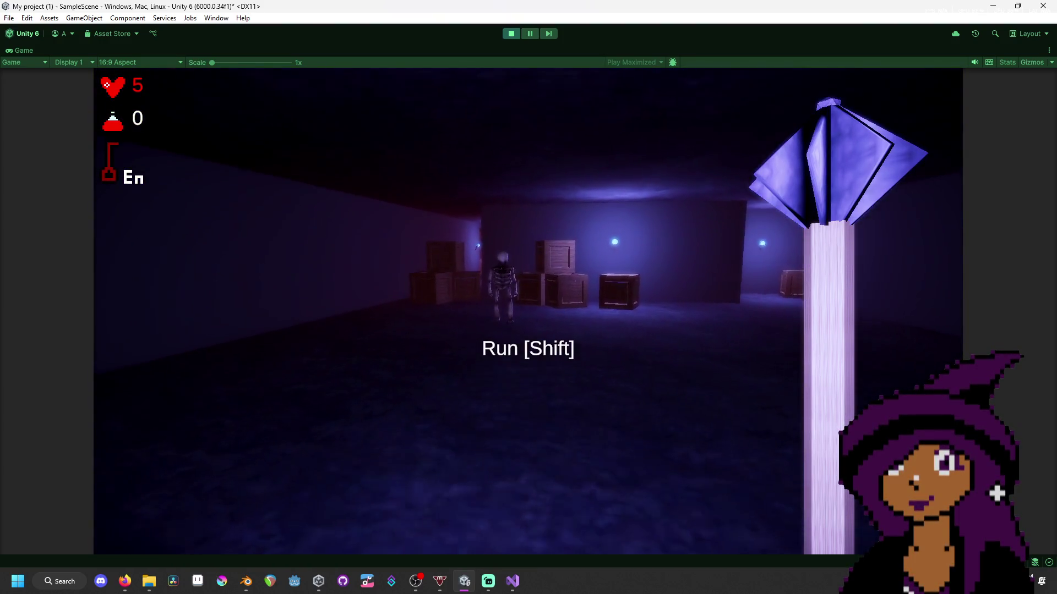
pyautogui.press('s')
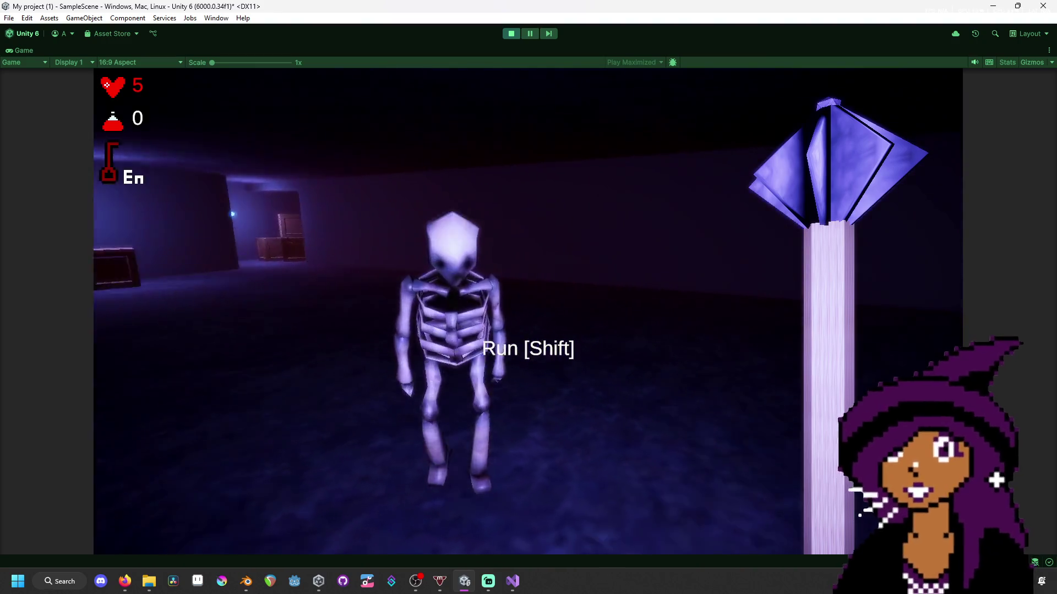
pyautogui.press('s')
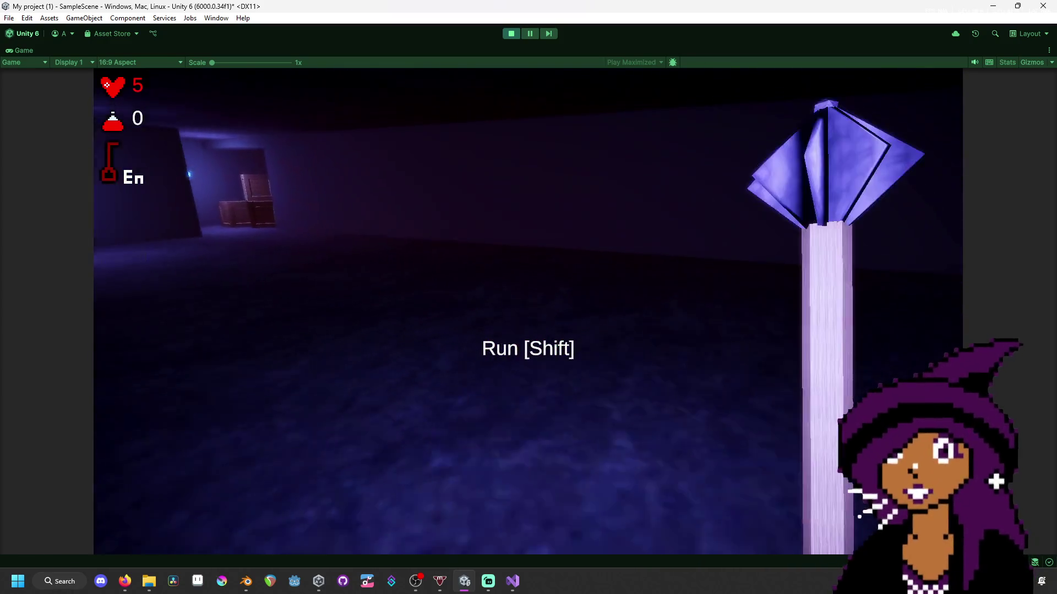
pyautogui.press('w')
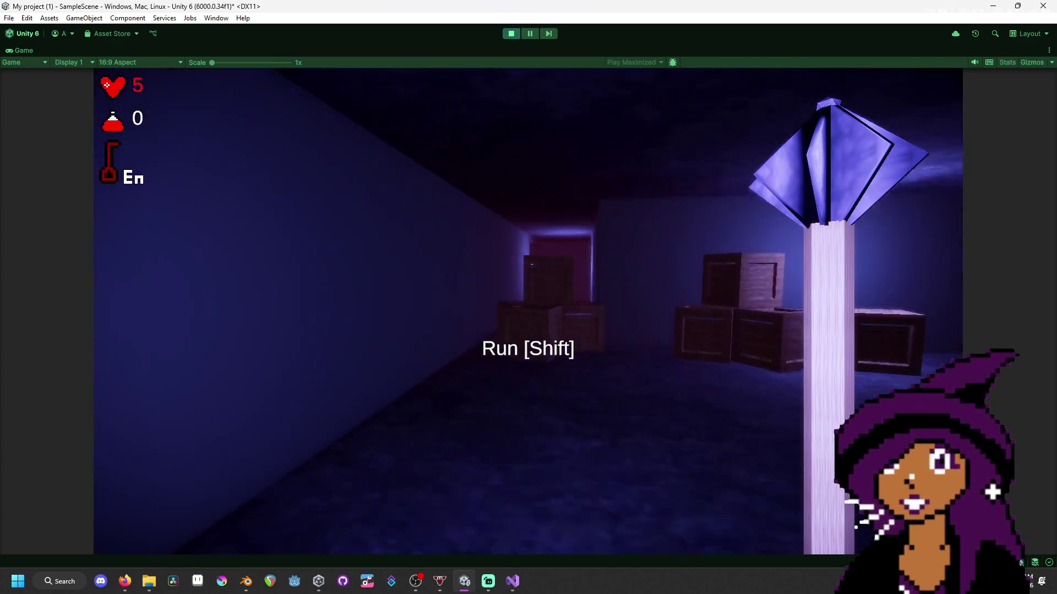
pyautogui.press('w')
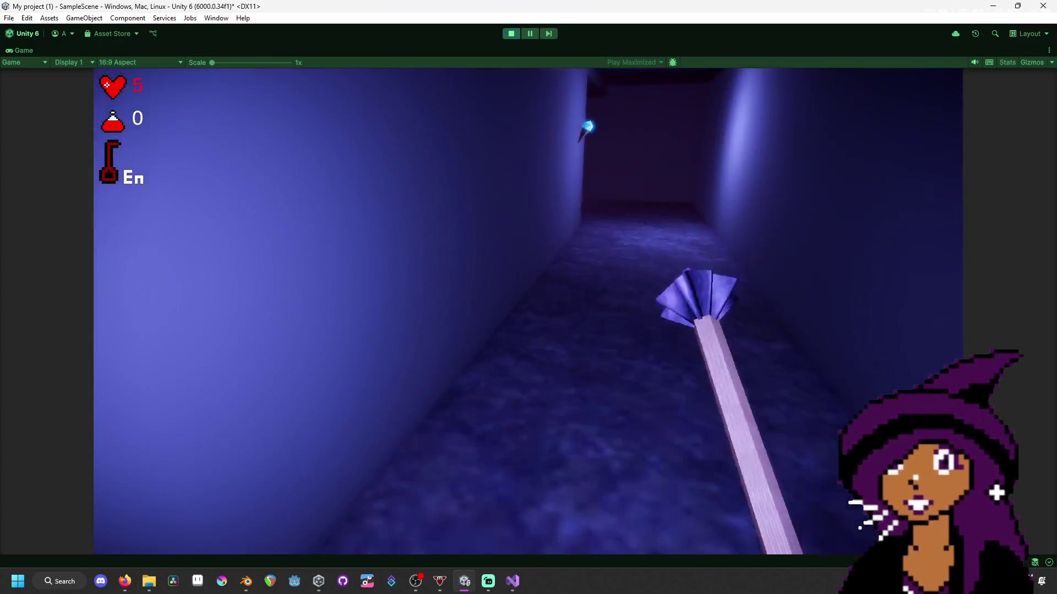
pyautogui.press('w')
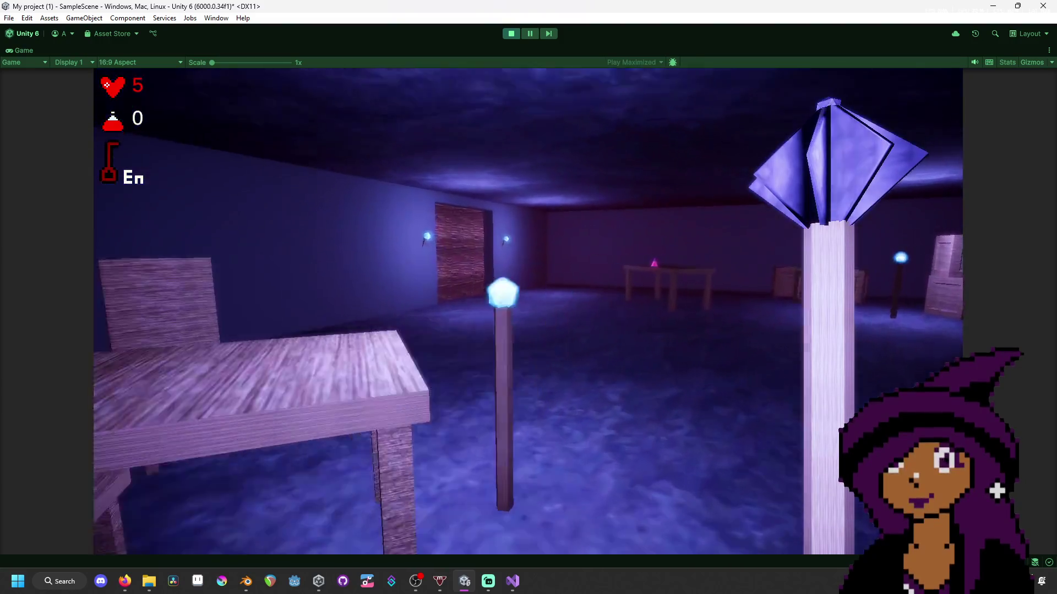
pyautogui.press('w')
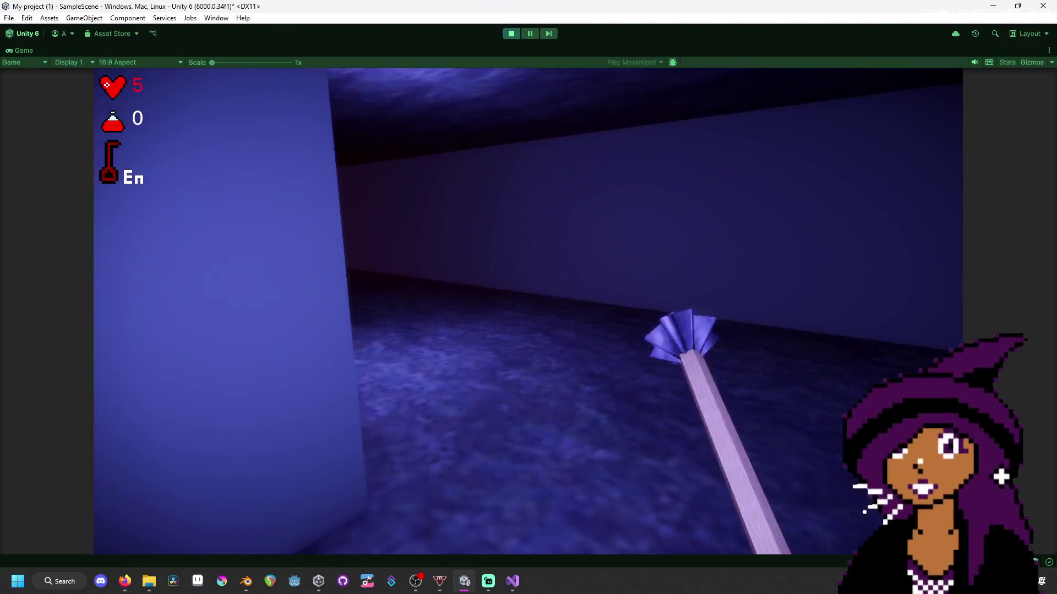
pyautogui.press('w')
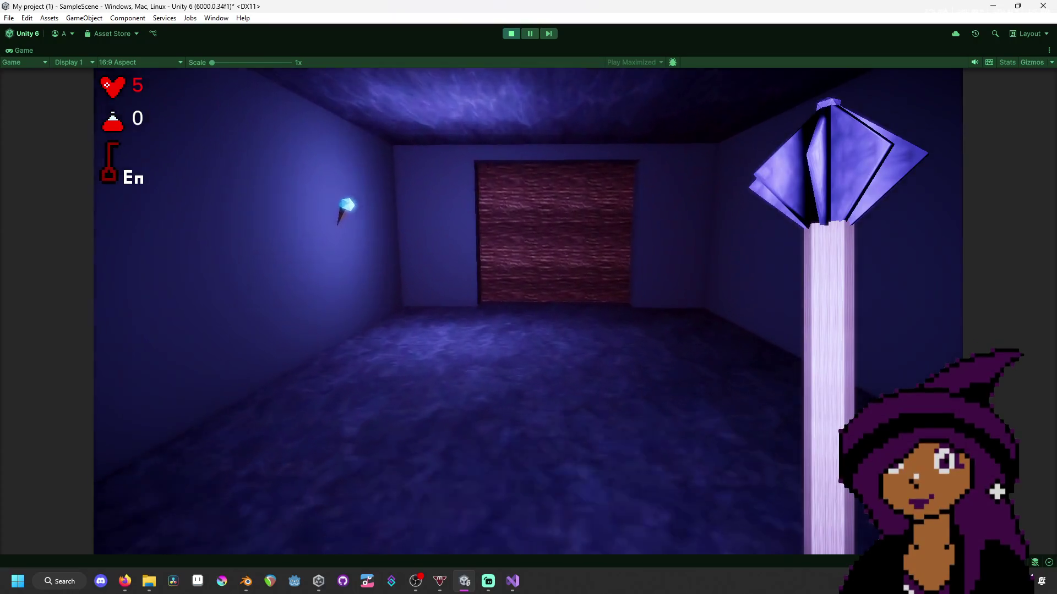
pyautogui.press('w')
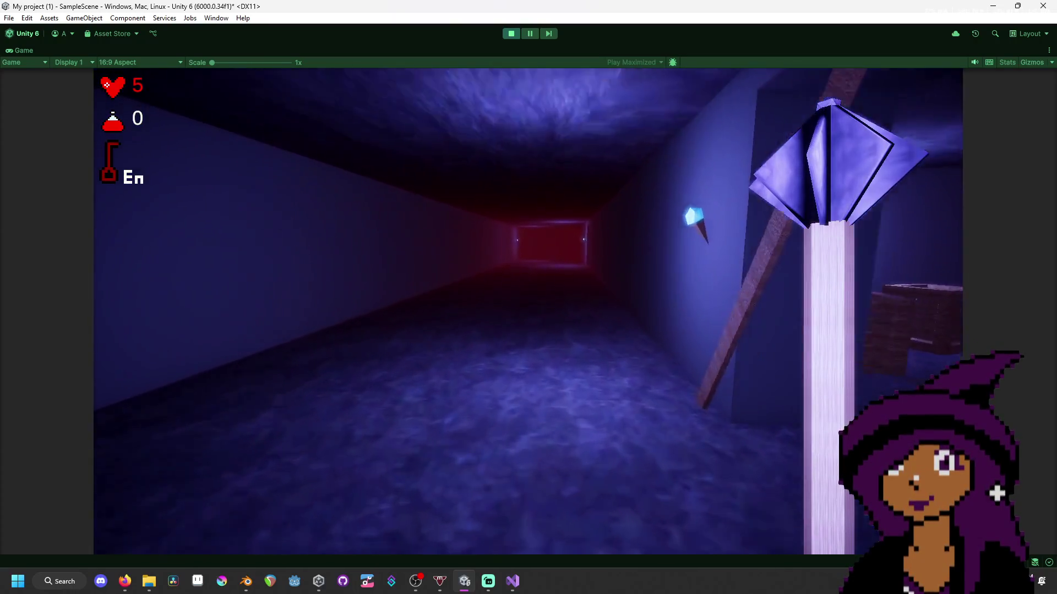
pyautogui.press('w')
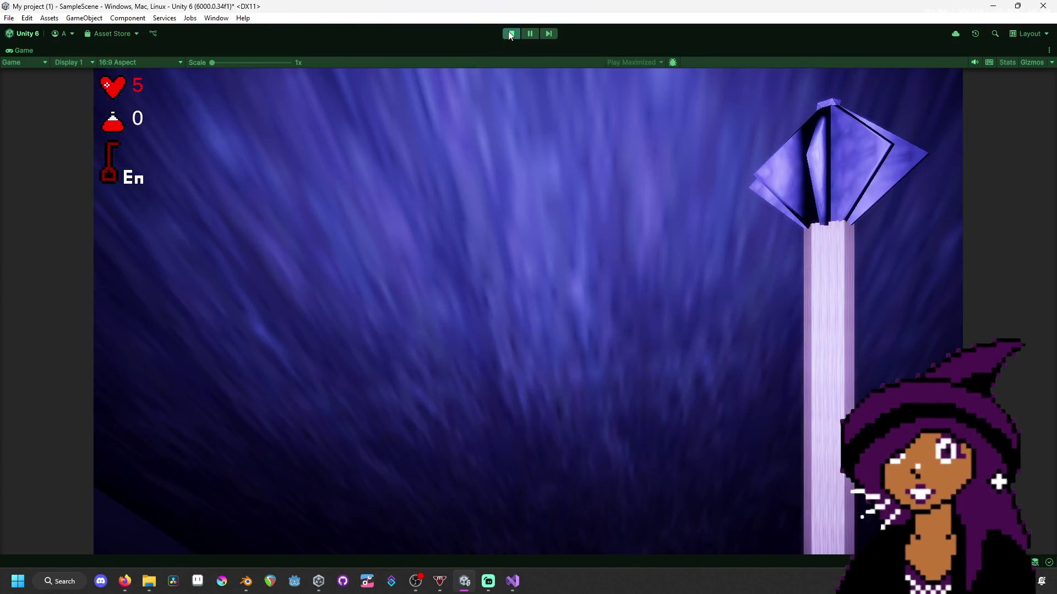
# - Stop the play test, open EndScene from the Scenes folder, and orbit to its You Escaped panel
pyautogui.click(509, 32)
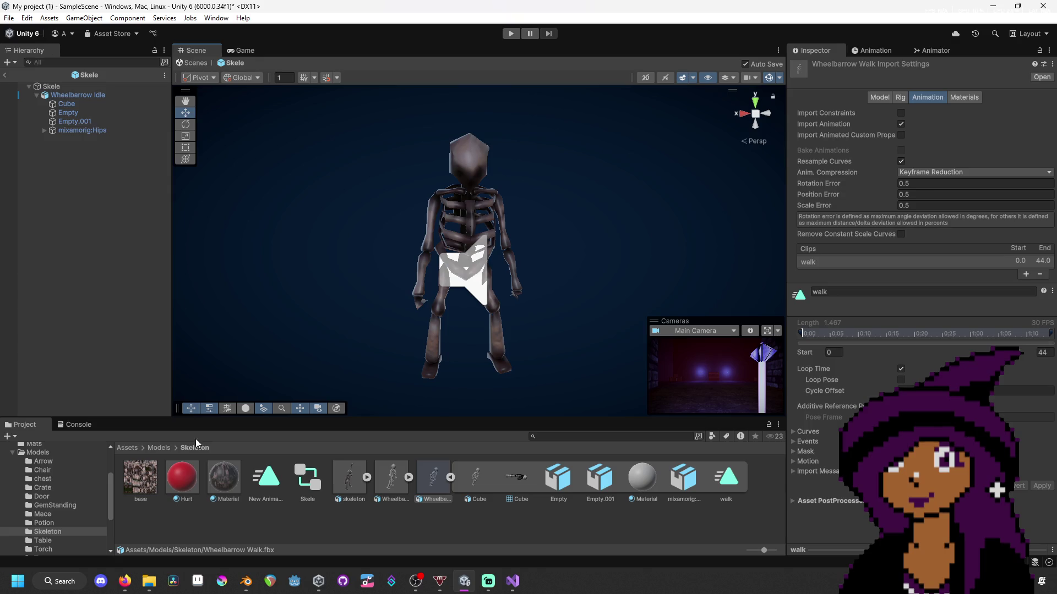
pyautogui.scroll(-3, 61, 516)
pyautogui.click(39, 496)
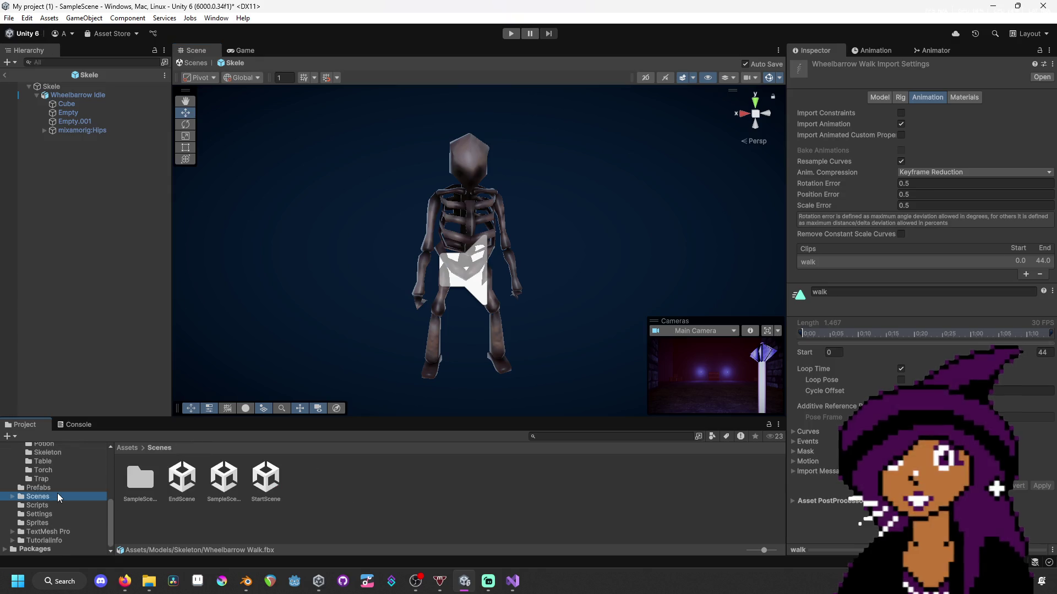
pyautogui.click(274, 480)
pyautogui.doubleClick(273, 480)
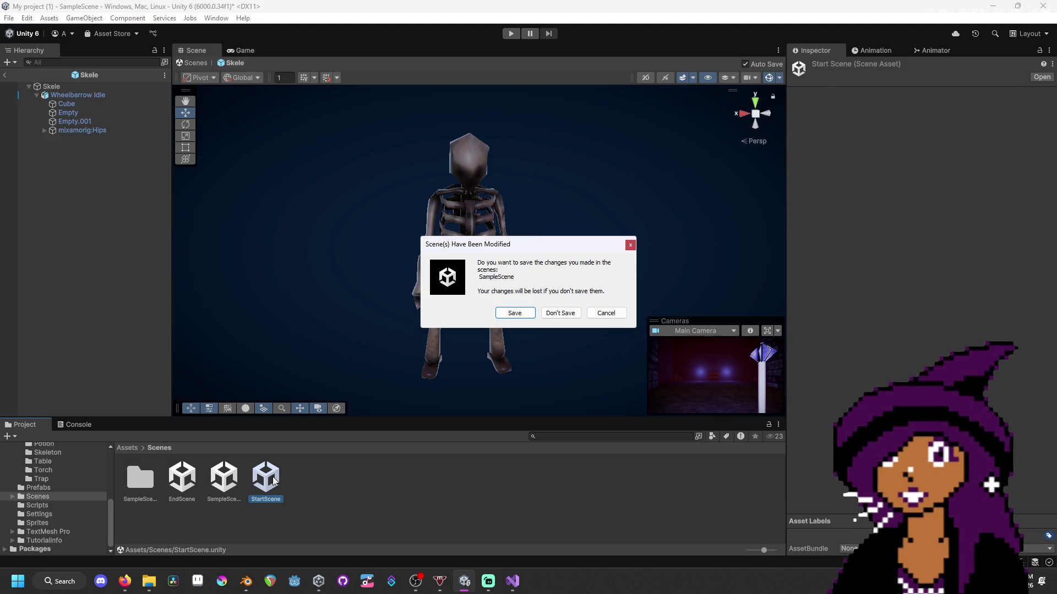
pyautogui.click(512, 312)
pyautogui.doubleClick(187, 488)
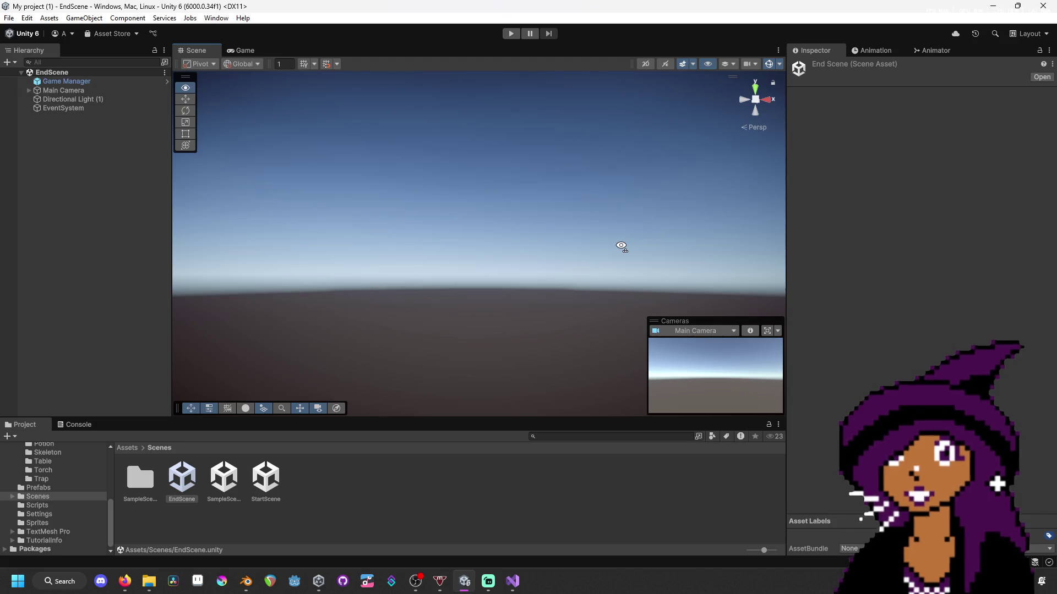
pyautogui.moveTo(401, 233)
pyautogui.mouseDown()
pyautogui.moveTo(444, 243)
pyautogui.moveTo(455, 262)
pyautogui.moveTo(457, 335)
pyautogui.moveTo(527, 312)
pyautogui.moveTo(632, 250)
pyautogui.moveTo(568, 207)
pyautogui.moveTo(424, 306)
pyautogui.moveTo(408, 356)
pyautogui.moveTo(410, 259)
pyautogui.moveTo(436, 198)
pyautogui.moveTo(450, 232)
pyautogui.mouseUp()
# - Scale the end panel uniformly to 1.12 and save the EndScene
pyautogui.click(450, 234)
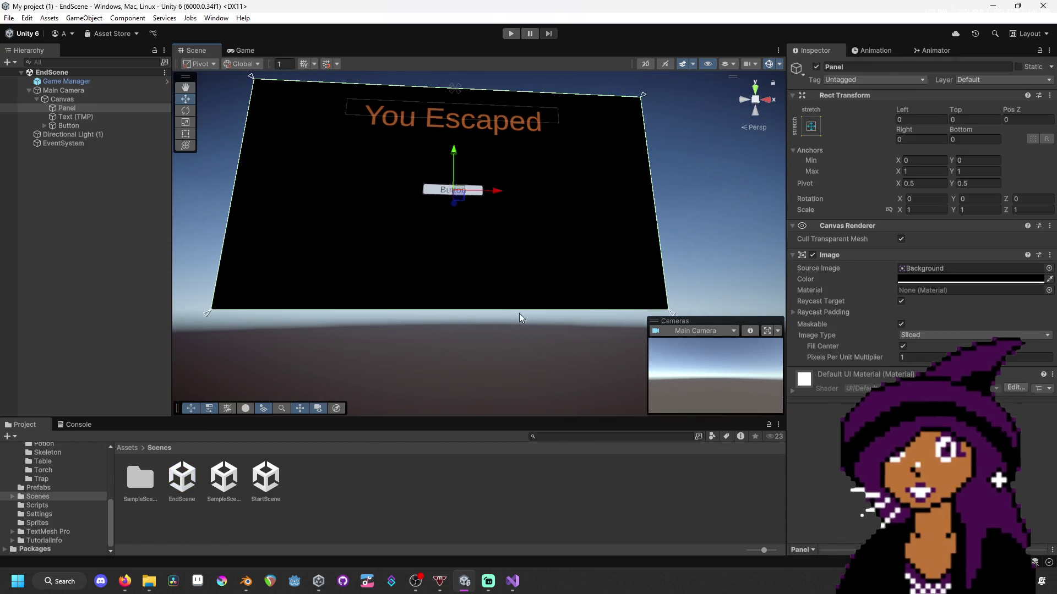
pyautogui.moveTo(519, 311)
pyautogui.mouseDown()
pyautogui.moveTo(512, 274)
pyautogui.moveTo(479, 304)
pyautogui.moveTo(505, 426)
pyautogui.moveTo(504, 569)
pyautogui.moveTo(538, 309)
pyautogui.moveTo(484, 278)
pyautogui.moveTo(496, 351)
pyautogui.moveTo(512, 305)
pyautogui.mouseUp()
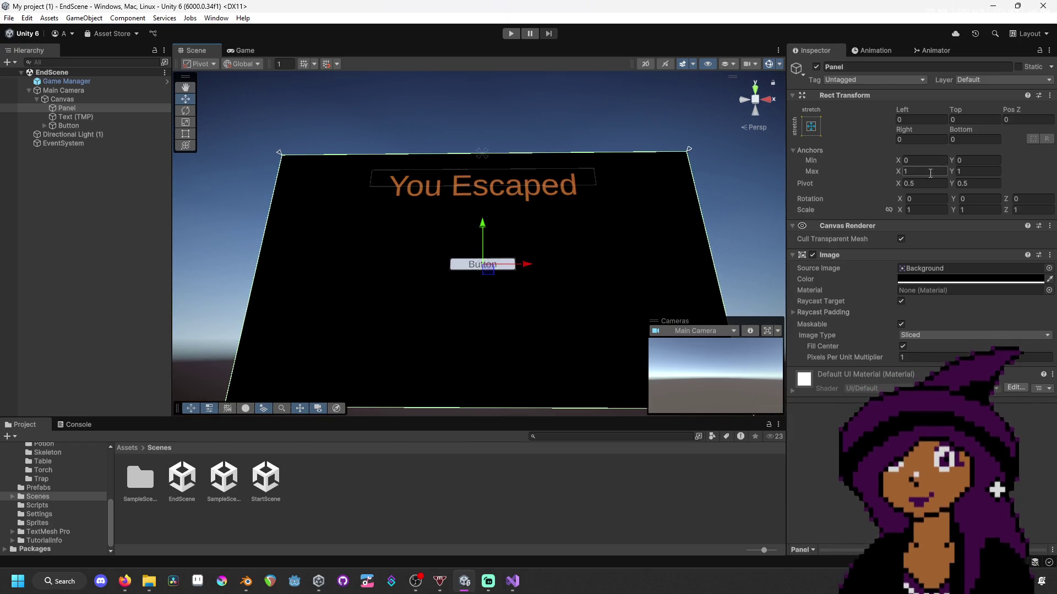
pyautogui.click(891, 211)
pyautogui.click(907, 213)
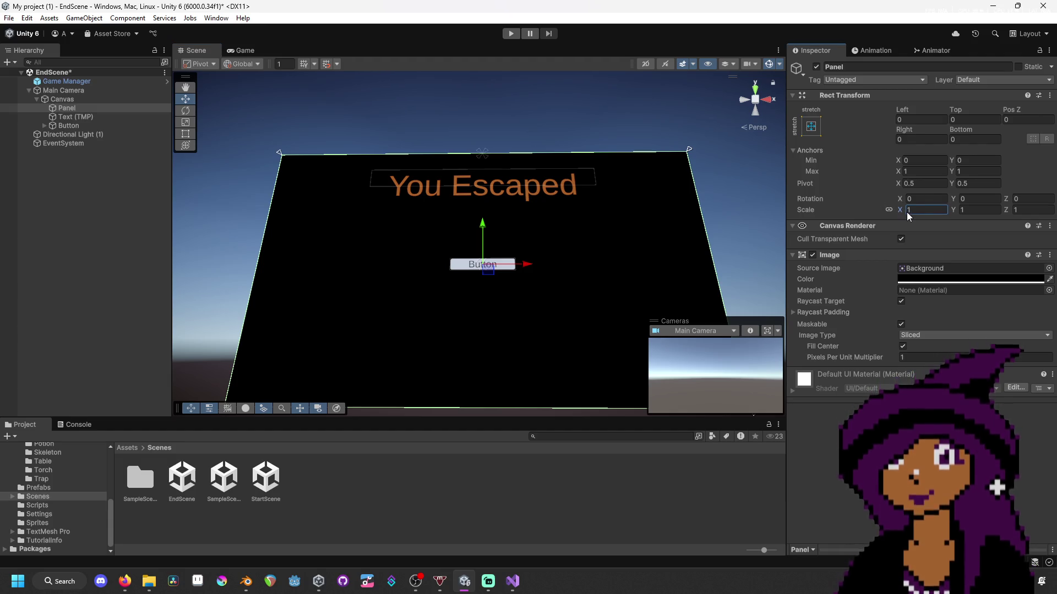
pyautogui.write('1.12')
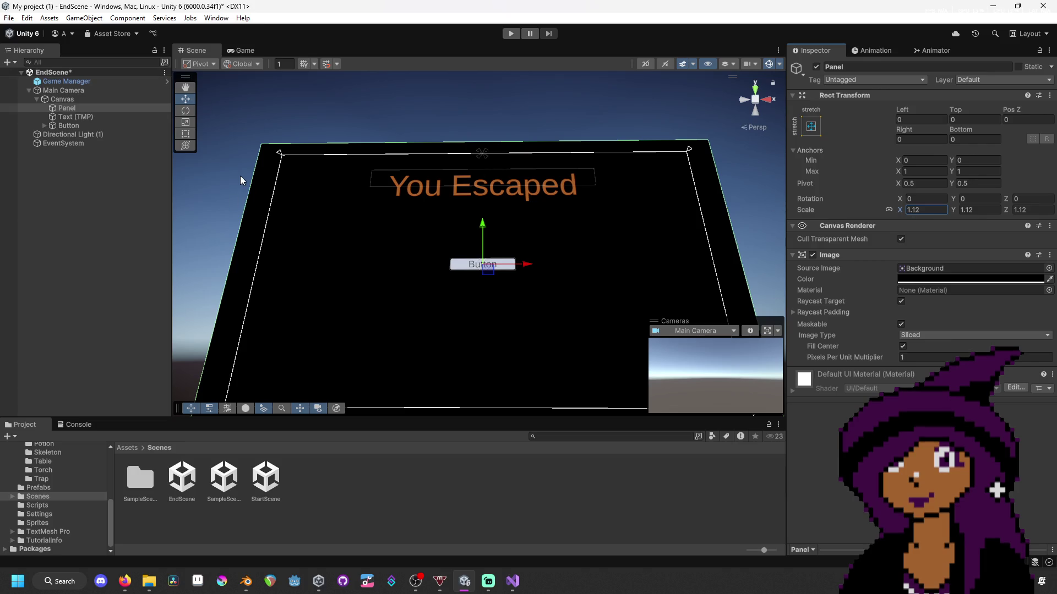
pyautogui.click(240, 176)
pyautogui.hotkey('ctrl', 's')
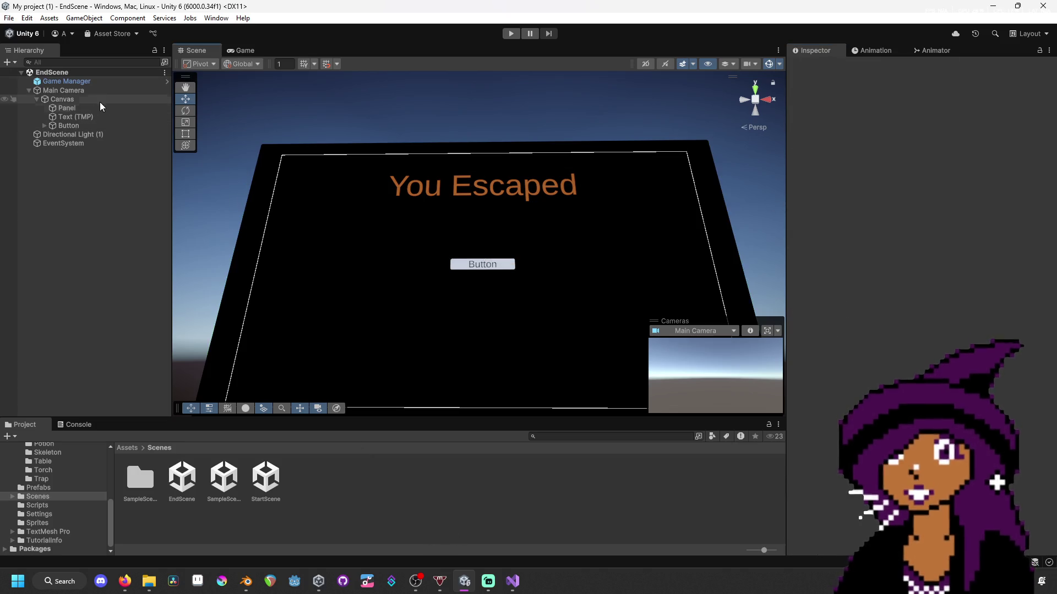
# - Move the Button to the left of the panel's centre
pyautogui.click(104, 116)
pyautogui.click(107, 125)
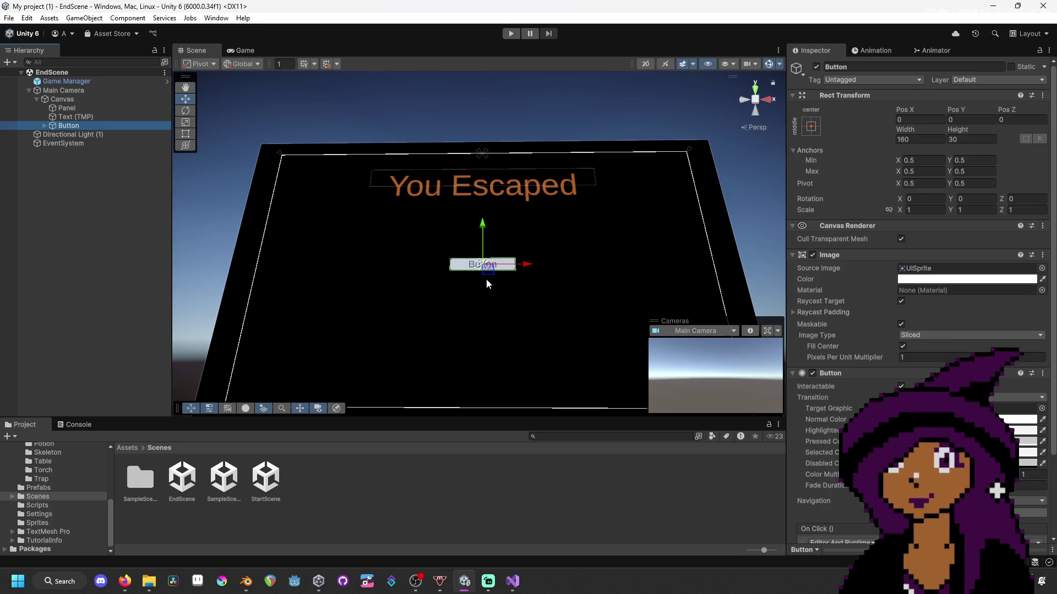
pyautogui.moveTo(523, 264); pyautogui.dragTo(441, 264)
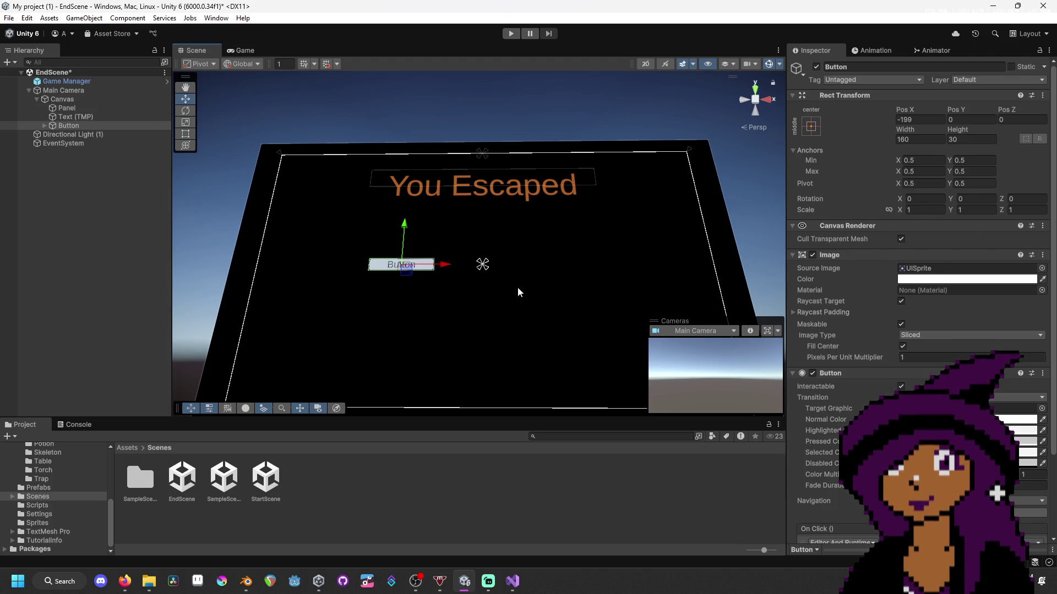
# - Change the button's label text to 'Play Again'
pyautogui.click(44, 125)
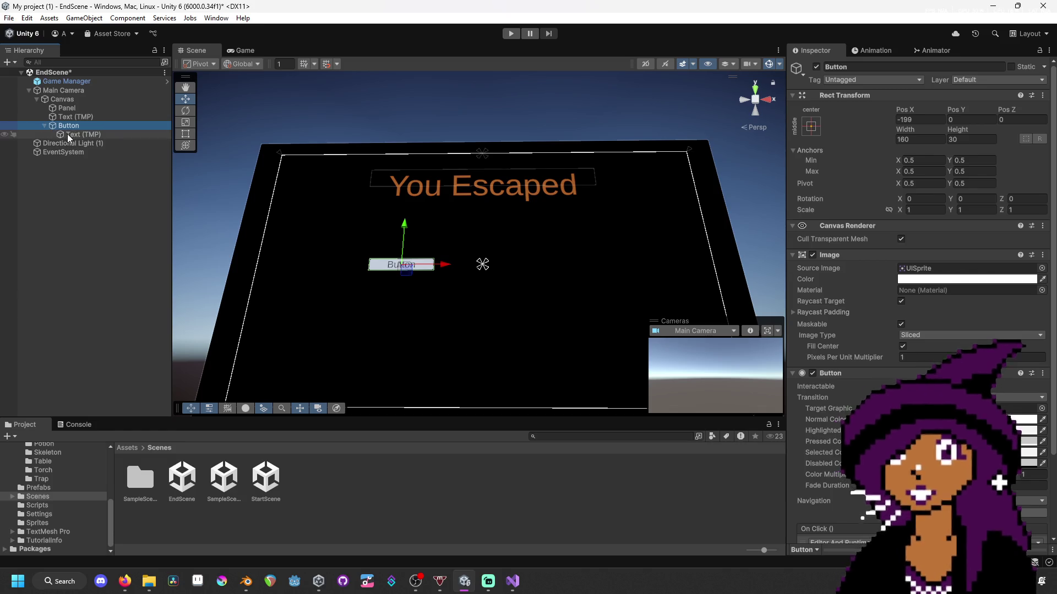
pyautogui.click(67, 134)
pyautogui.click(972, 298)
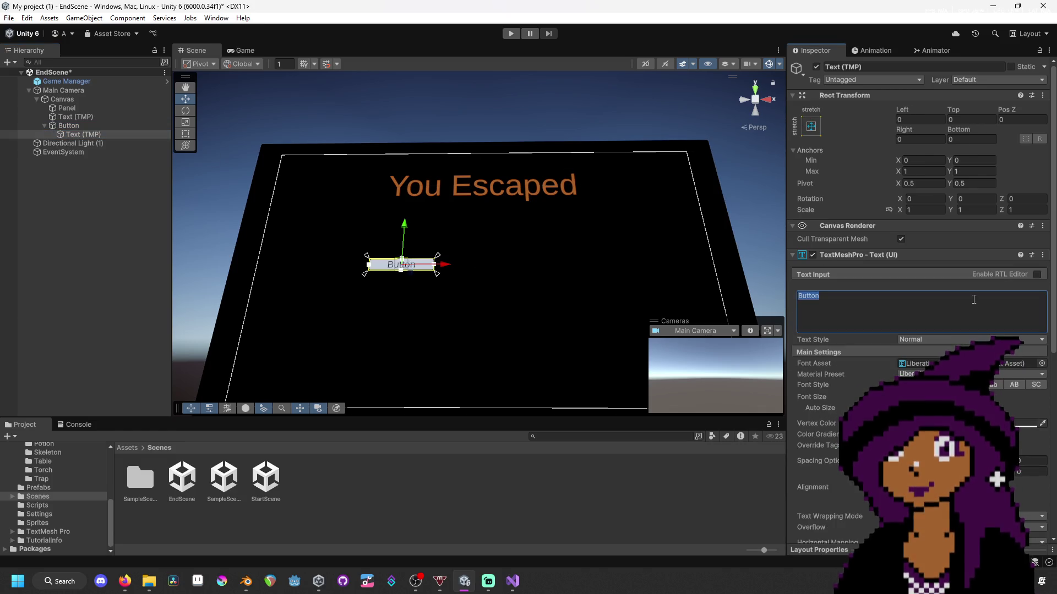
pyautogui.write('Play Agia')
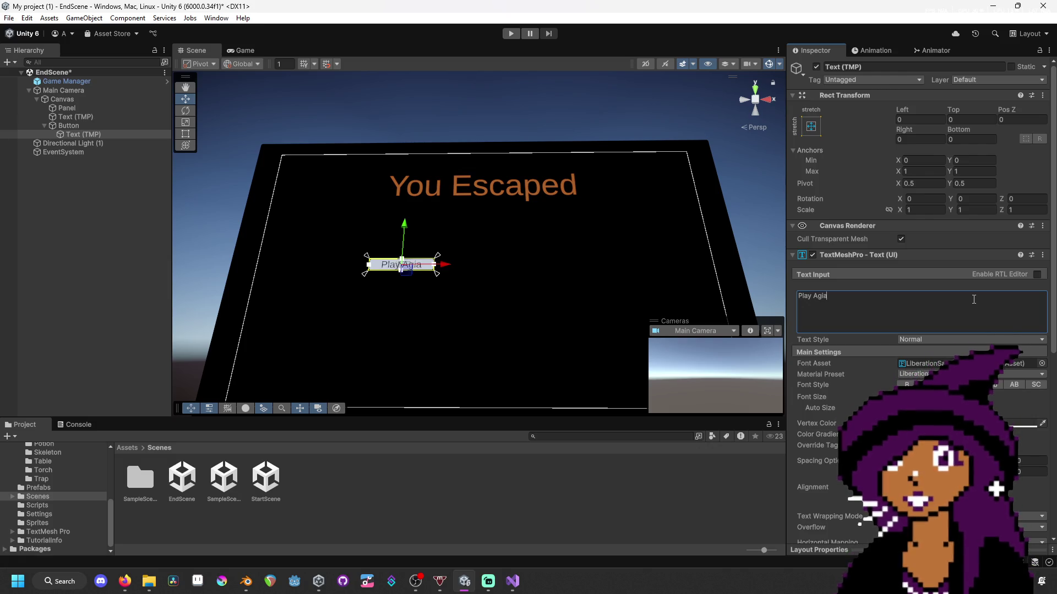
pyautogui.press('BackSpace')
pyautogui.write('a')
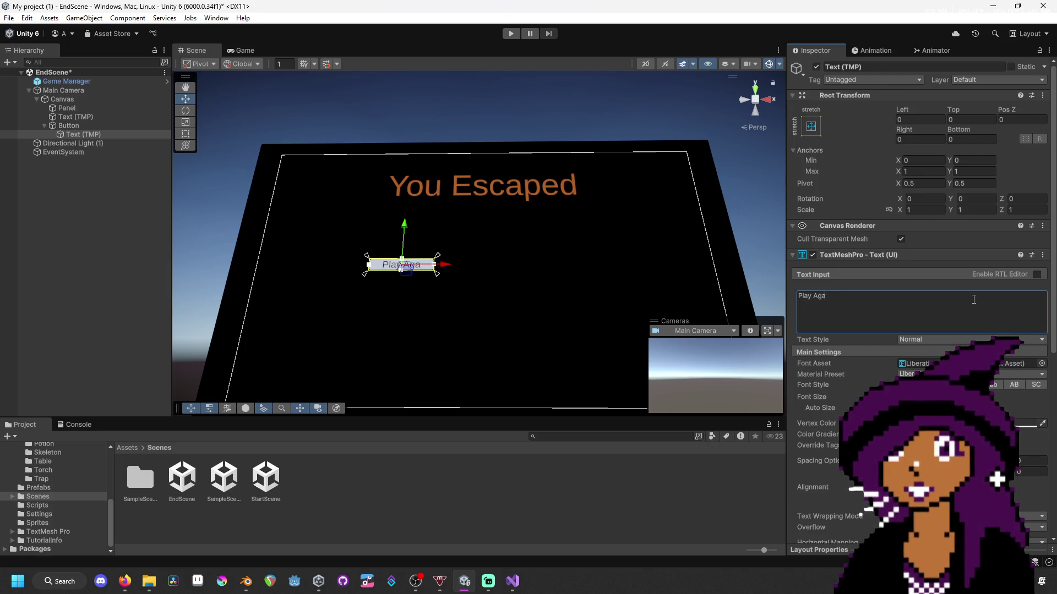
pyautogui.write('in')
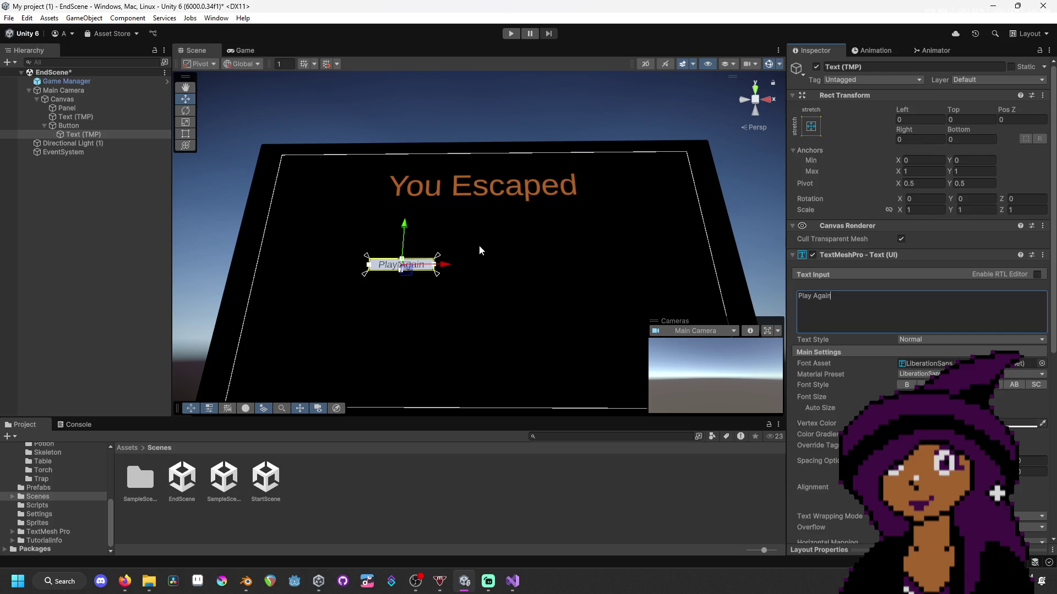
pyautogui.moveTo(448, 269); pyautogui.dragTo(385, 270)
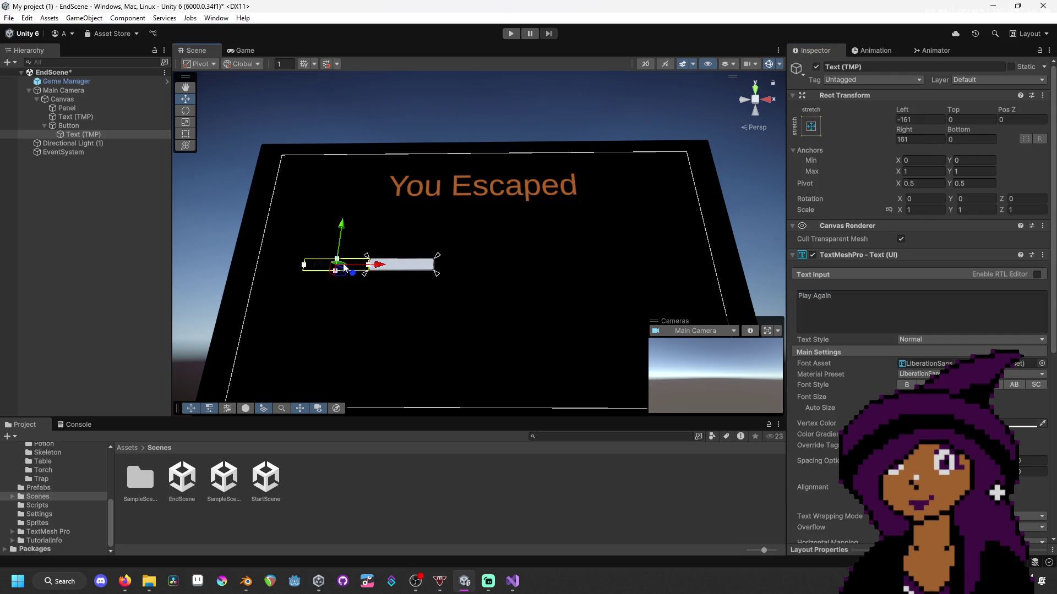
pyautogui.hotkey('ctrl', 'z')
# - Shift the Play Again button further left, to Pos X -276
pyautogui.click(81, 125)
pyautogui.click(44, 125)
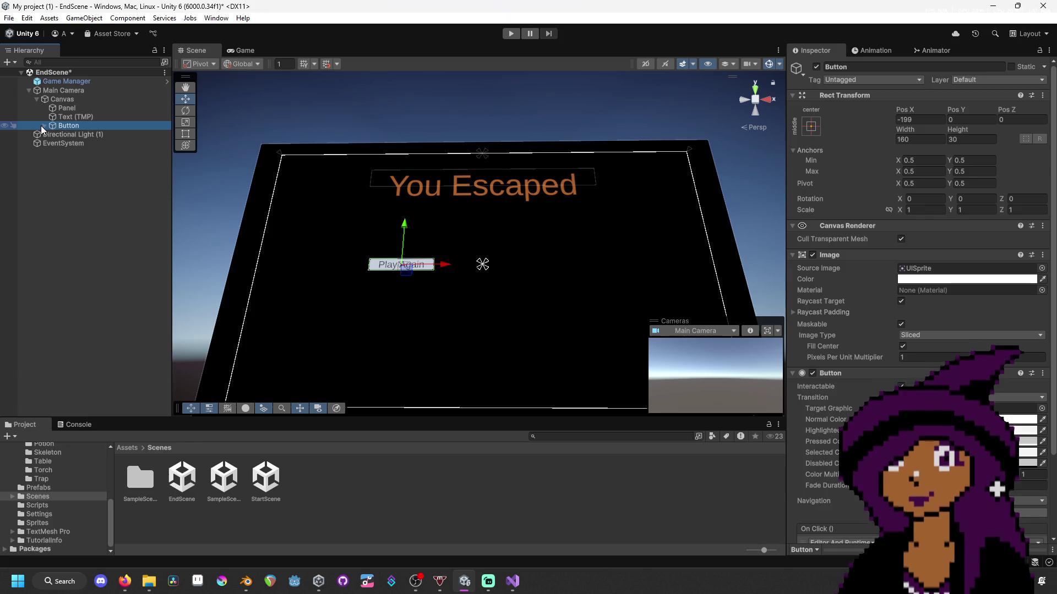
pyautogui.moveTo(445, 266)
pyautogui.mouseDown()
pyautogui.moveTo(371, 266)
pyautogui.moveTo(439, 266)
pyautogui.moveTo(413, 268)
pyautogui.mouseUp()
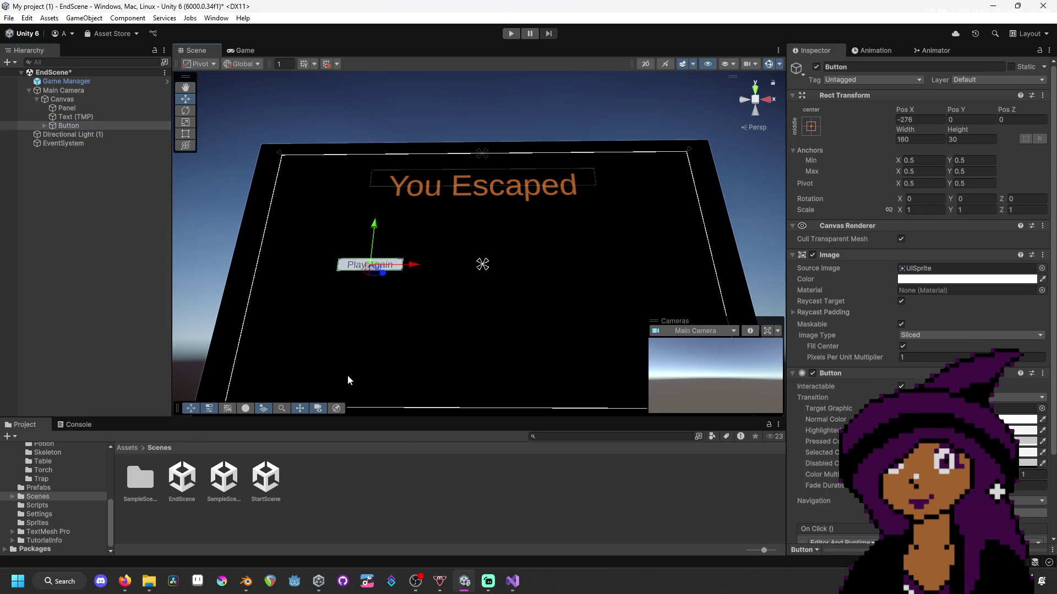
pyautogui.hotkey('alt', 'Tab')
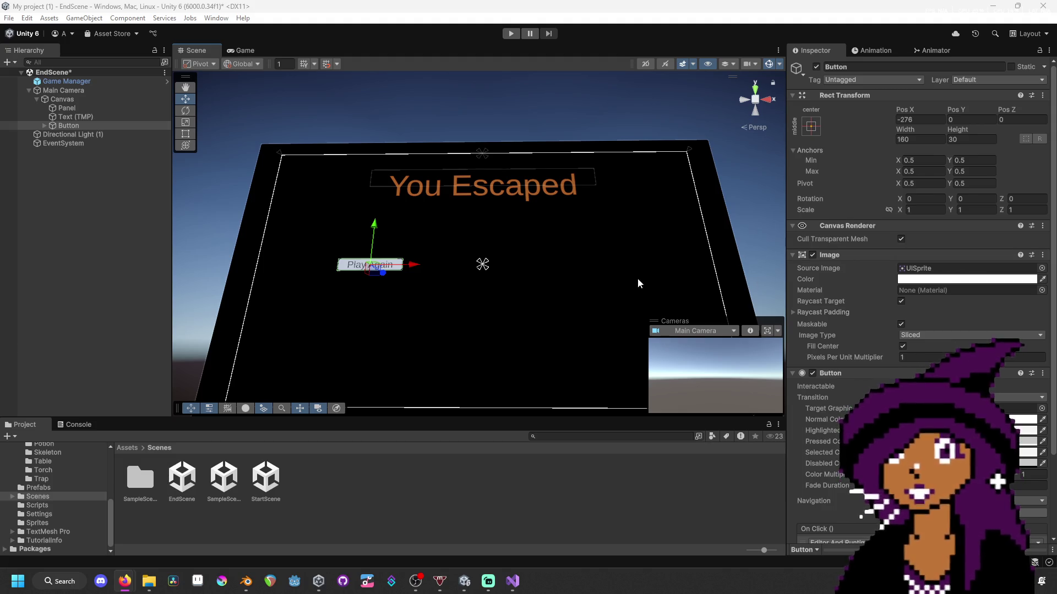
# - Duplicate the You Escaped title and move the copy down and to the right
pyautogui.click(93, 111)
pyautogui.click(95, 113)
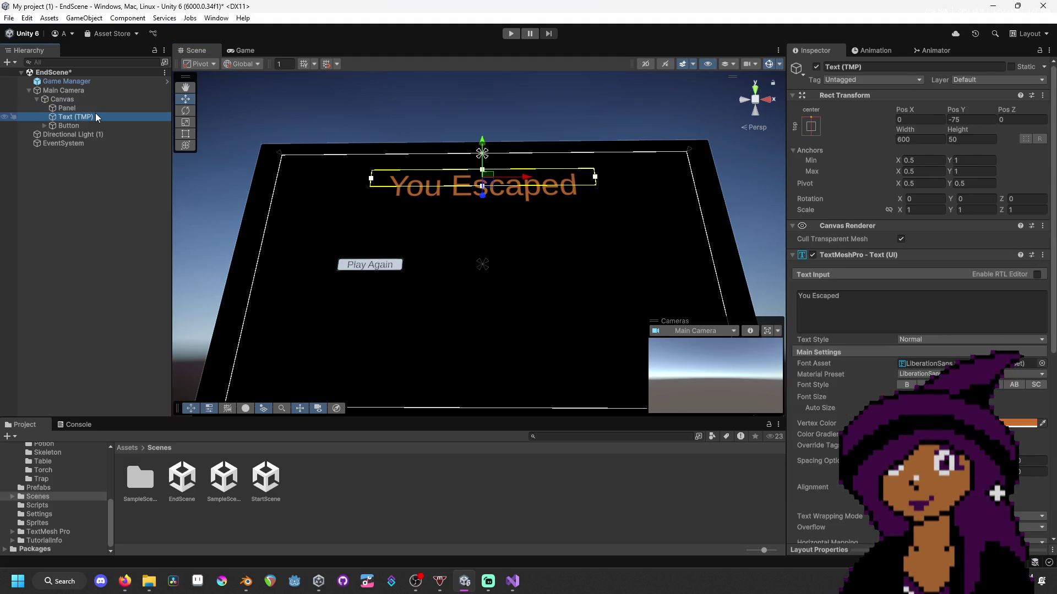
pyautogui.hotkey('ctrl', 'd')
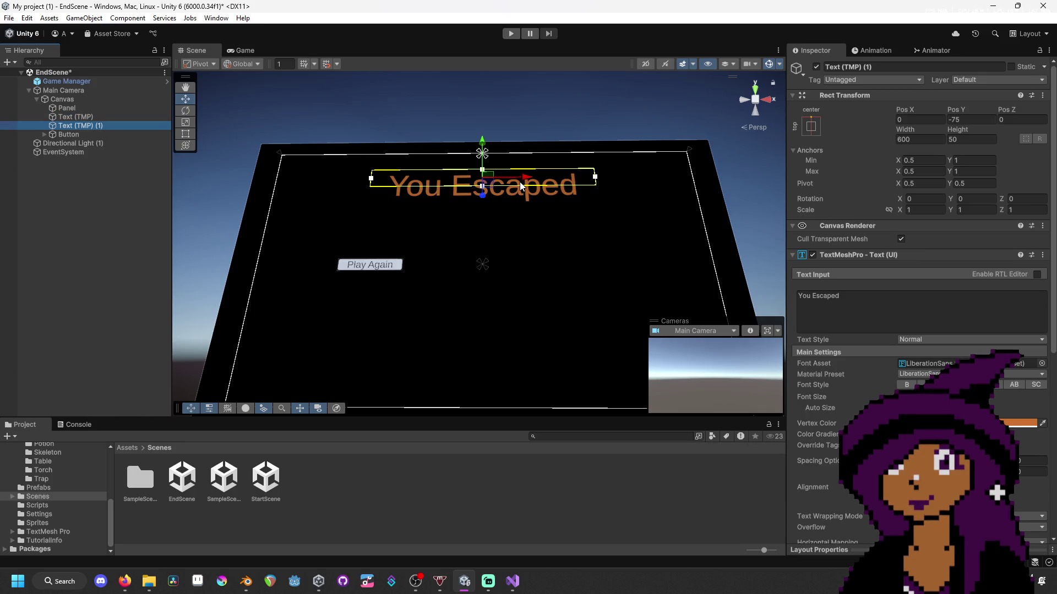
pyautogui.moveTo(482, 149); pyautogui.dragTo(482, 212)
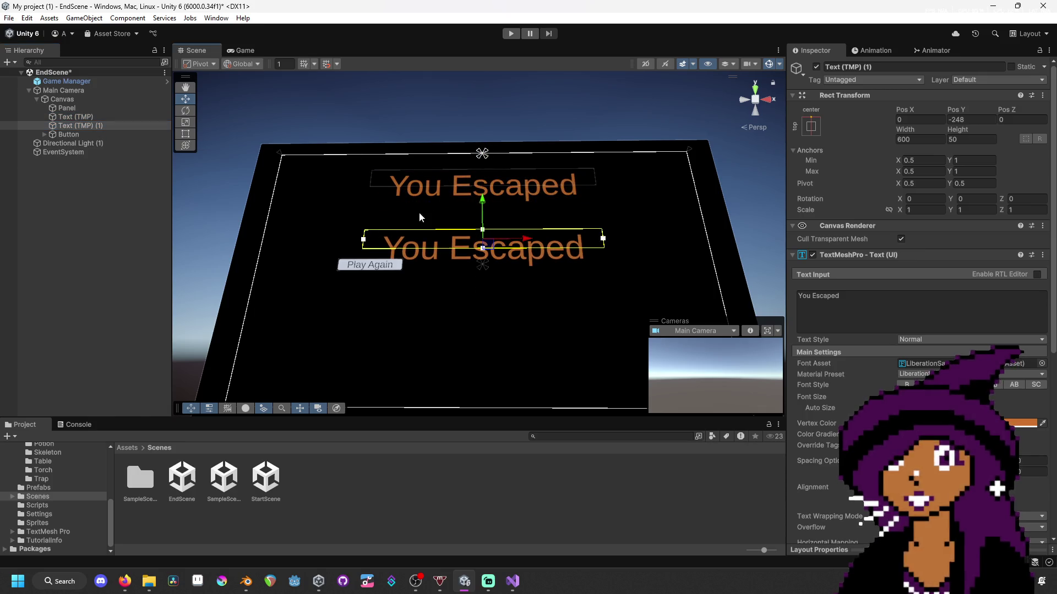
pyautogui.moveTo(518, 242); pyautogui.dragTo(623, 242)
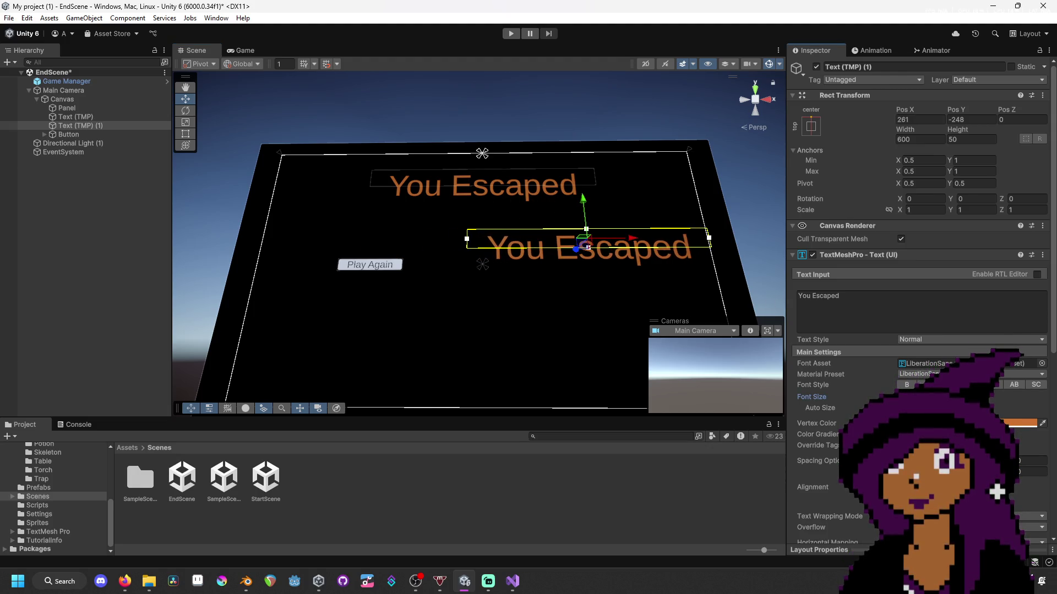
# - Shrink the copy's font, left-align it, and replace its text with the PSX Skeleton creator credit
pyautogui.moveTo(858, 397)
pyautogui.mouseDown()
pyautogui.moveTo(562, 434)
pyautogui.moveTo(41, 474)
pyautogui.moveTo(676, 450)
pyautogui.mouseUp()
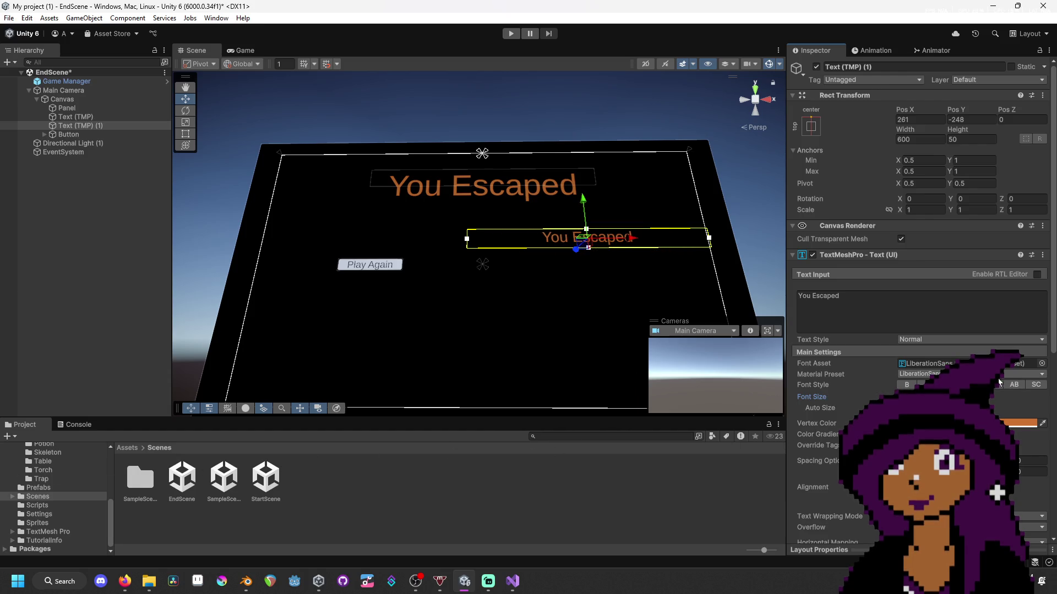
pyautogui.click(906, 488)
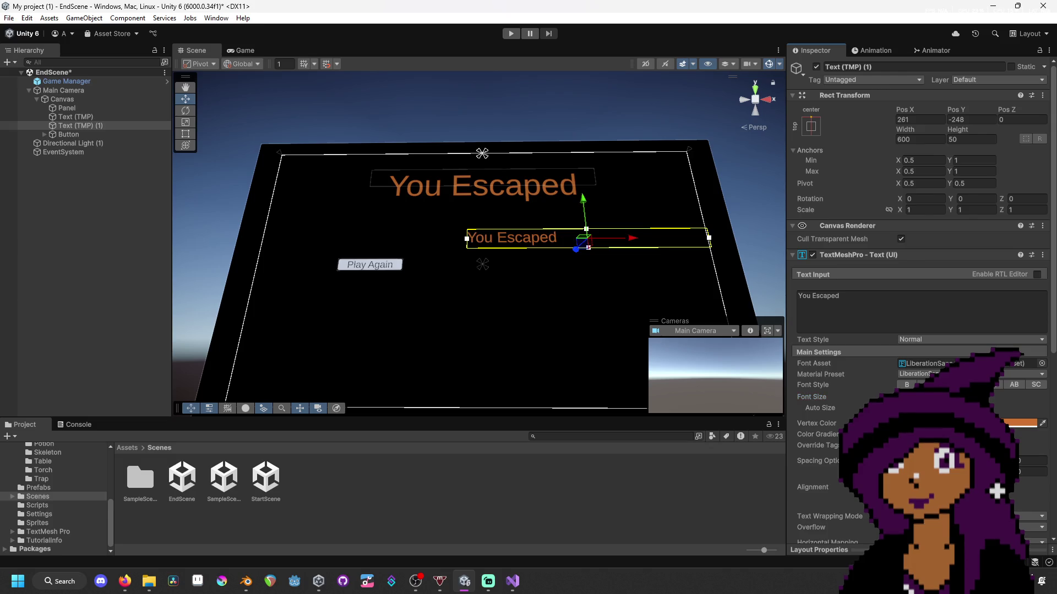
pyautogui.click(978, 330)
pyautogui.hotkey('ctrl', 'a')
pyautogui.write('P')
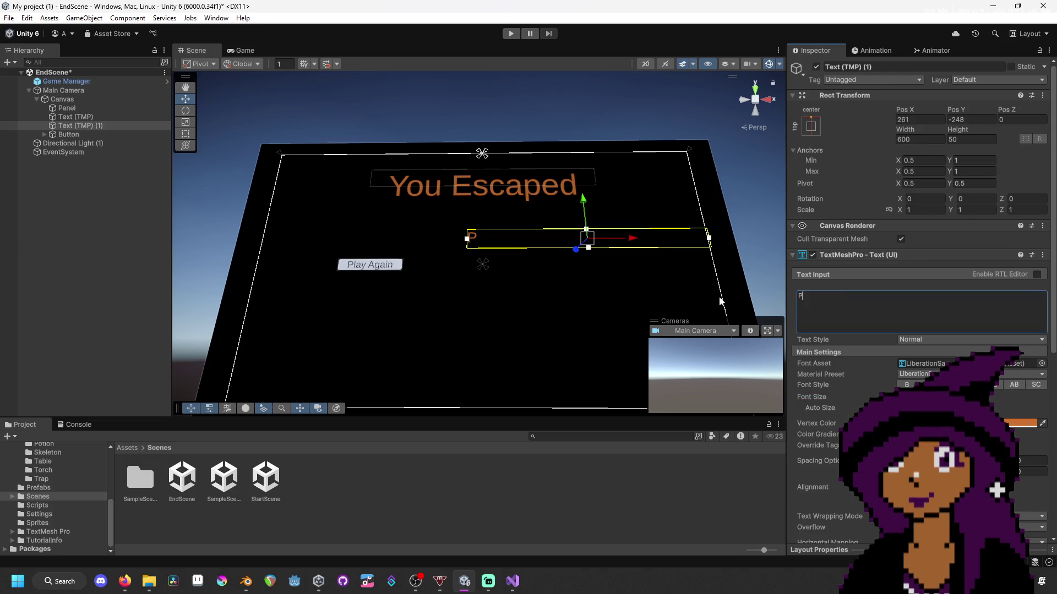
pyautogui.write('S')
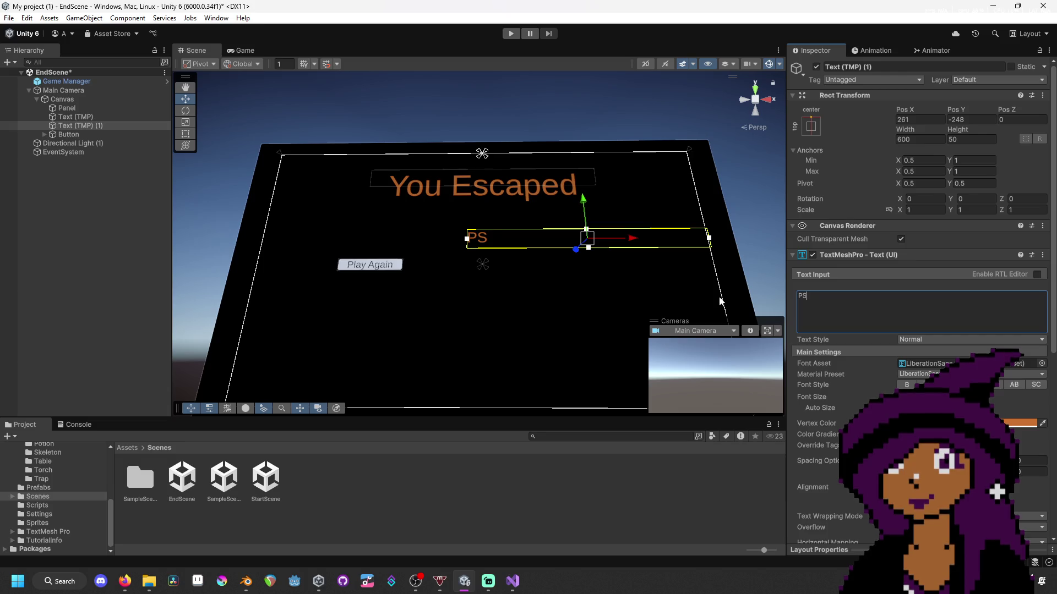
pyautogui.write('X Skele')
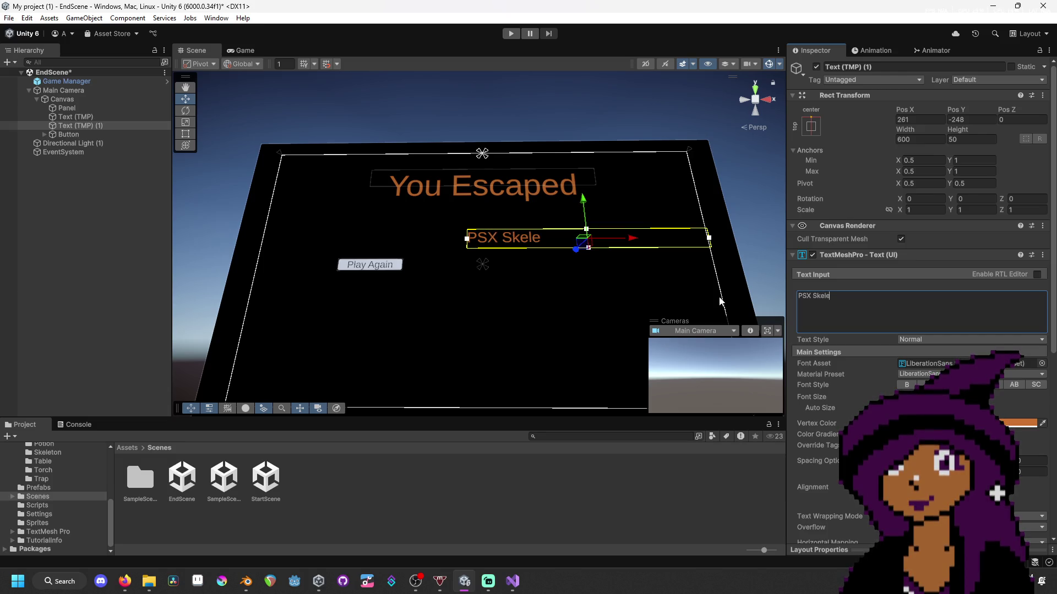
pyautogui.write('ton by')
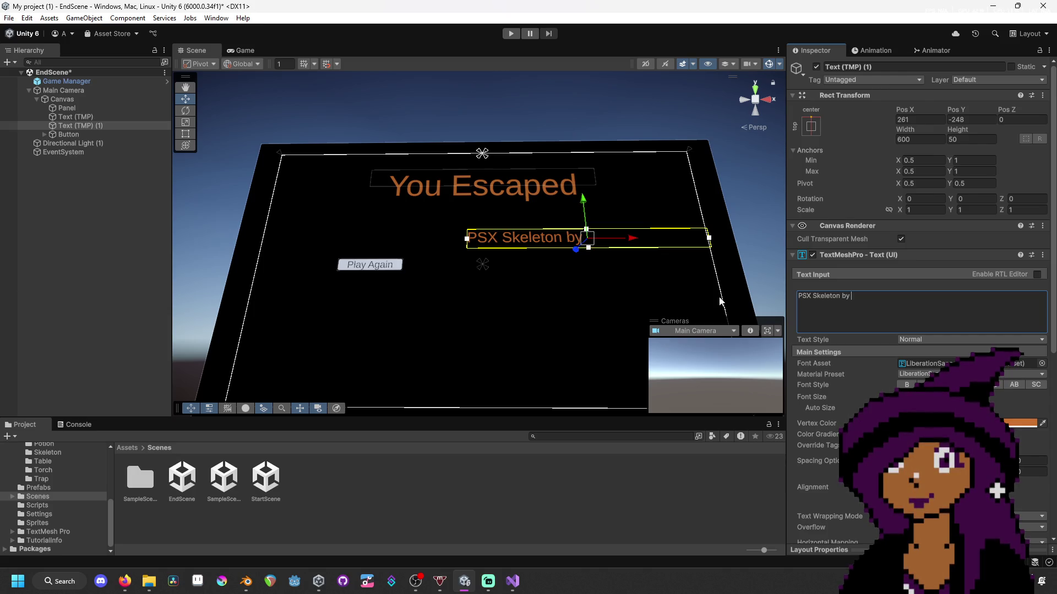
pyautogui.write(' Puck')
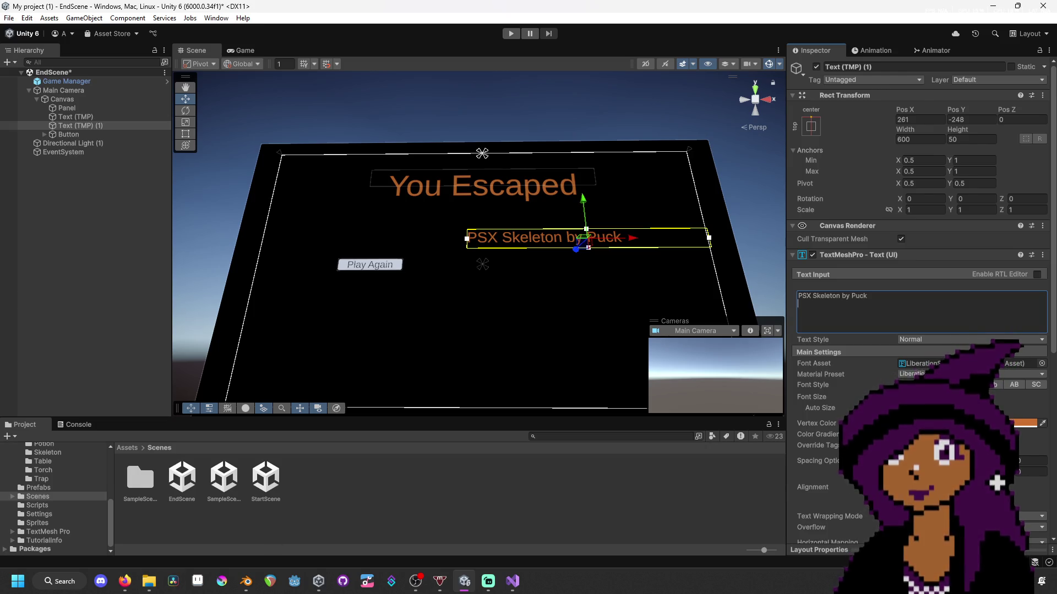
pyautogui.hotkey('alt', 'Tab')
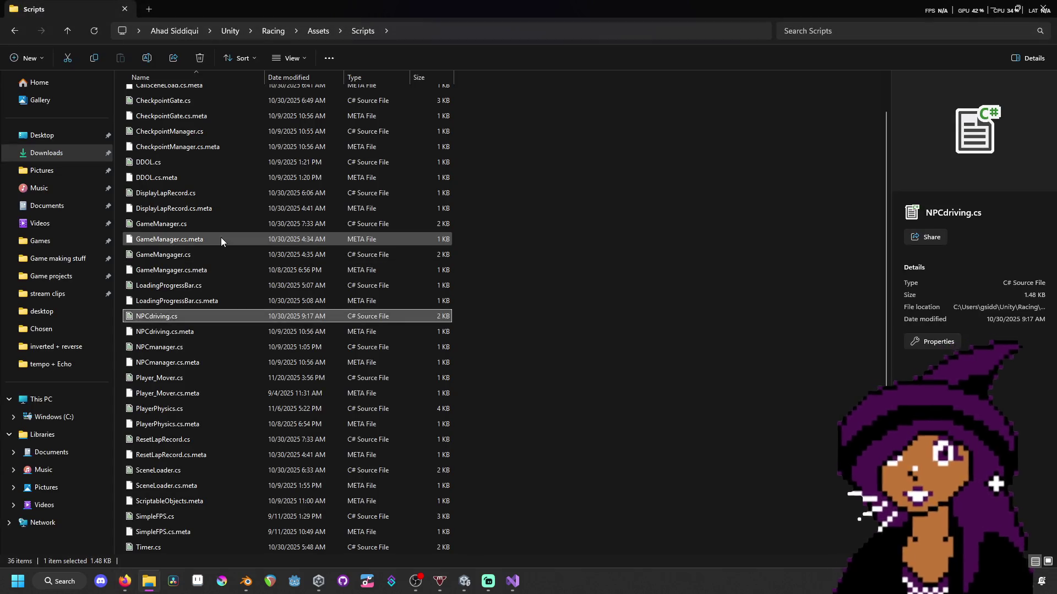
pyautogui.click(59, 262)
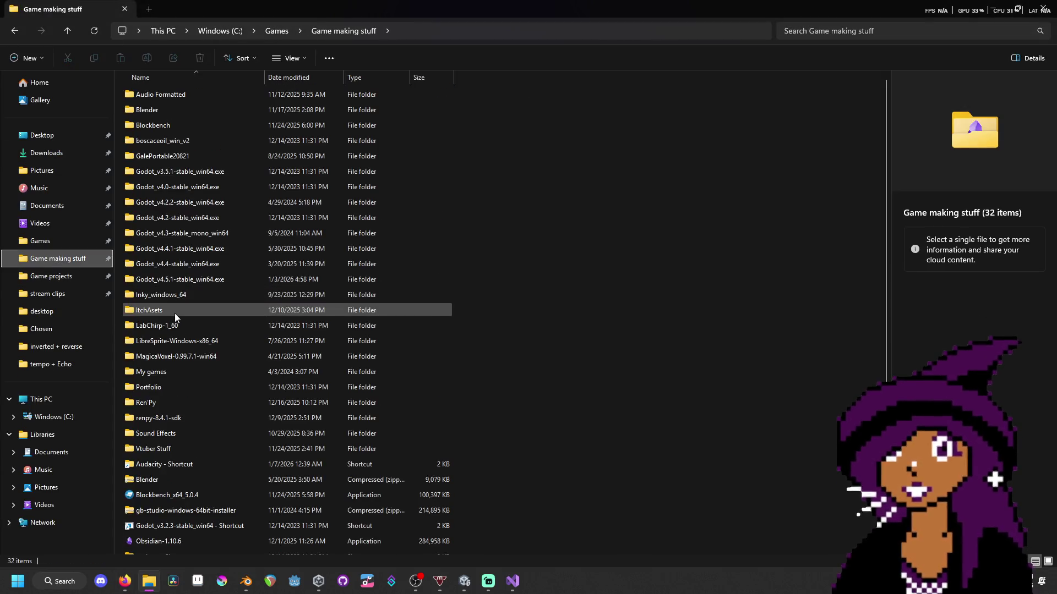
pyautogui.doubleClick(174, 311)
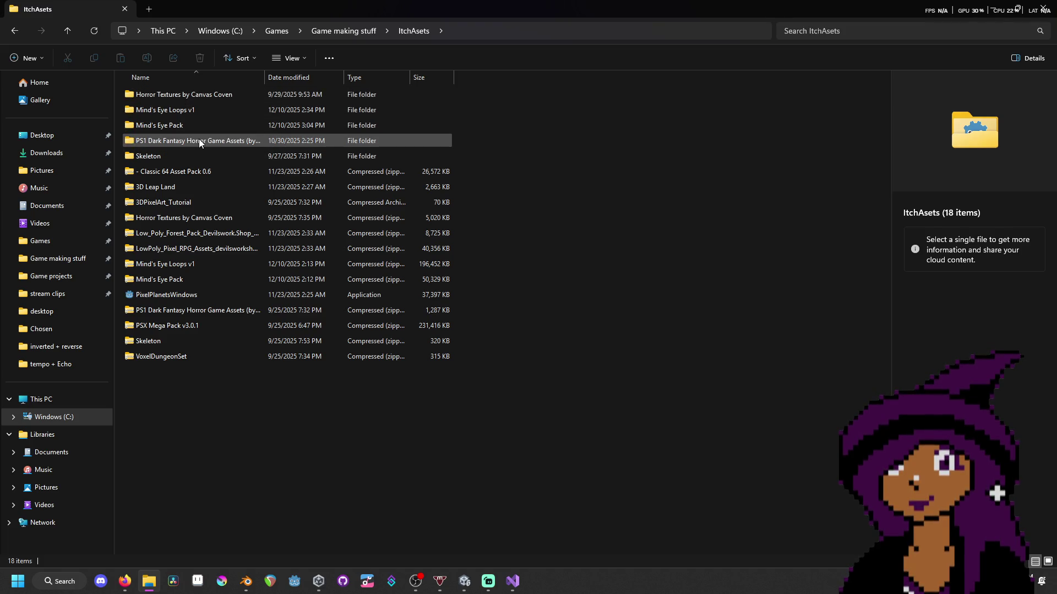
pyautogui.click(199, 139)
pyautogui.doubleClick(199, 142)
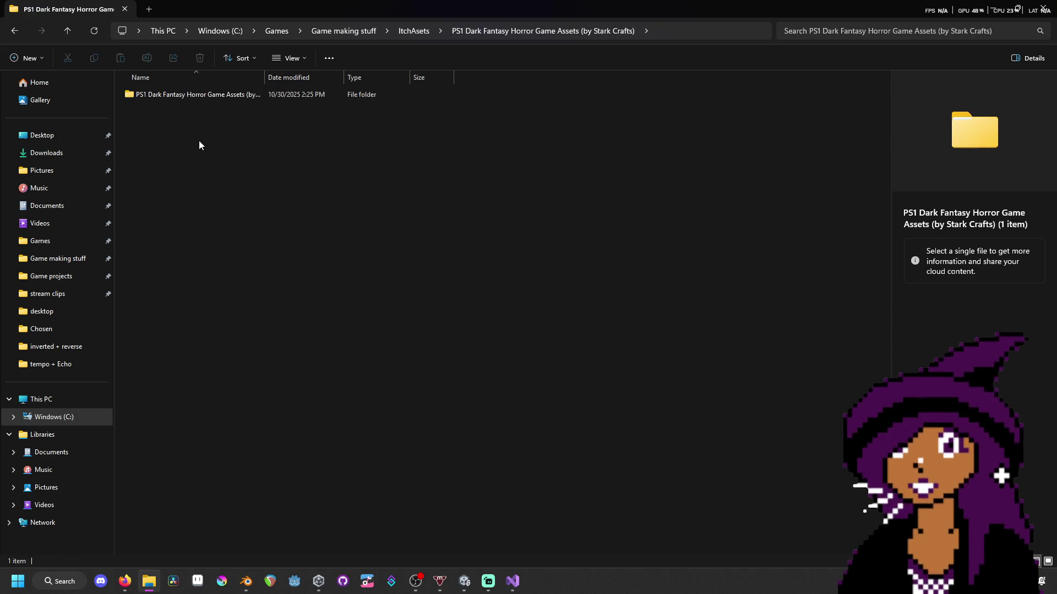
pyautogui.doubleClick(202, 99)
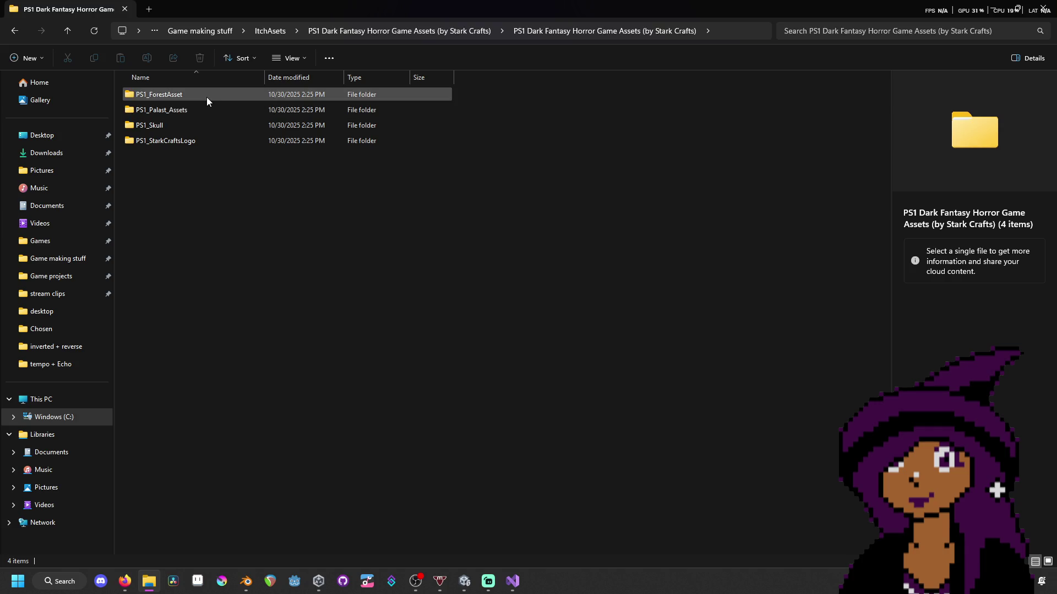
pyautogui.doubleClick(206, 96)
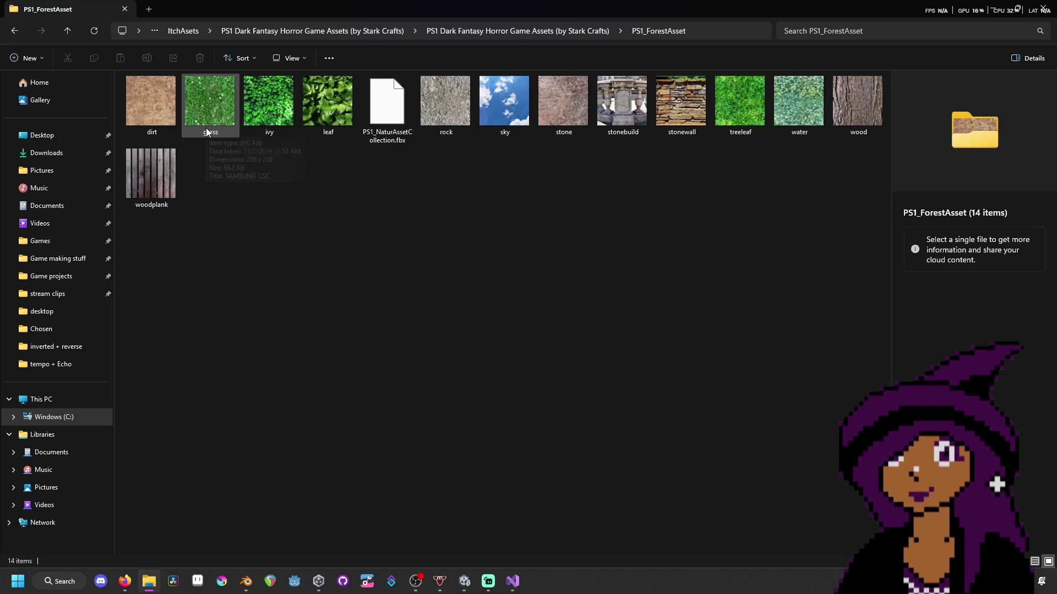
pyautogui.hotkey('alt', 'Left')
pyautogui.doubleClick(195, 107)
pyautogui.hotkey('alt', 'Up')
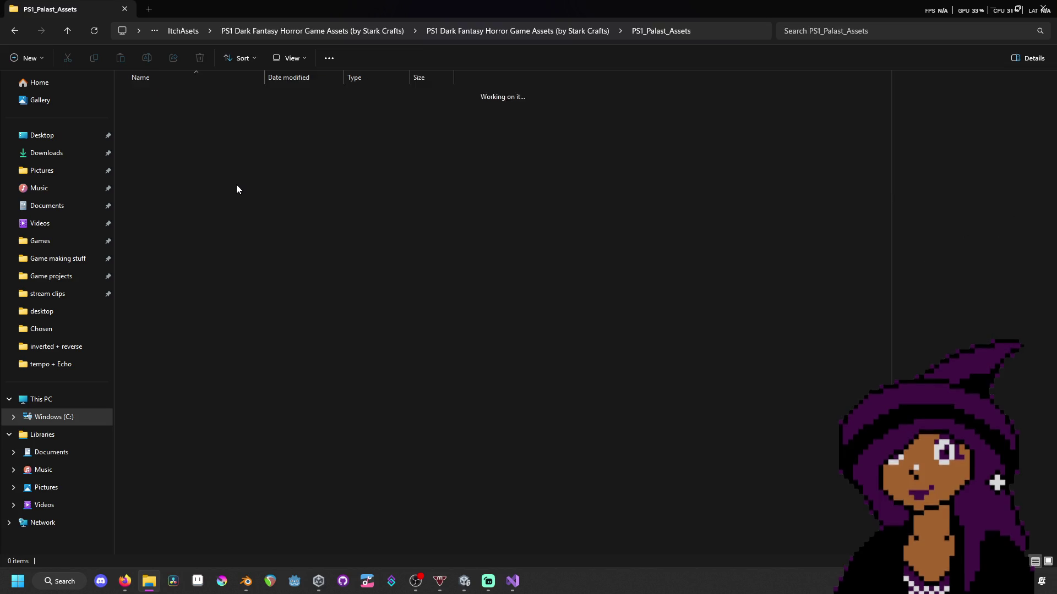
pyautogui.hotkey('alt', 'Up')
pyautogui.doubleClick(194, 127)
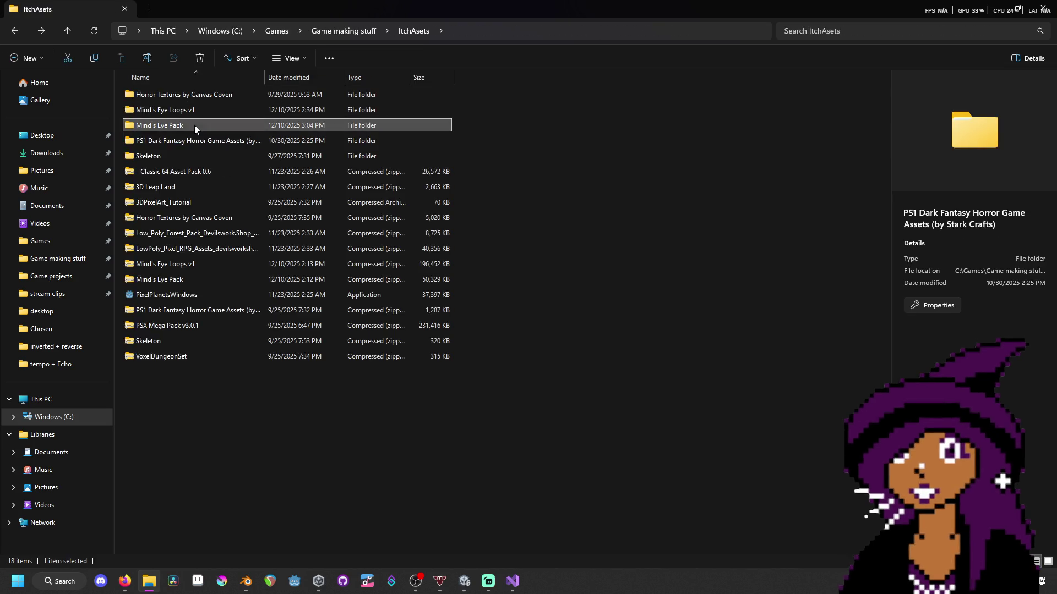
pyautogui.hotkey('alt', 'Left')
pyautogui.doubleClick(198, 97)
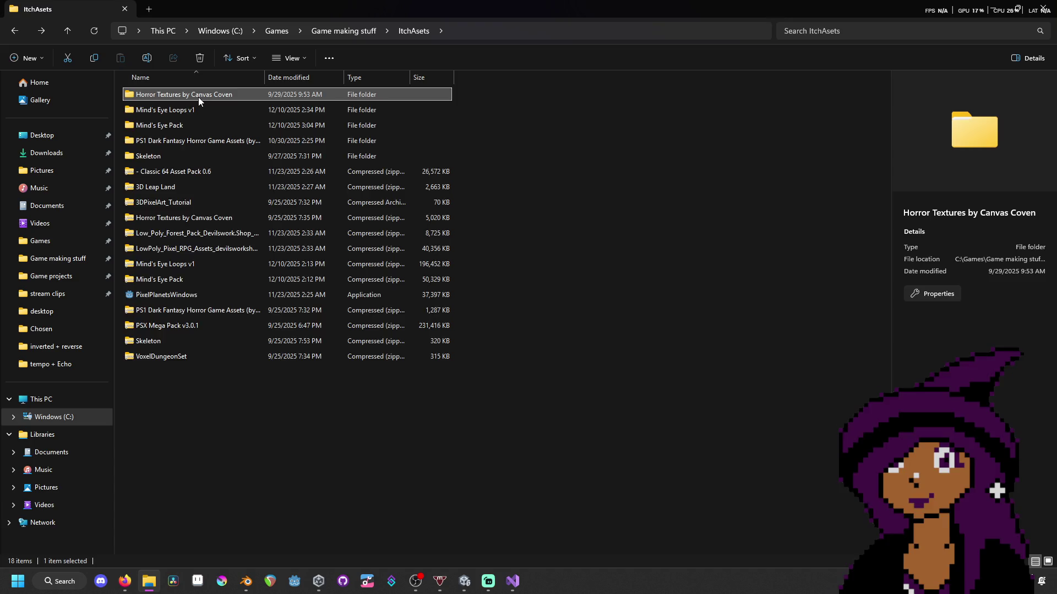
pyautogui.doubleClick(198, 96)
pyautogui.doubleClick(198, 97)
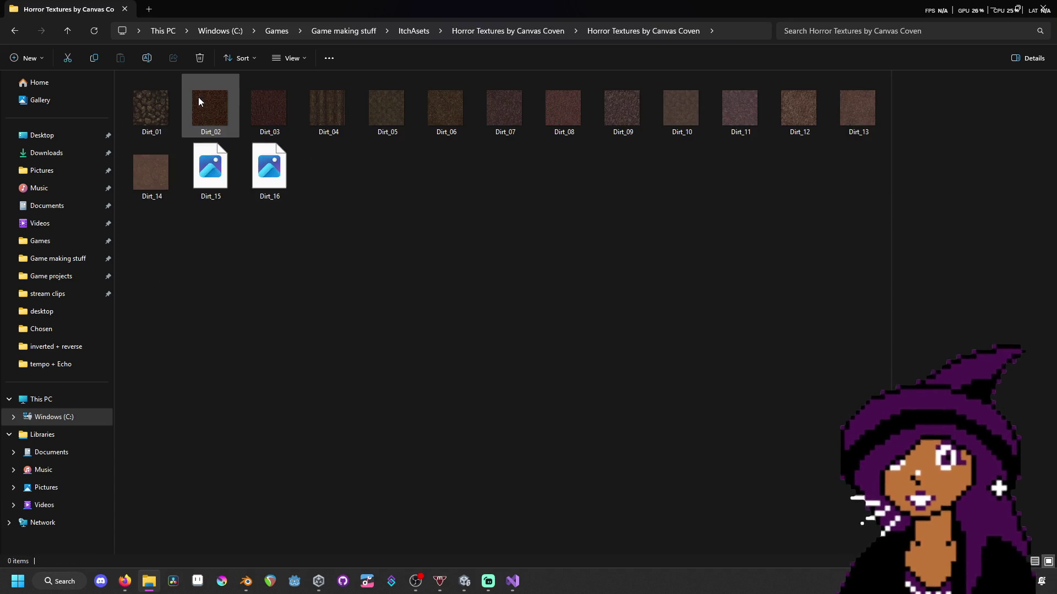
pyautogui.hotkey('alt', 'Left')
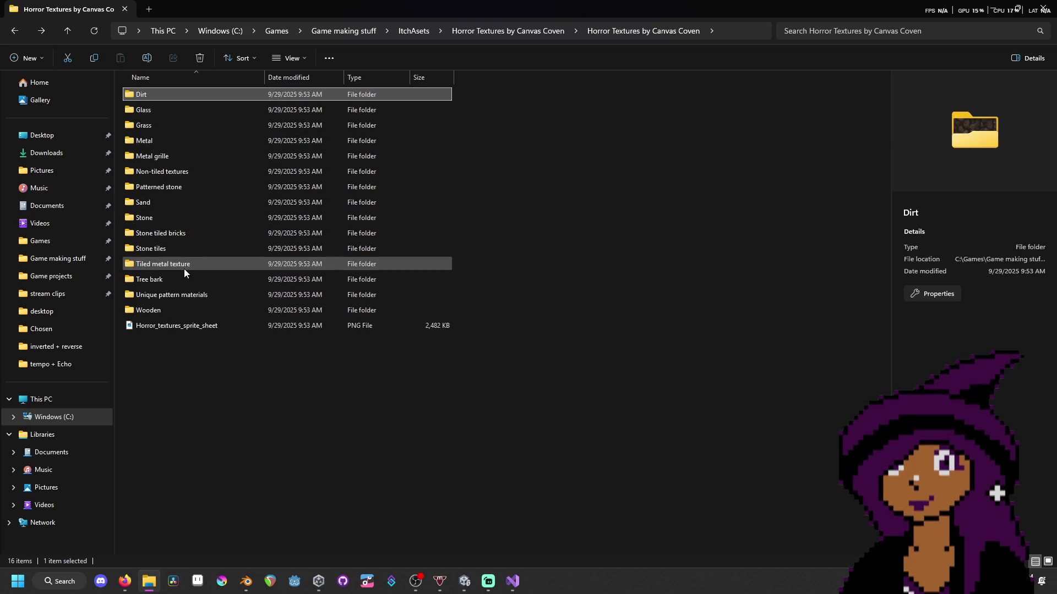
pyautogui.doubleClick(180, 213)
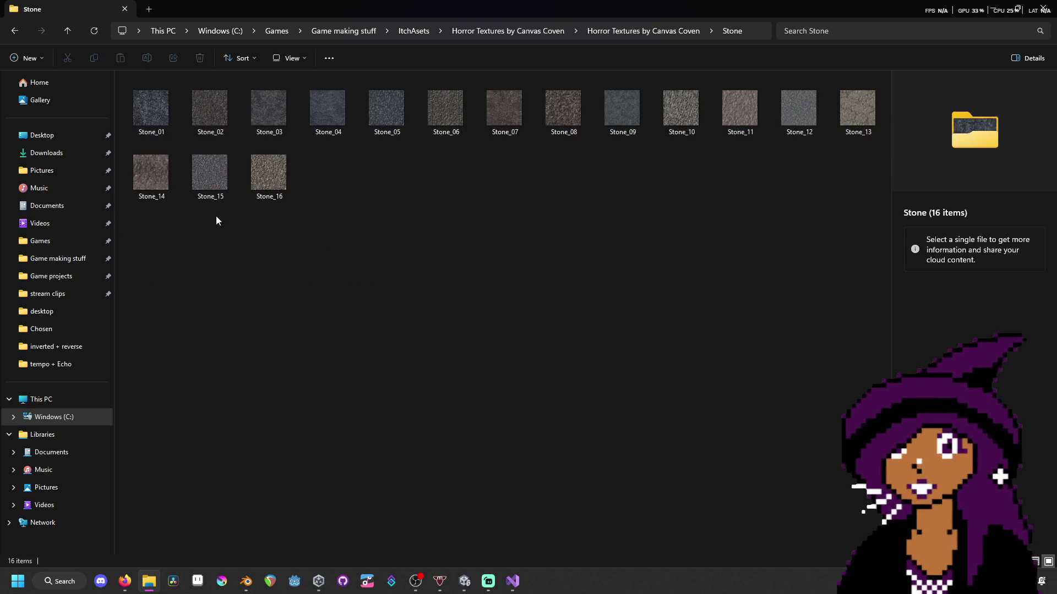
pyautogui.hotkey('alt', 'Left')
pyautogui.hotkey('alt', 'Left')
pyautogui.hotkey('alt', 'Left')
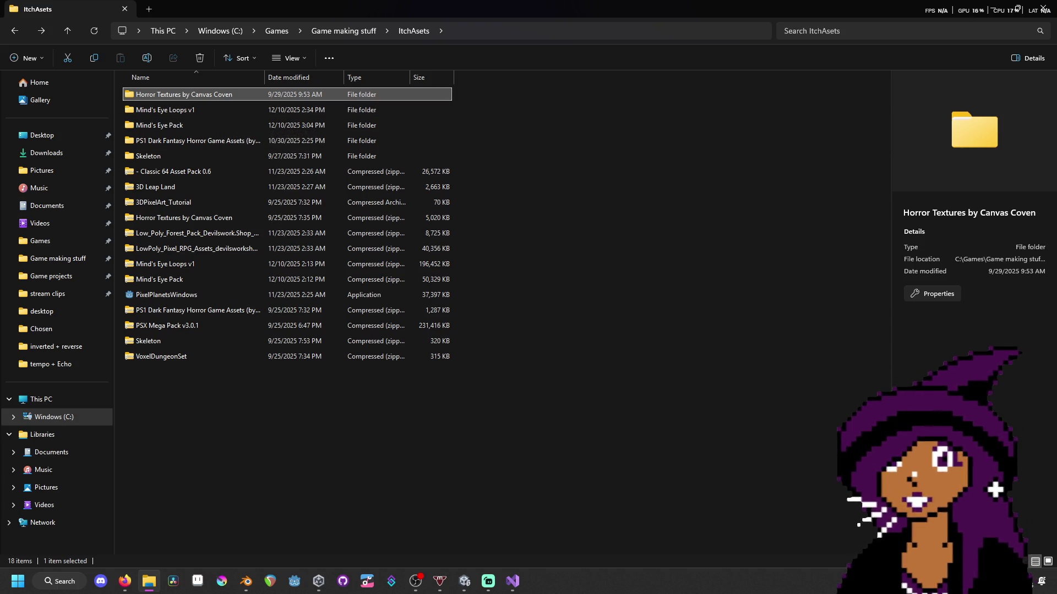
pyautogui.hotkey('alt', 'Tab')
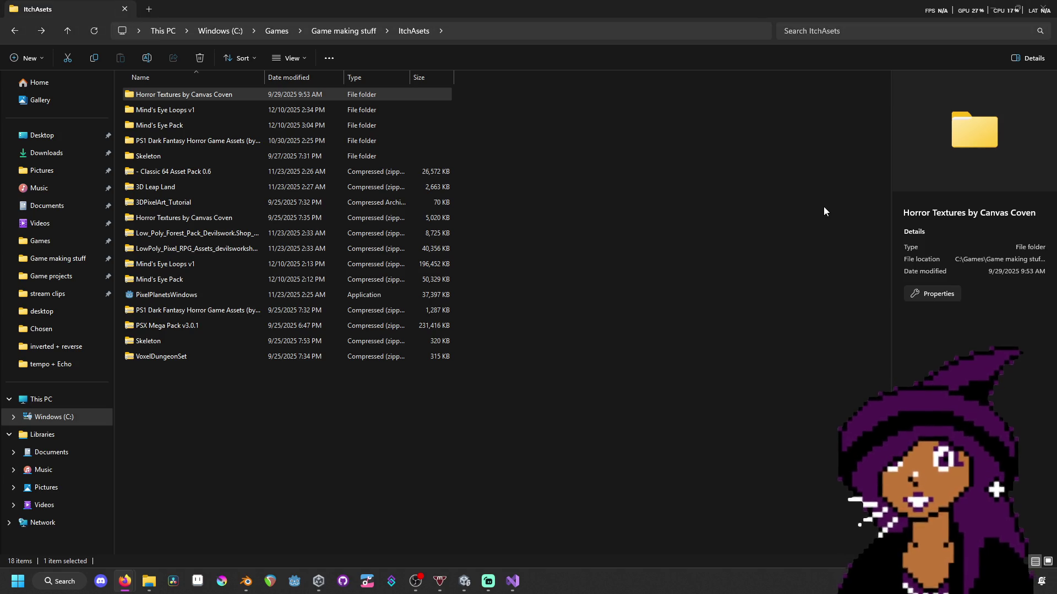
pyautogui.doubleClick(210, 120)
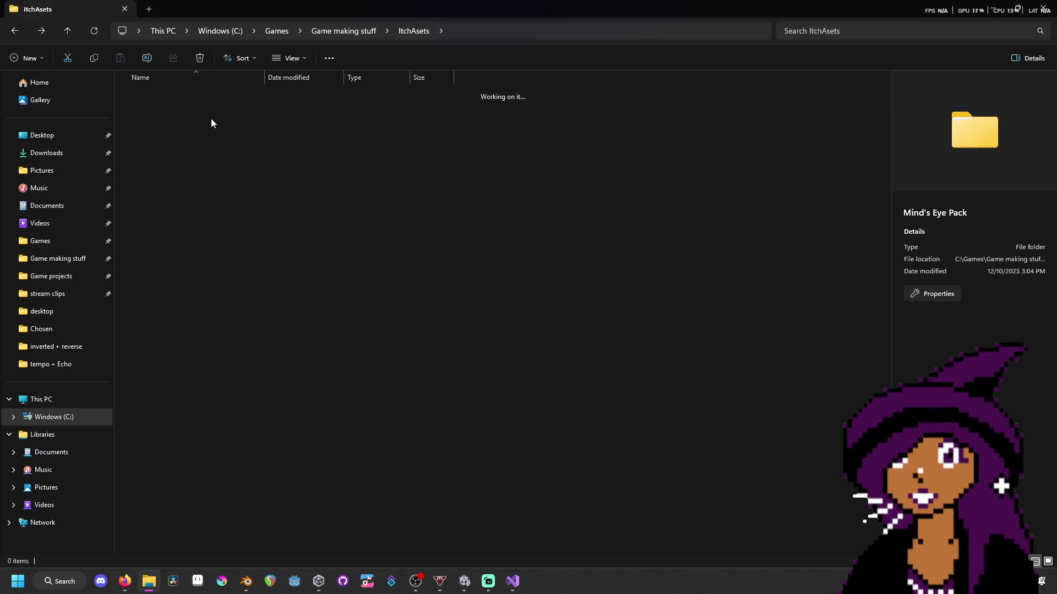
pyautogui.doubleClick(209, 96)
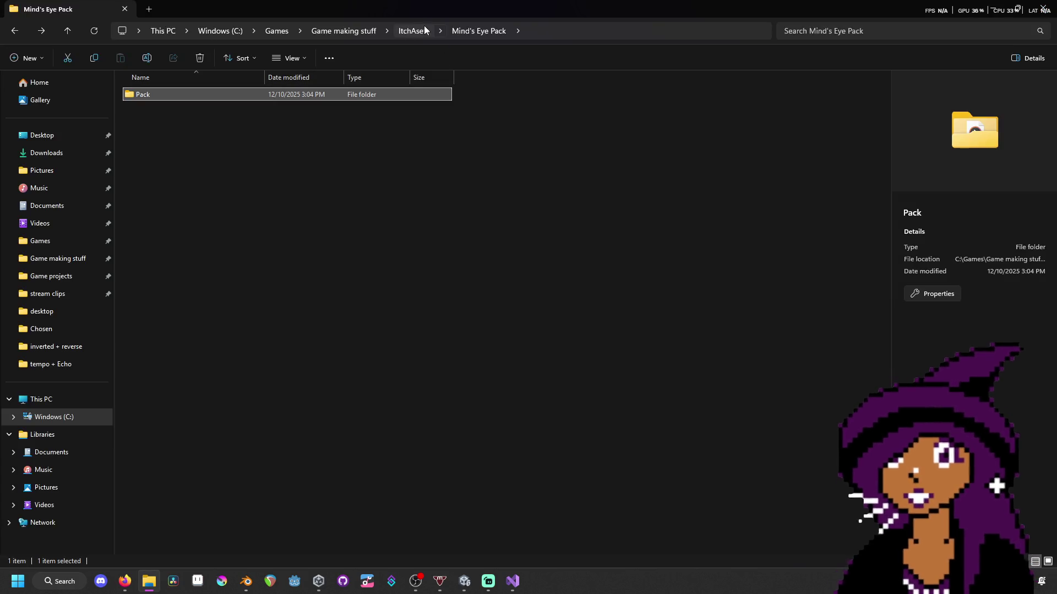
pyautogui.click(404, 30)
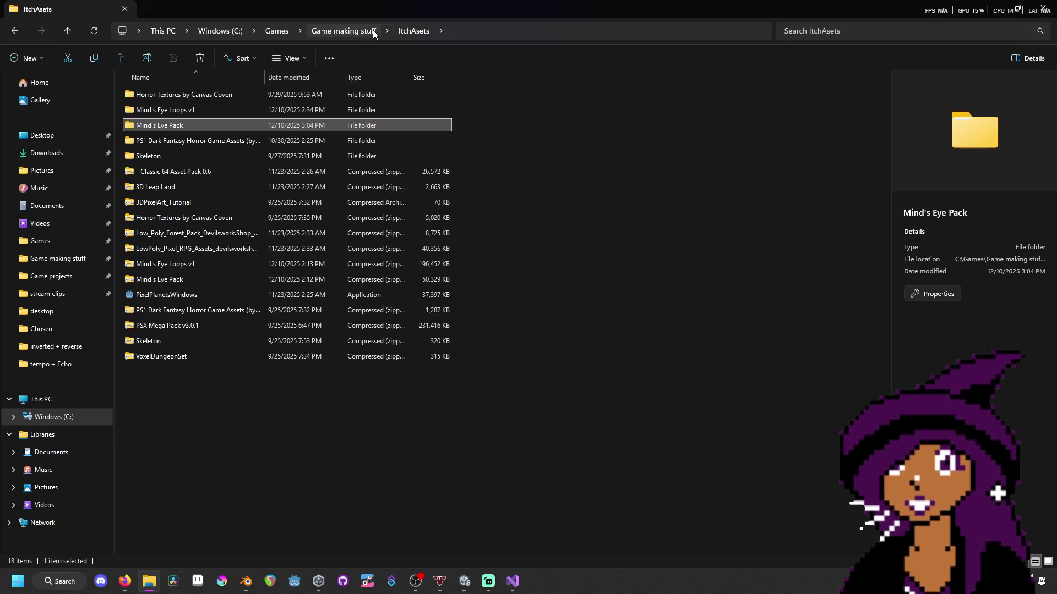
pyautogui.click(232, 108)
pyautogui.doubleClick(226, 158)
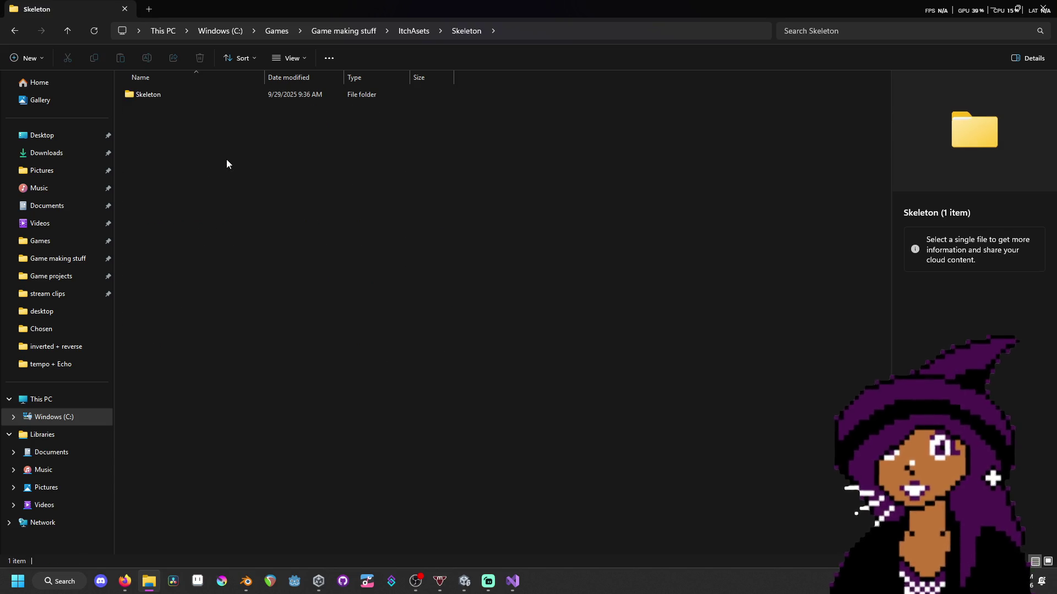
pyautogui.doubleClick(231, 98)
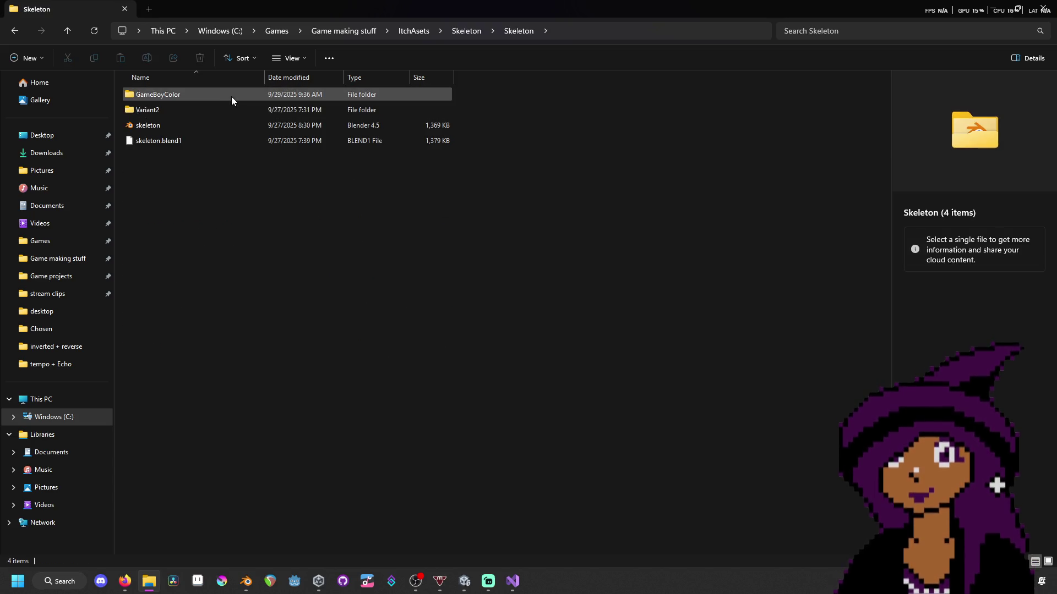
pyautogui.doubleClick(231, 96)
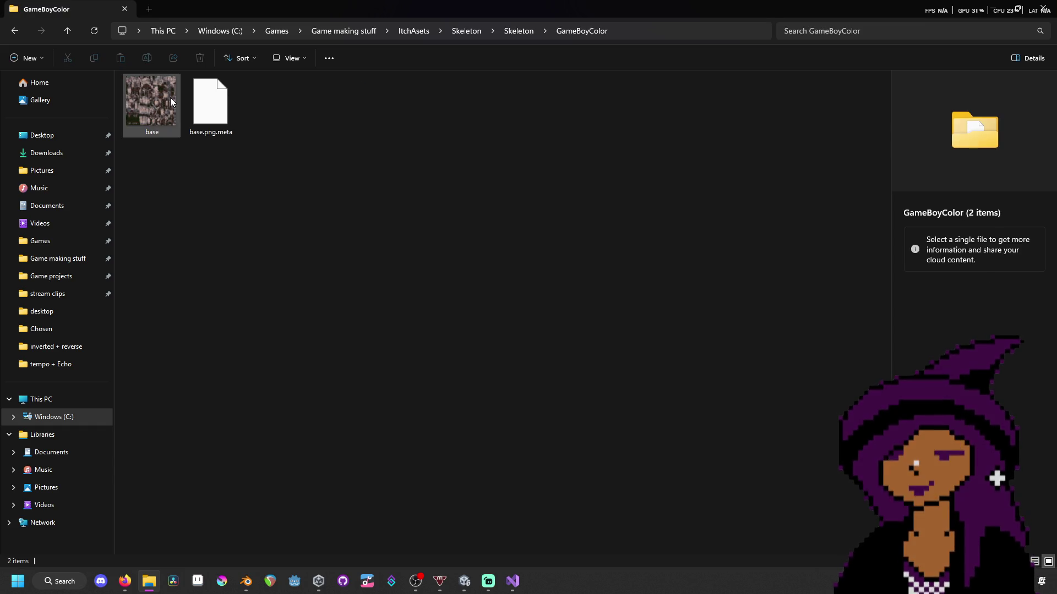
pyautogui.hotkey('alt', 'Left')
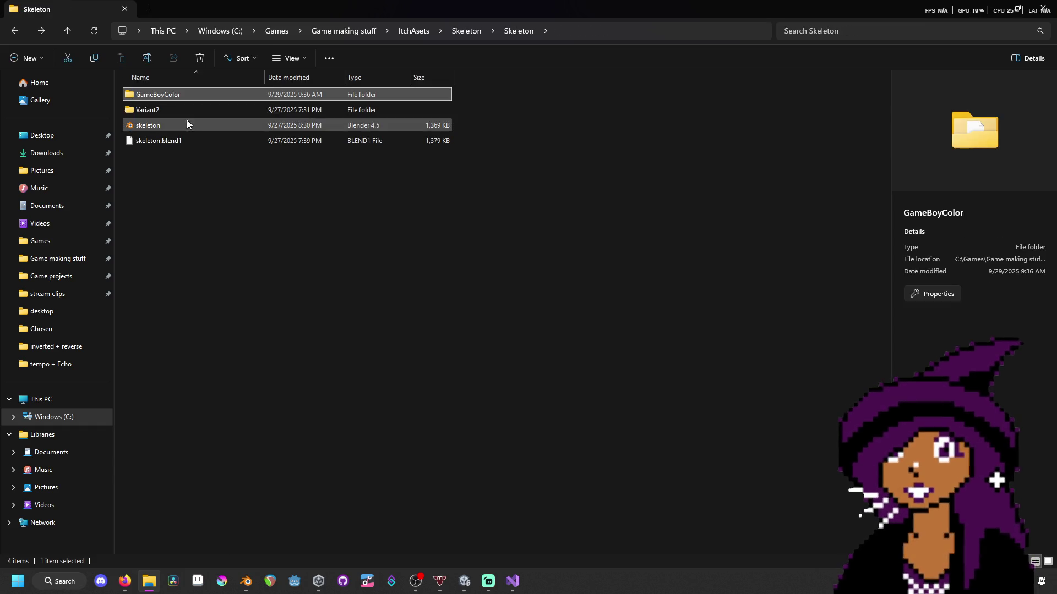
pyautogui.hotkey('alt', 'Left')
pyautogui.hotkey('alt', 'Left')
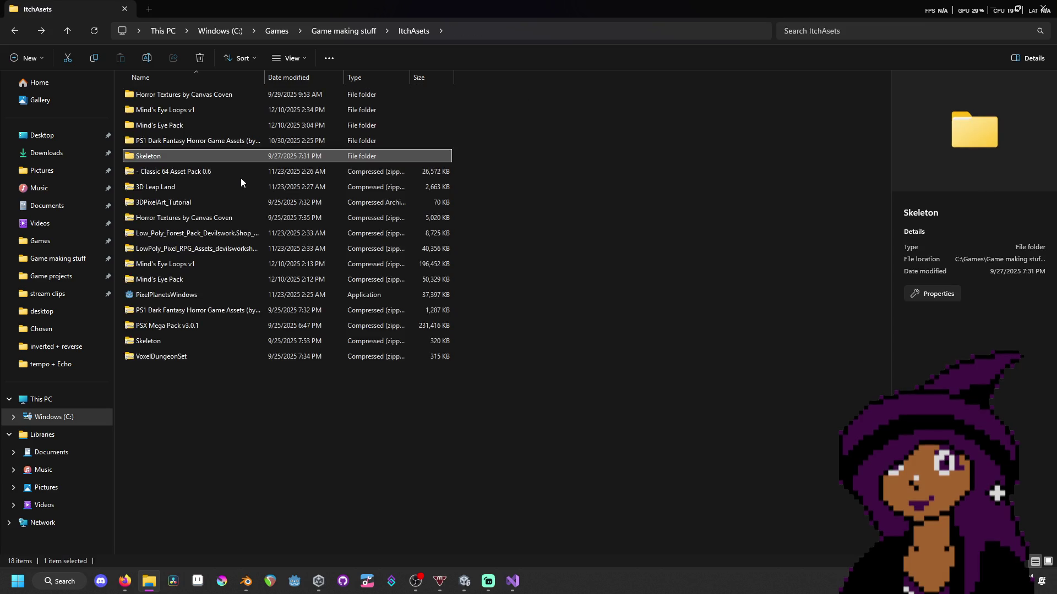
pyautogui.click(210, 171)
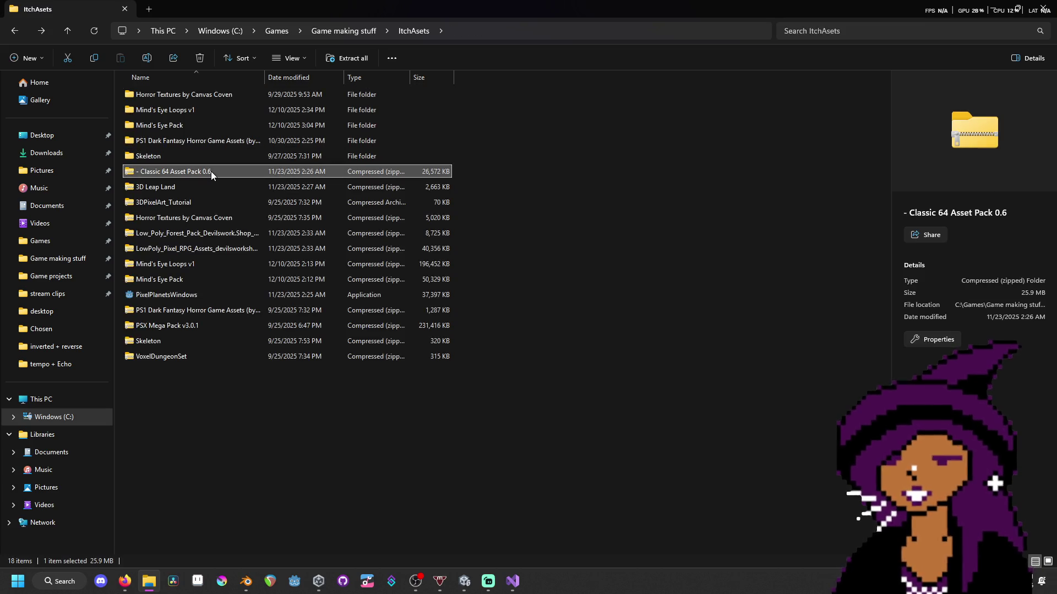
# - Launch PixelPlanetsWindows, reroll seeds, and switch the planet type to Black Hole
pyautogui.doubleClick(212, 297)
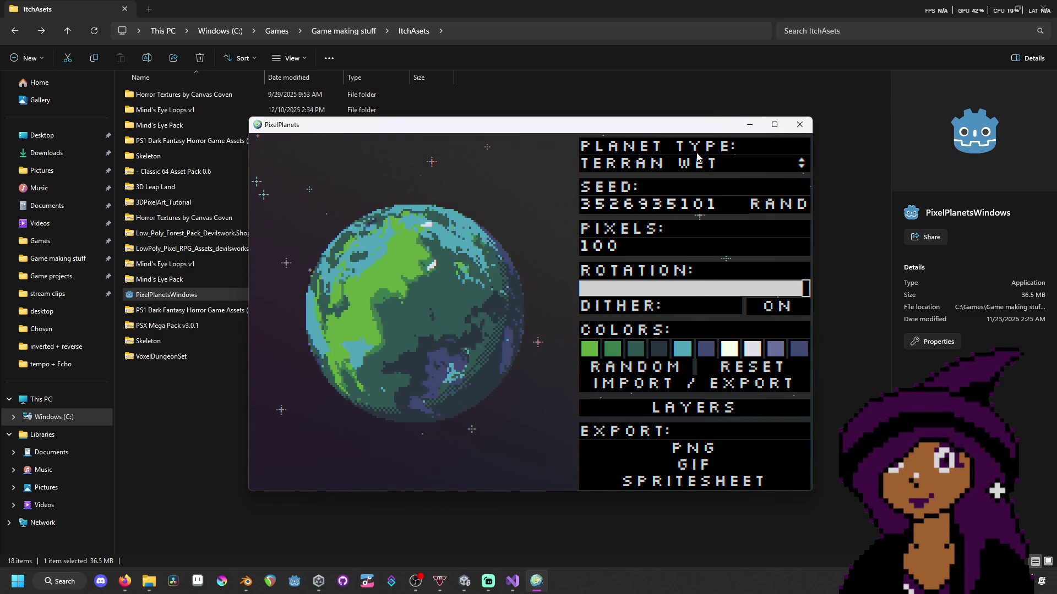
pyautogui.click(778, 206)
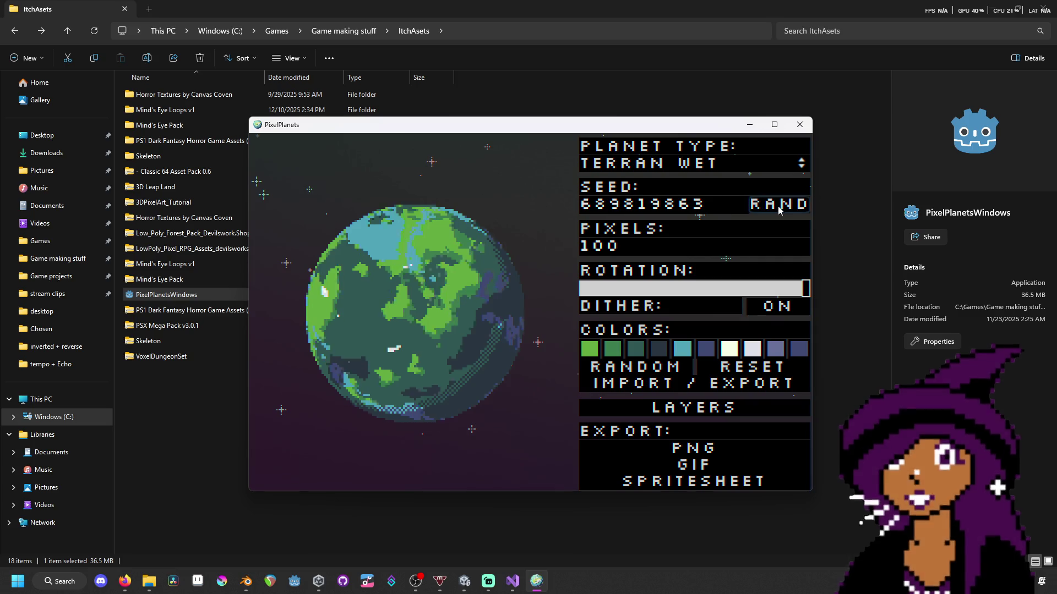
pyautogui.click(778, 206)
pyautogui.click(774, 165)
pyautogui.click(715, 375)
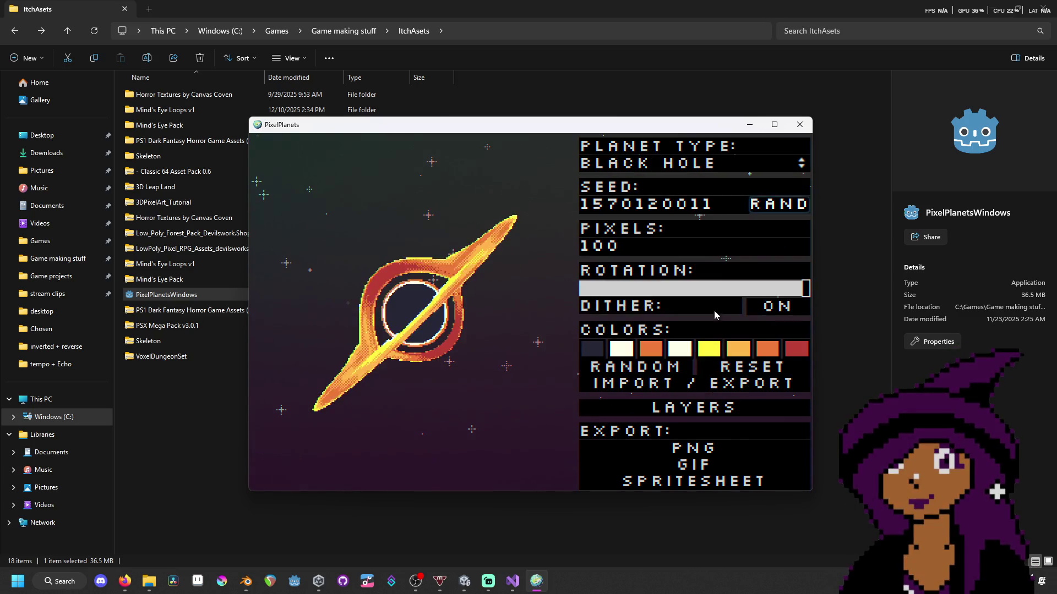
pyautogui.click(780, 207)
pyautogui.click(780, 207)
pyautogui.click(782, 205)
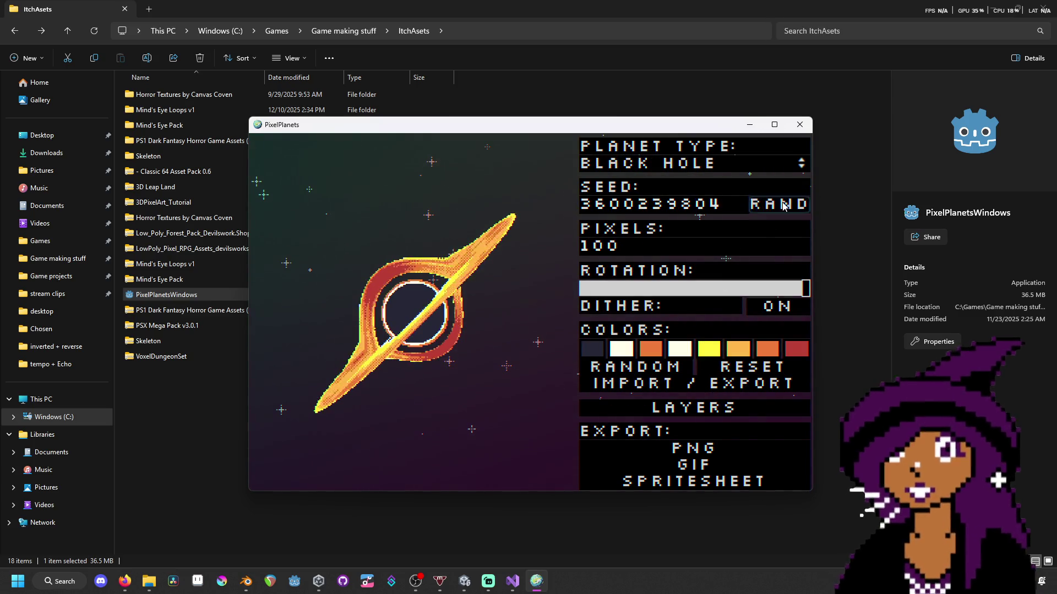
pyautogui.click(783, 203)
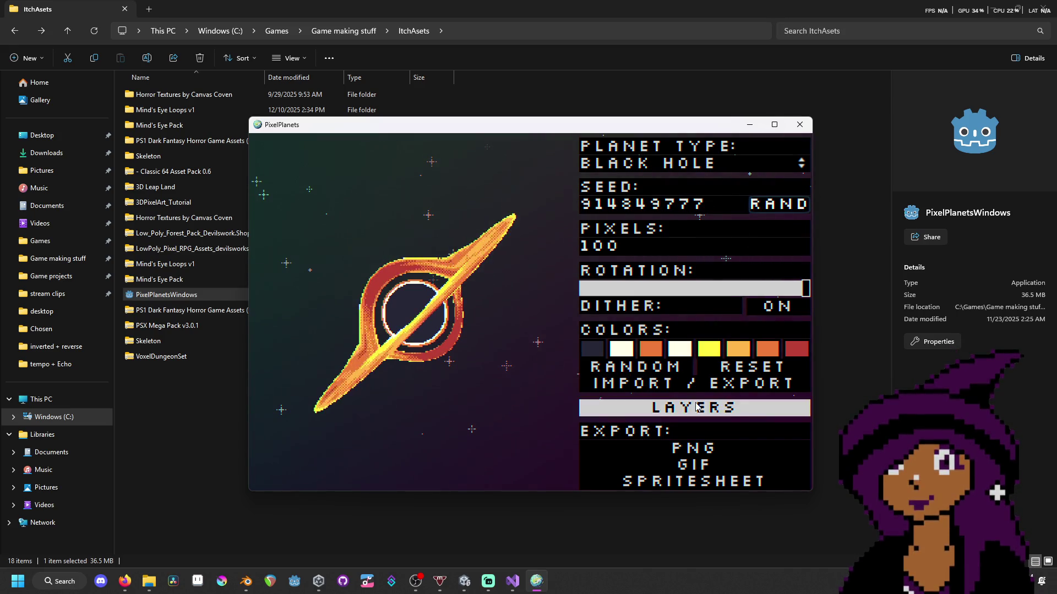
# - Give the black hole a pink and blue palette, try a No Atmosphere planet, then close the generator
pyautogui.click(691, 376)
pyautogui.click(691, 375)
pyautogui.click(690, 375)
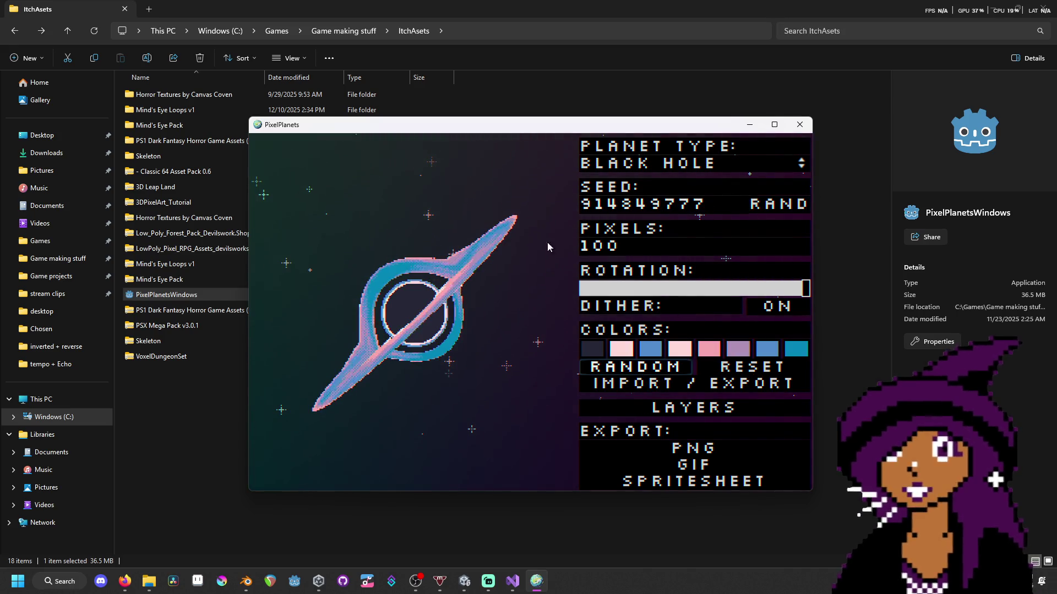
pyautogui.click(661, 164)
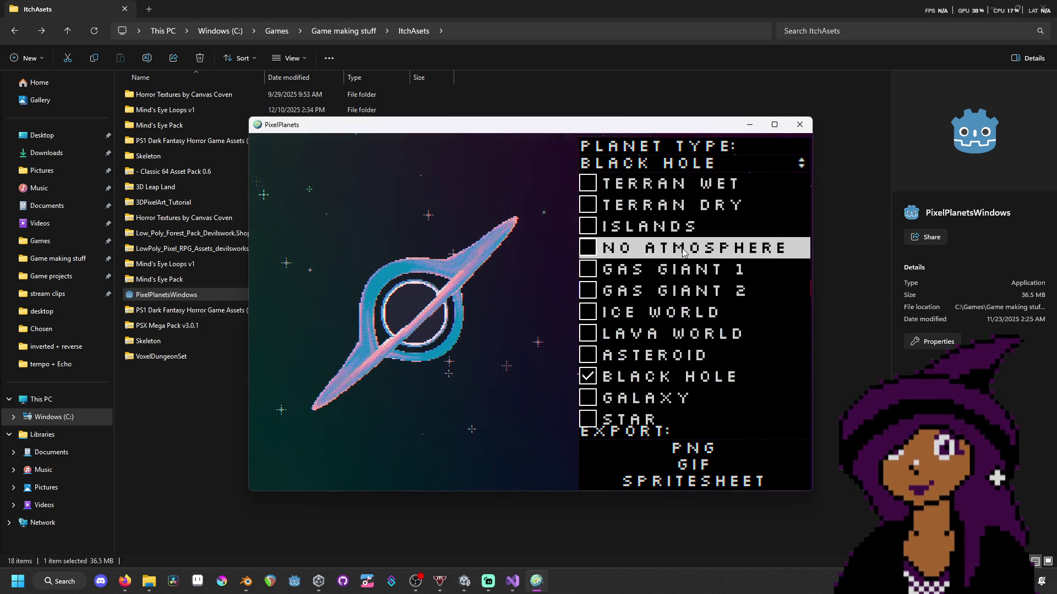
pyautogui.click(705, 245)
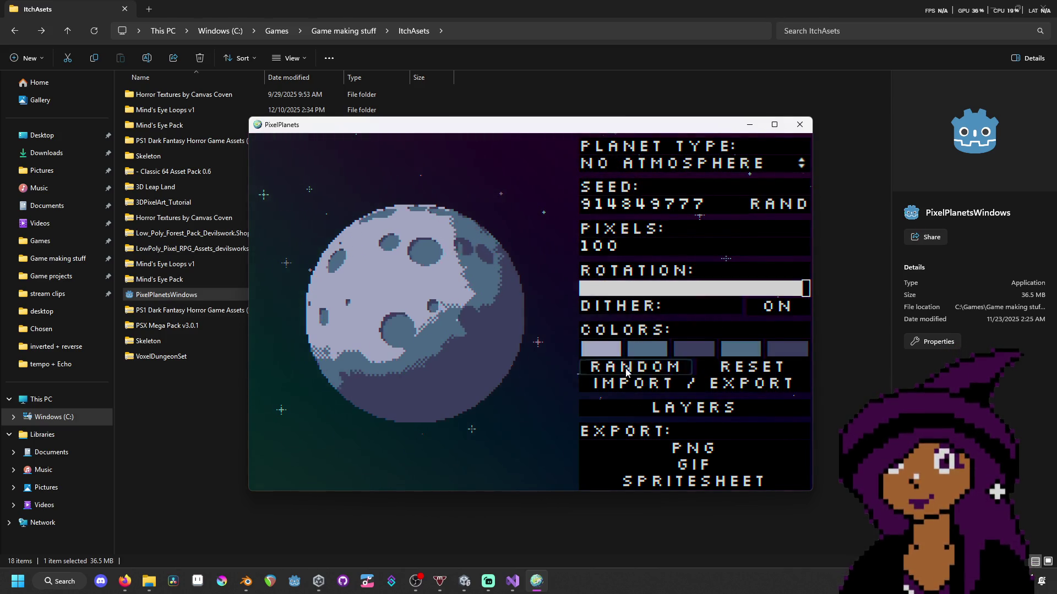
pyautogui.press('space')
pyautogui.click(779, 204)
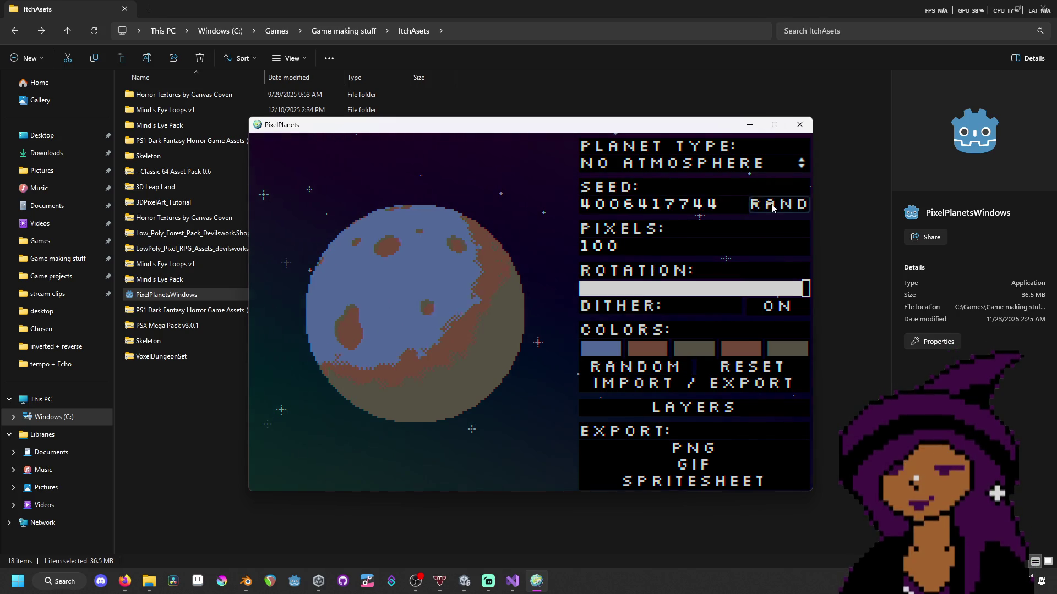
pyautogui.click(779, 204)
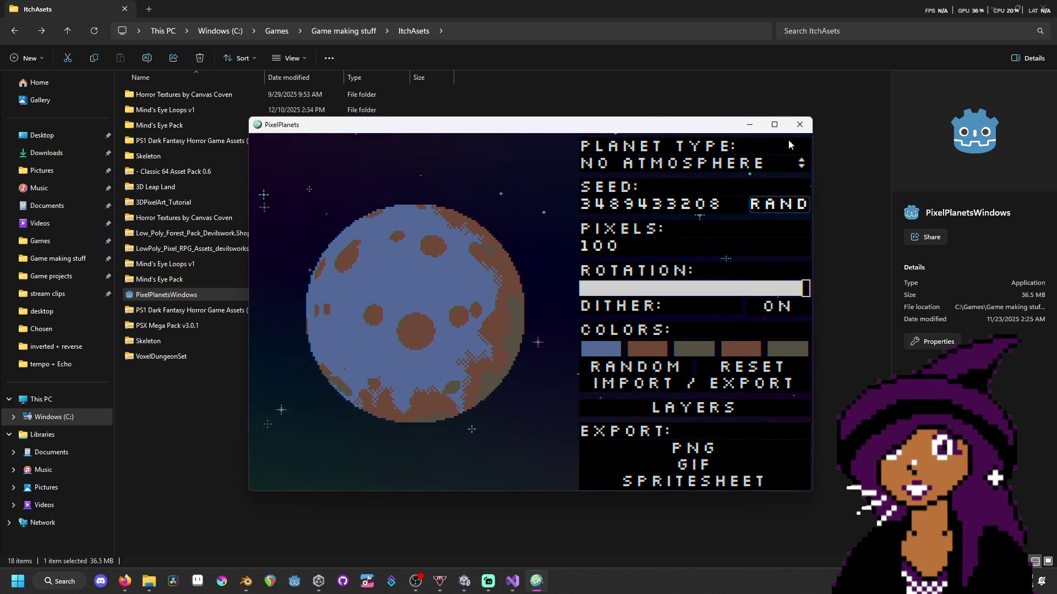
pyautogui.click(798, 124)
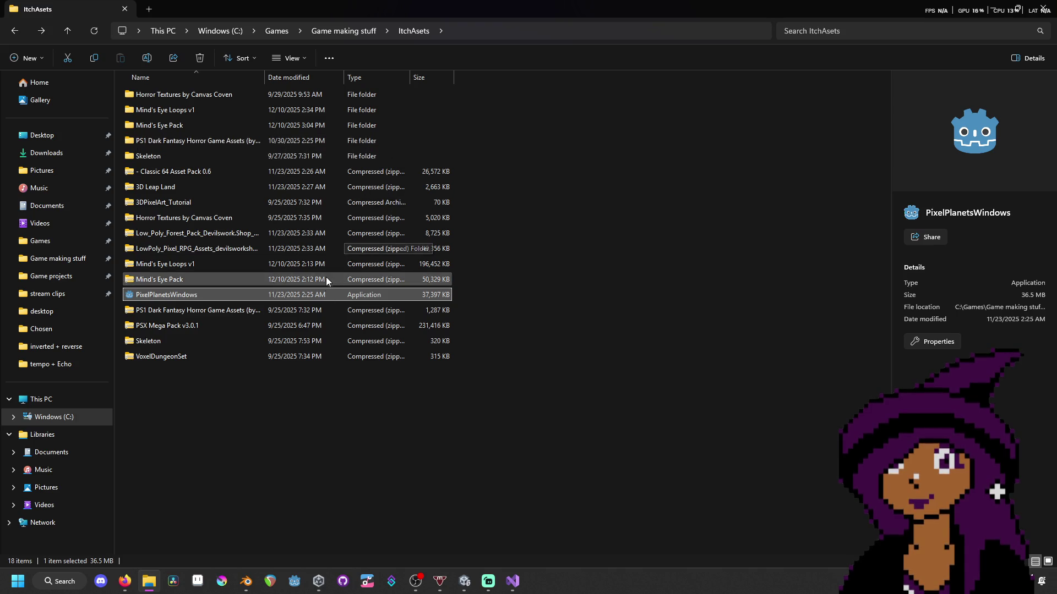
# - Extract the PSX Mega Pack v3.0.1 archive to the suggested folder
pyautogui.click(330, 325)
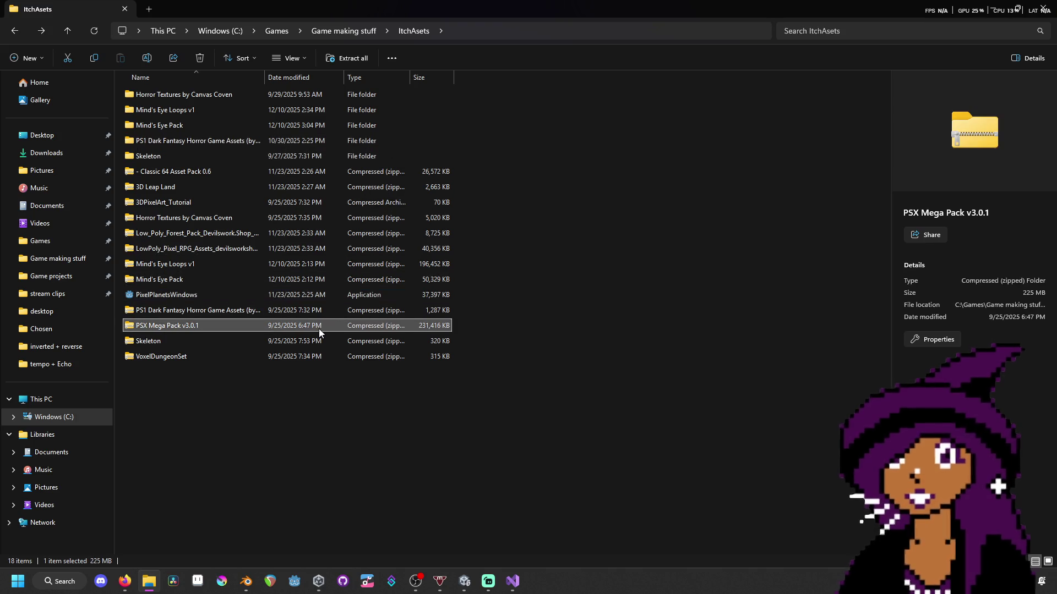
pyautogui.rightClick(319, 329)
pyautogui.click(381, 326)
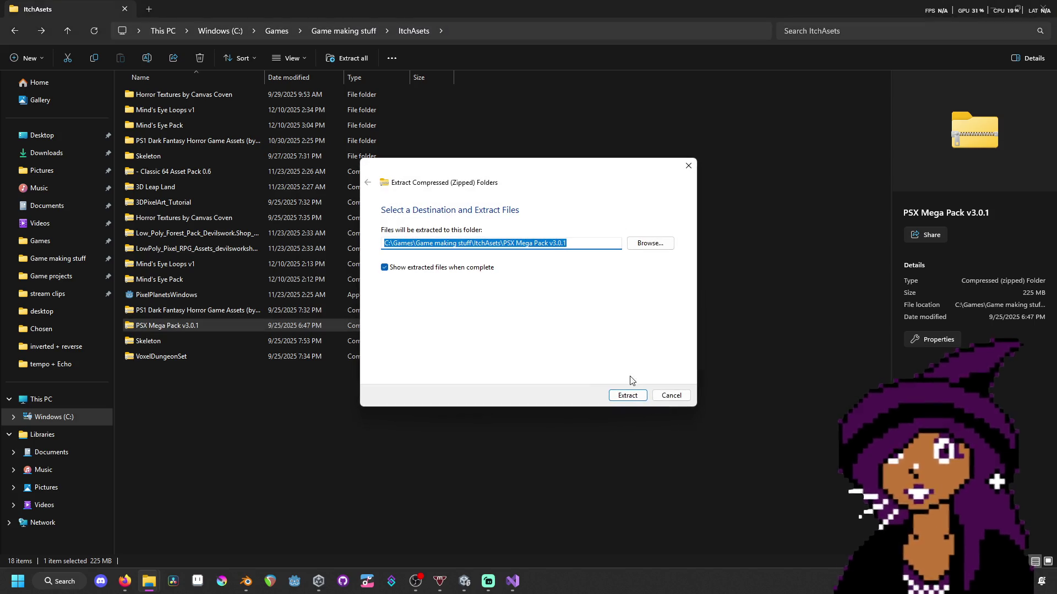
pyautogui.click(627, 396)
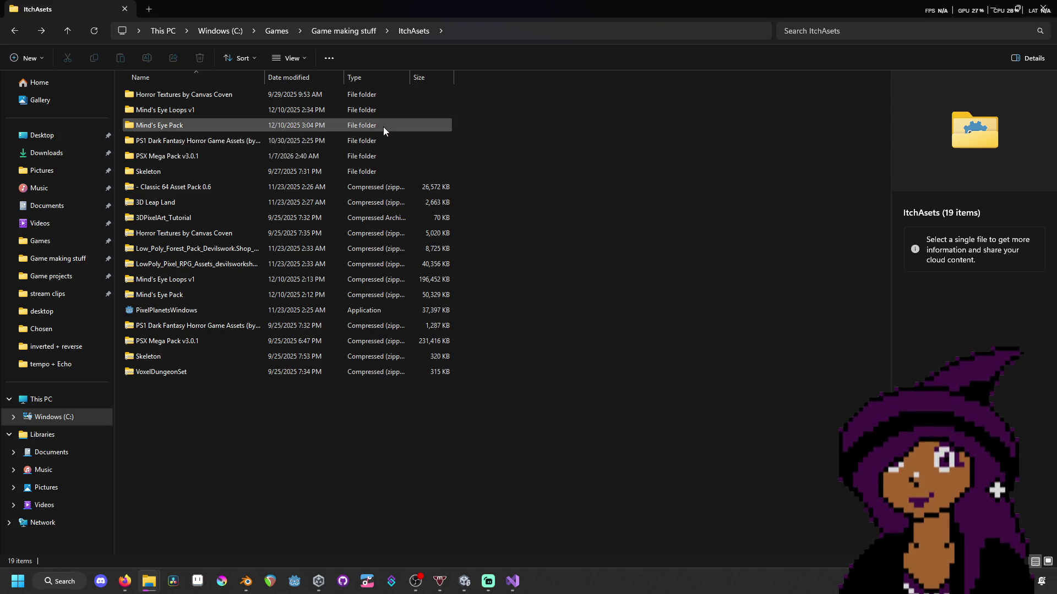
# - Browse into Horror Textures by Canvas Coven and view the Patterned stone textures
pyautogui.doubleClick(383, 98)
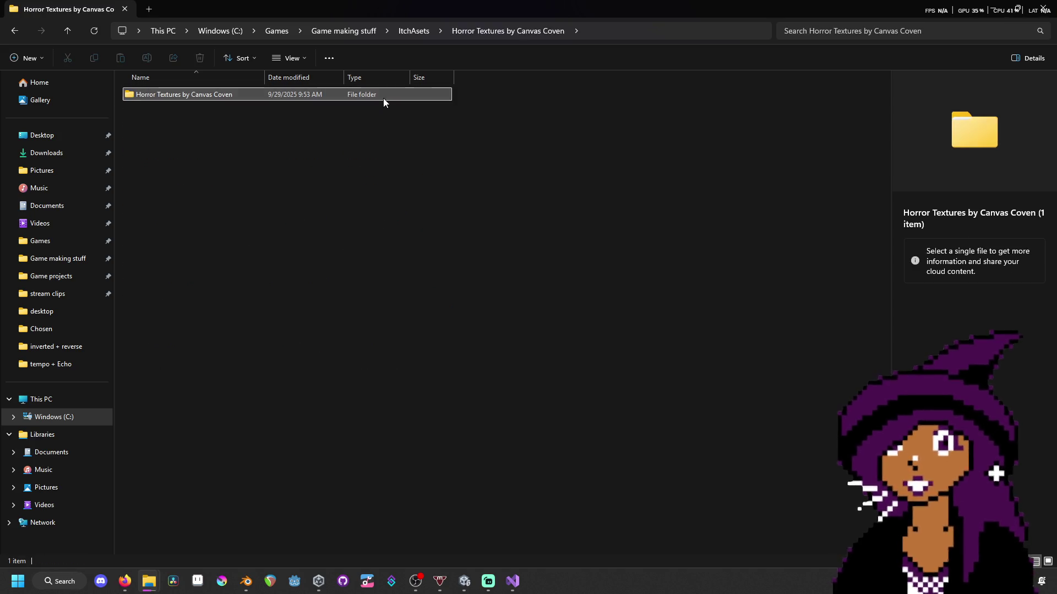
pyautogui.doubleClick(383, 98)
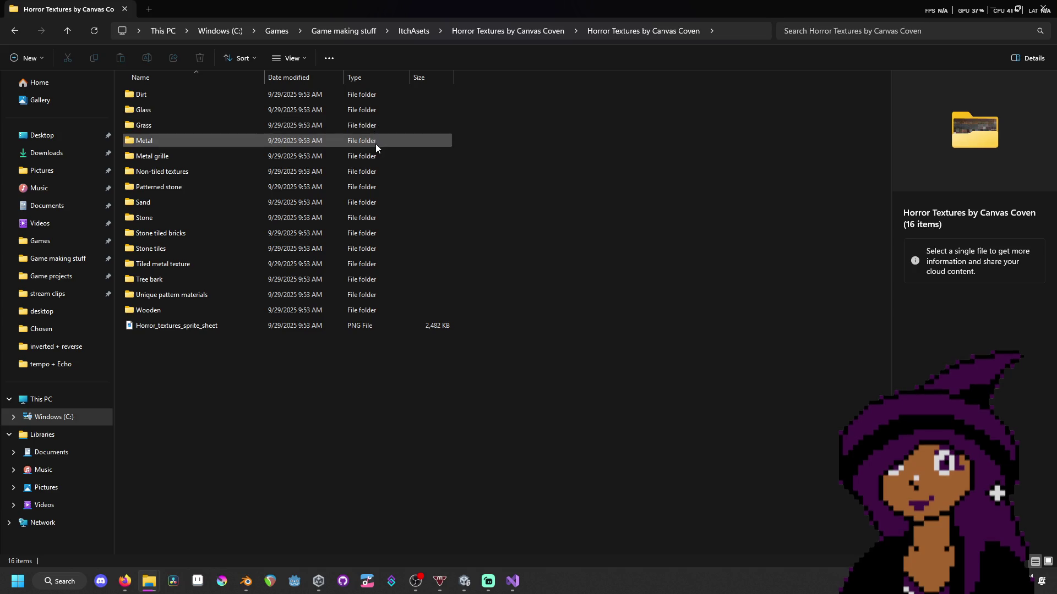
pyautogui.click(358, 190)
pyautogui.doubleClick(359, 189)
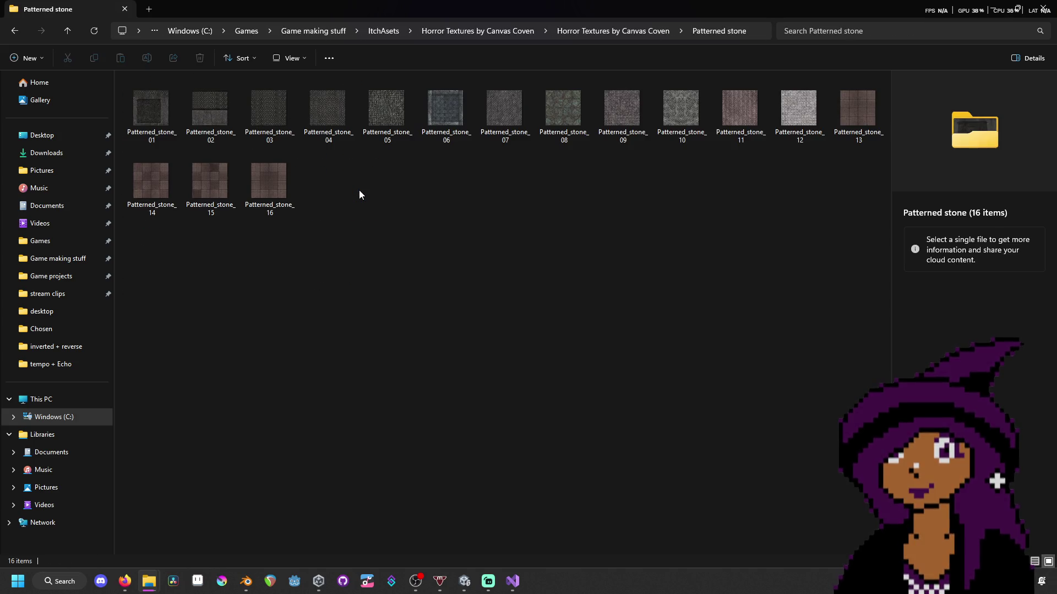
pyautogui.hotkey('alt', 'Left')
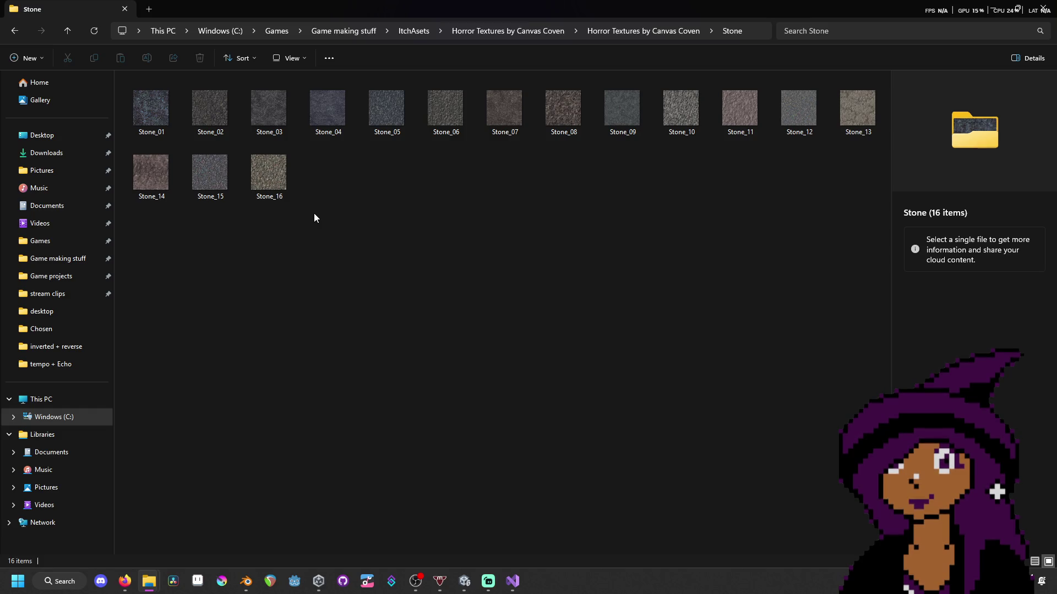
pyautogui.doubleClick(152, 121)
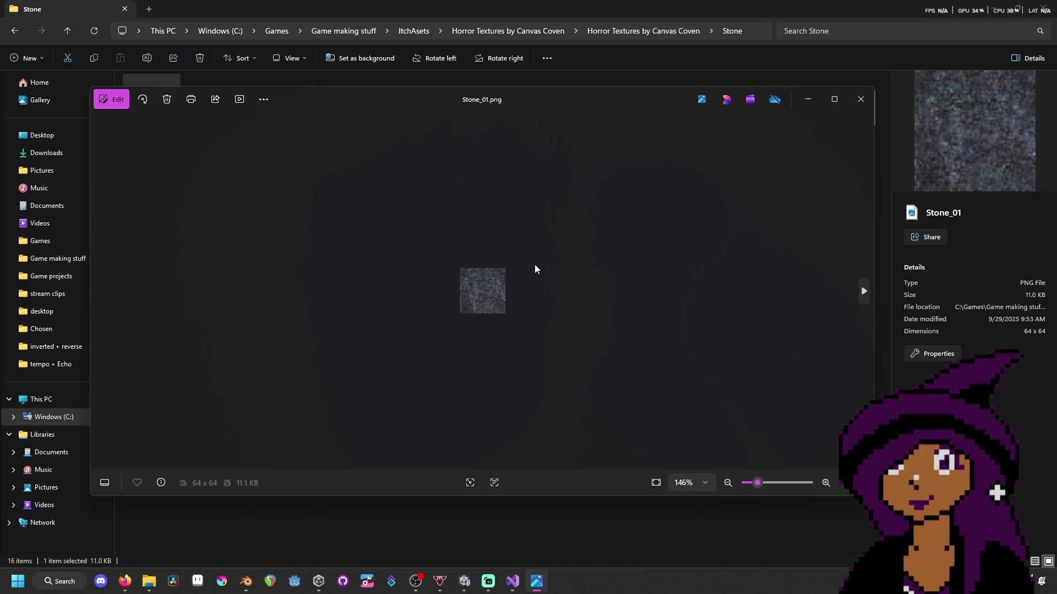
pyautogui.scroll(5, 514, 302)
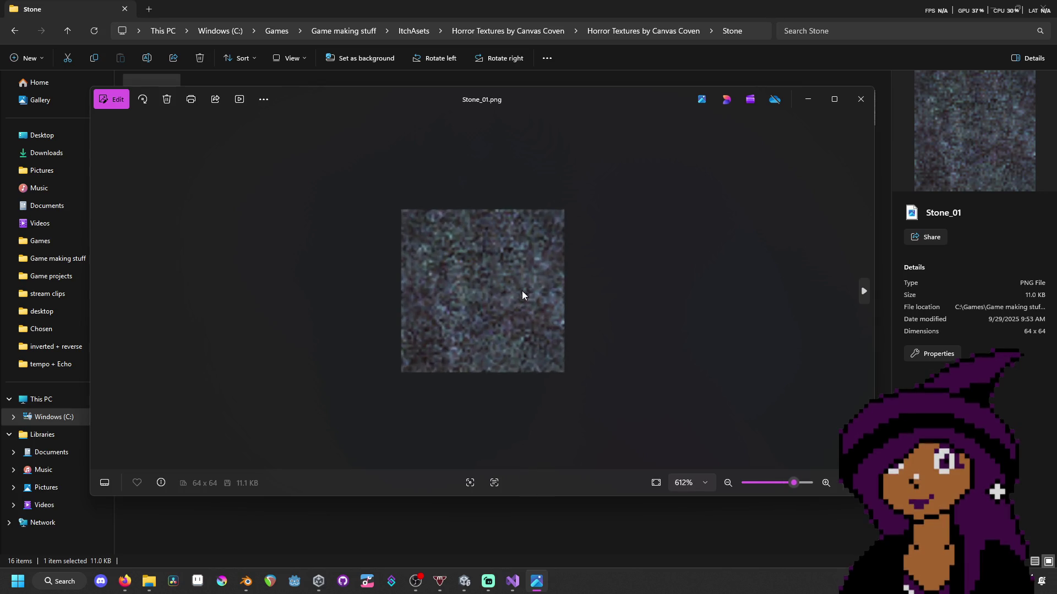
pyautogui.click(863, 99)
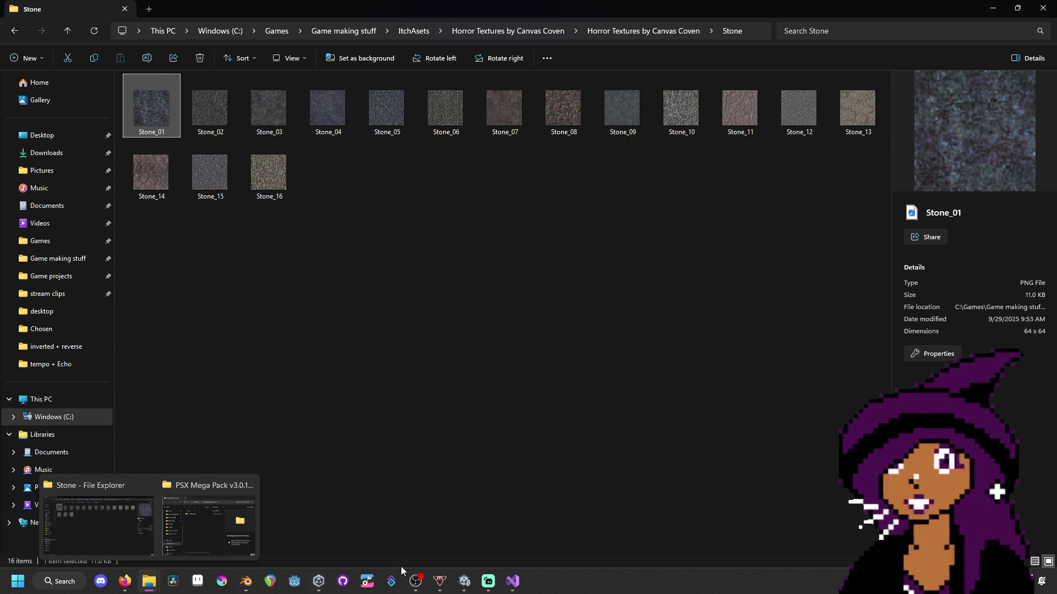
pyautogui.moveTo(155, 588)
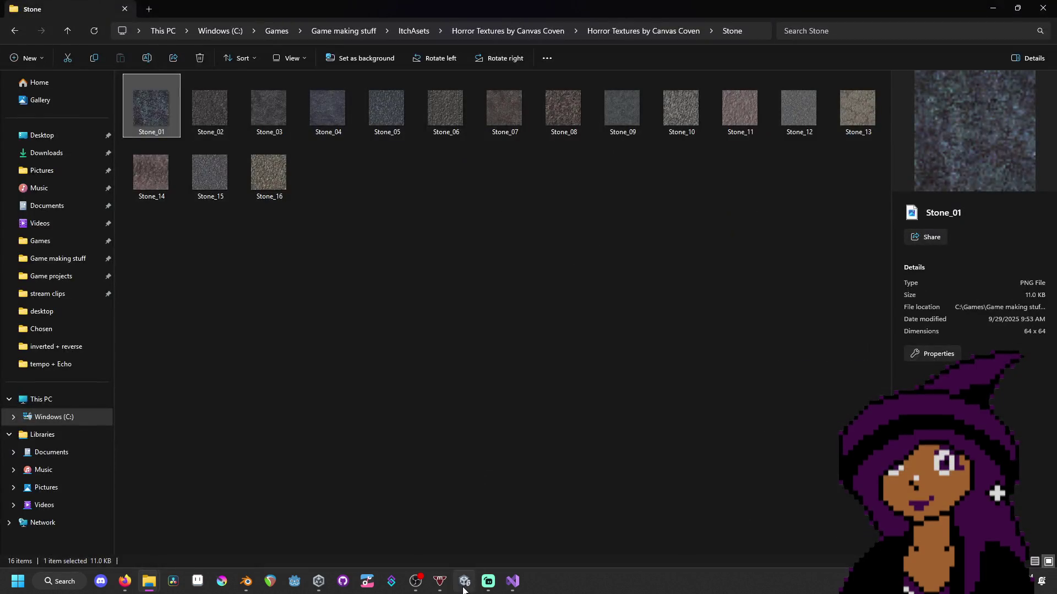
# - Back in Unity, browse from Sprites into Models and the Arrow model folder
pyautogui.click(464, 581)
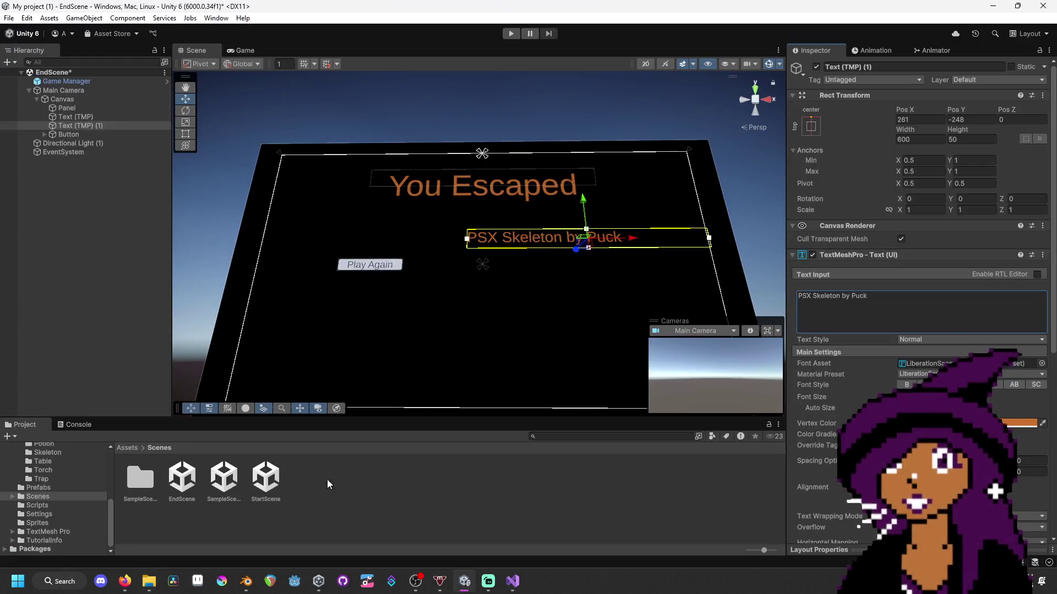
pyautogui.click(72, 521)
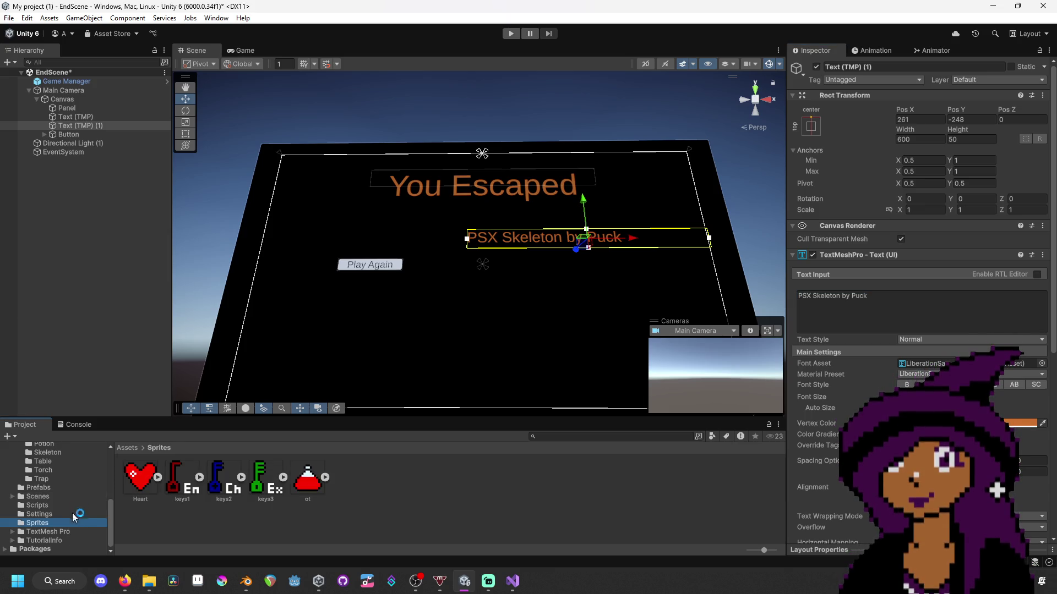
pyautogui.scroll(5, 72, 513)
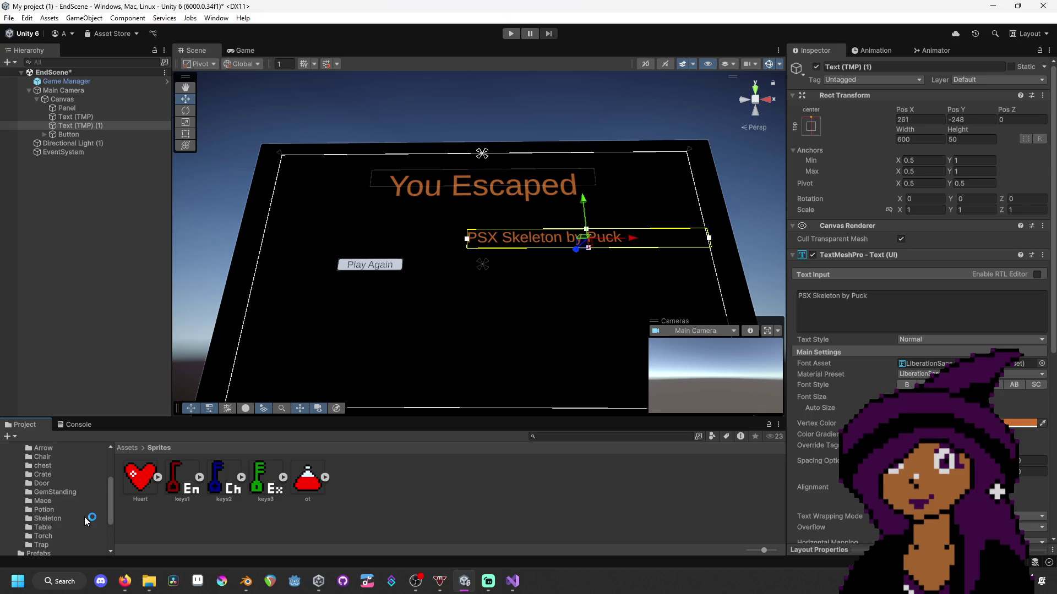
pyautogui.scroll(4, 71, 501)
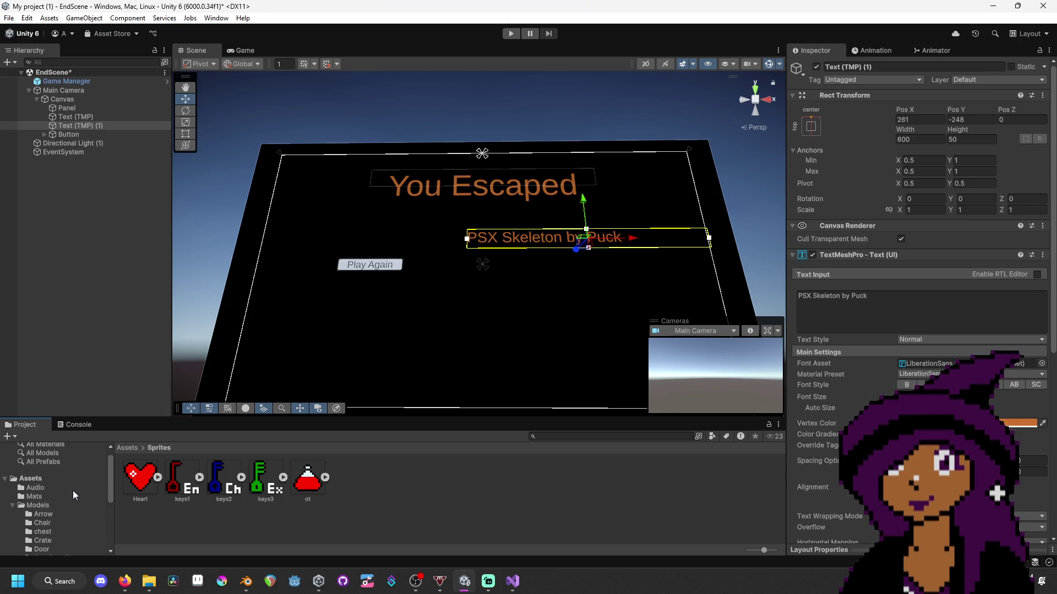
pyautogui.click(69, 504)
pyautogui.doubleClick(131, 491)
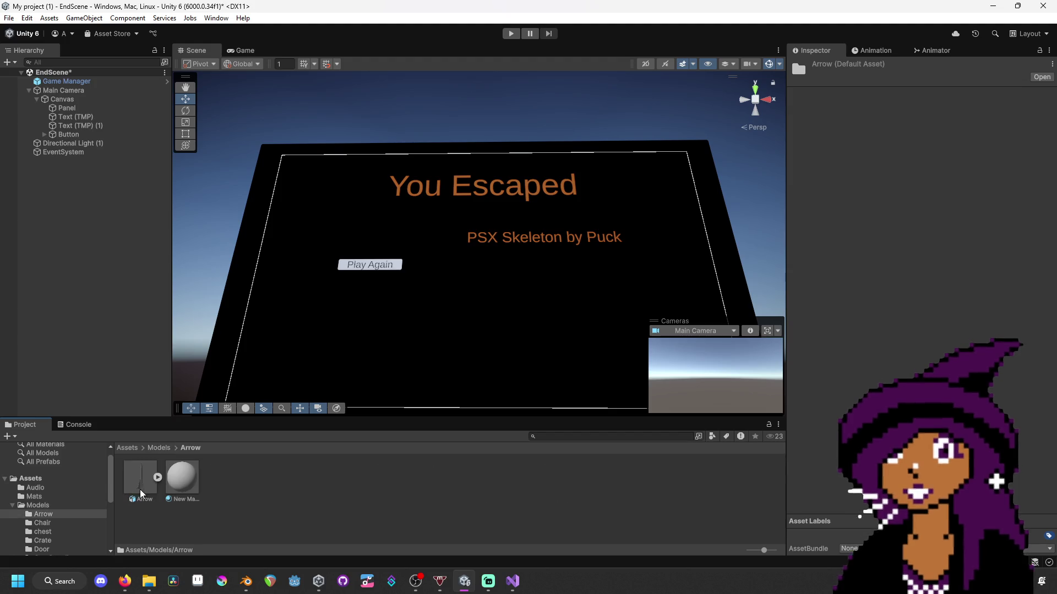
pyautogui.press('BackSpace')
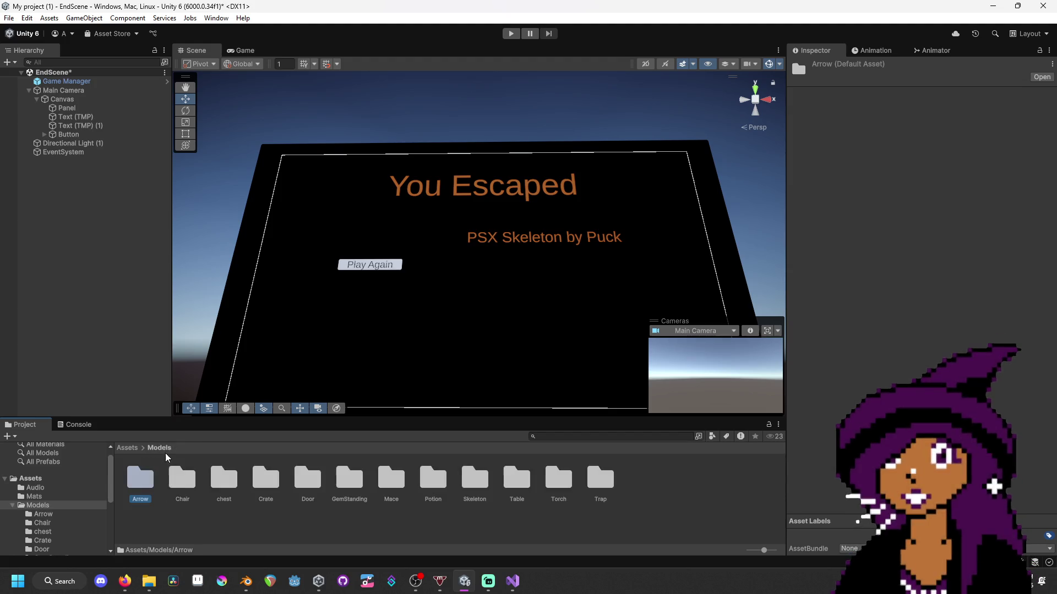
# - Look through the Chair, chest and Crate model folders, checking the Tree_Bark_04 texture
pyautogui.doubleClick(187, 494)
pyautogui.click(162, 449)
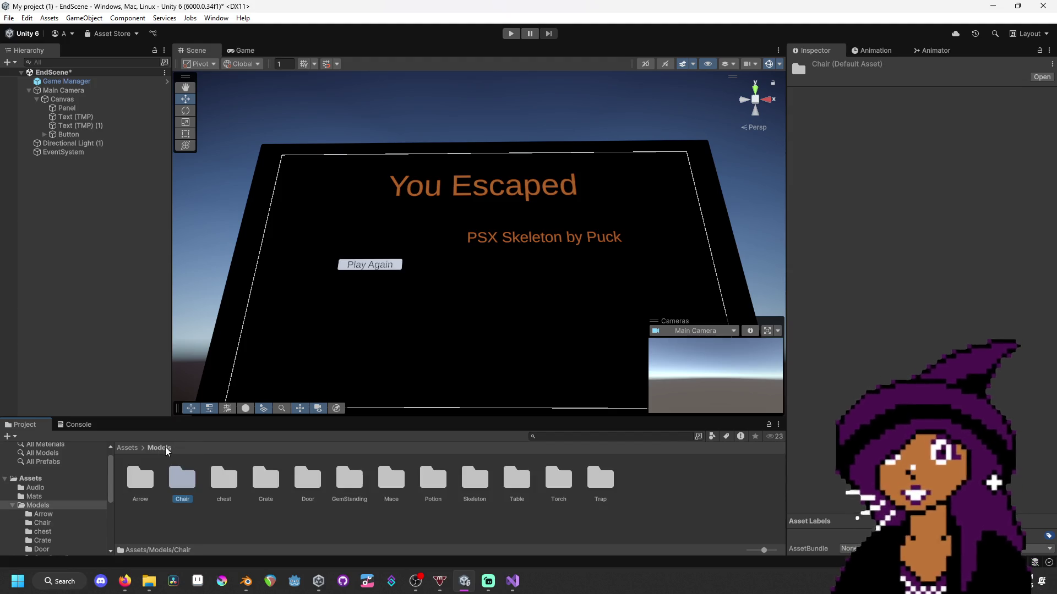
pyautogui.doubleClick(220, 483)
pyautogui.click(165, 449)
pyautogui.doubleClick(256, 478)
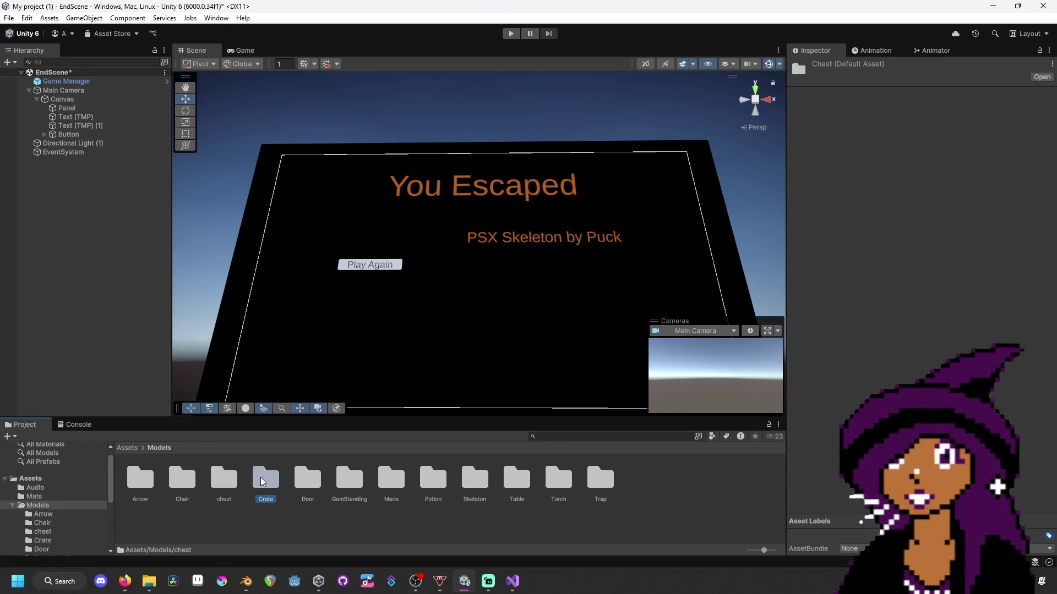
pyautogui.click(162, 449)
pyautogui.doubleClick(237, 487)
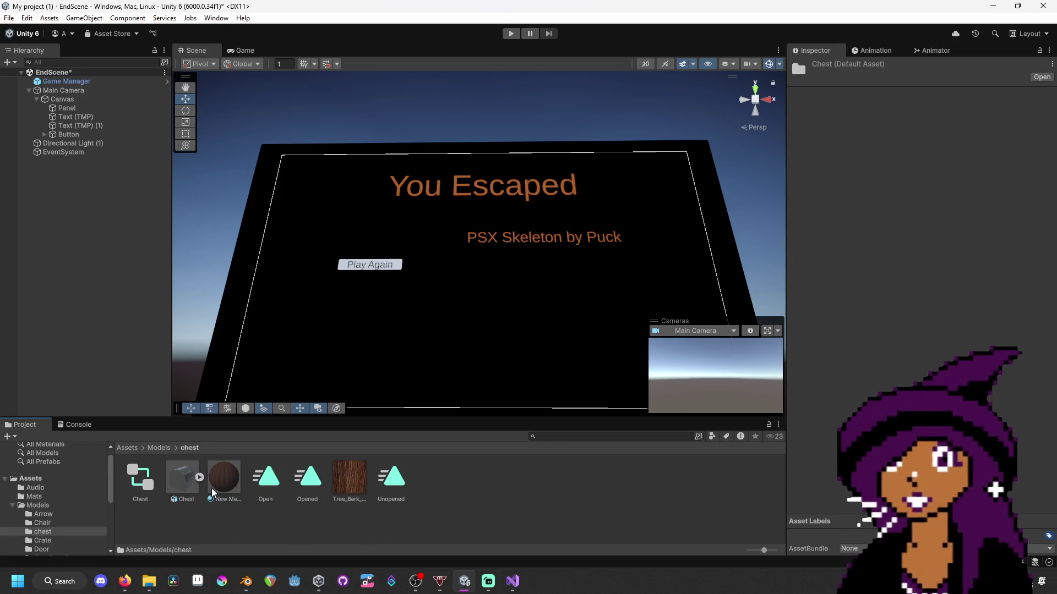
pyautogui.click(343, 478)
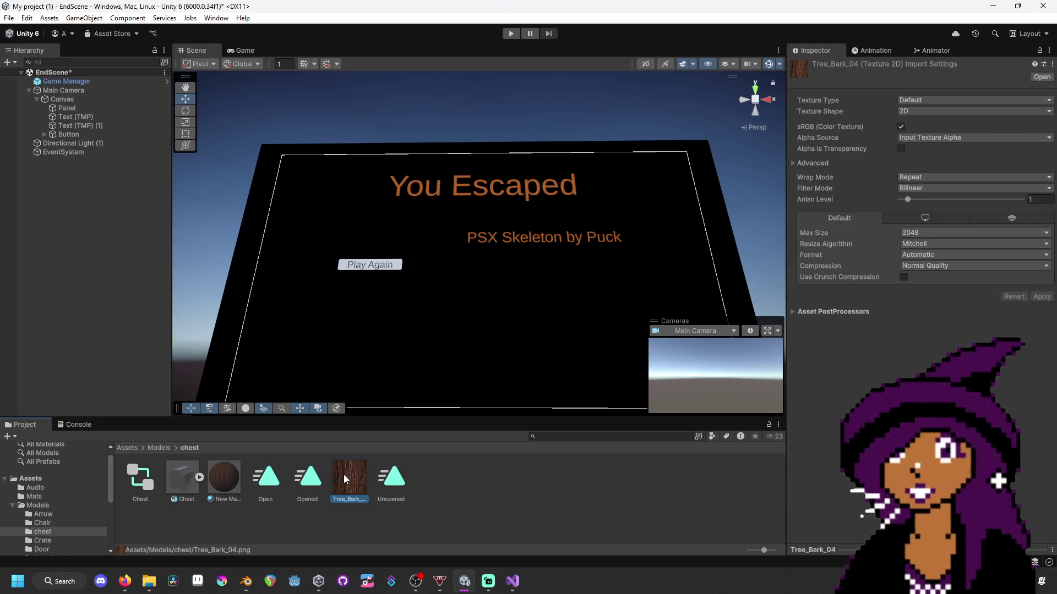
pyautogui.click(160, 449)
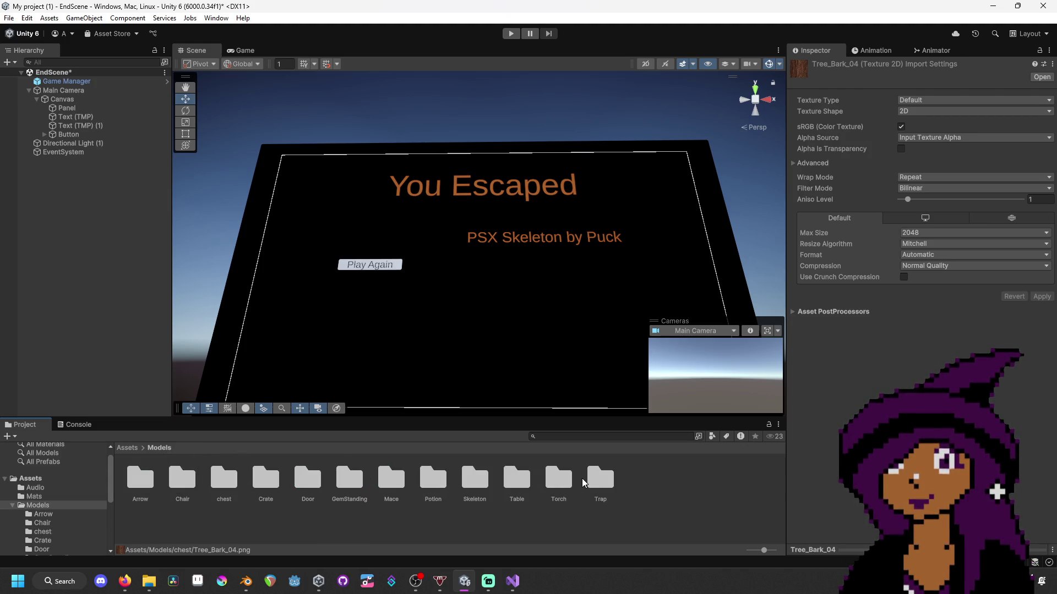
# - Check the Crate, Door, GemStanding and Mace folders, inspecting the mace's New Material base map
pyautogui.doubleClick(279, 487)
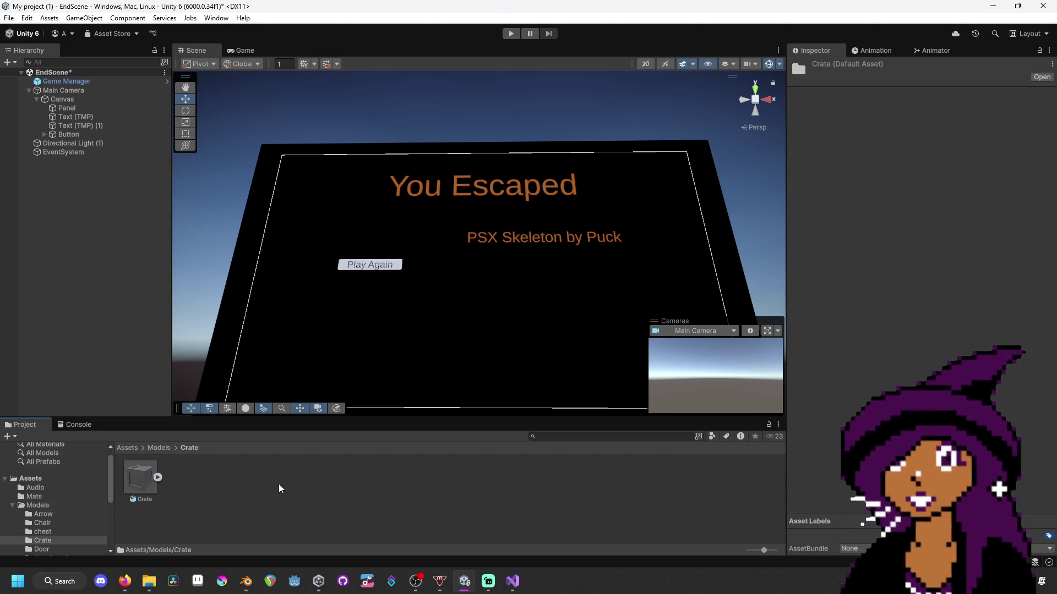
pyautogui.click(161, 449)
pyautogui.doubleClick(264, 479)
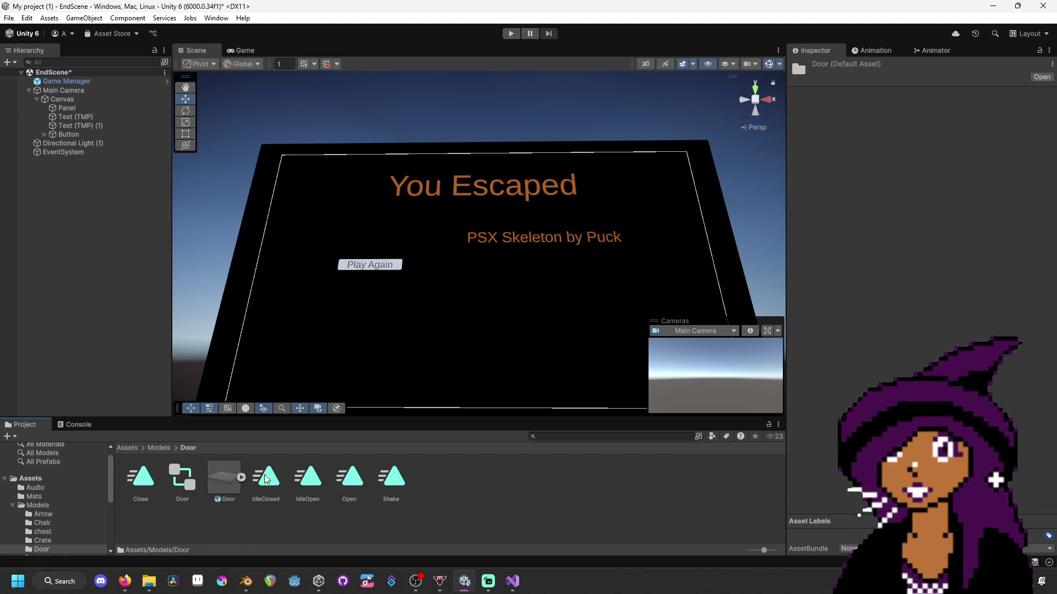
pyautogui.click(160, 448)
pyautogui.doubleClick(355, 477)
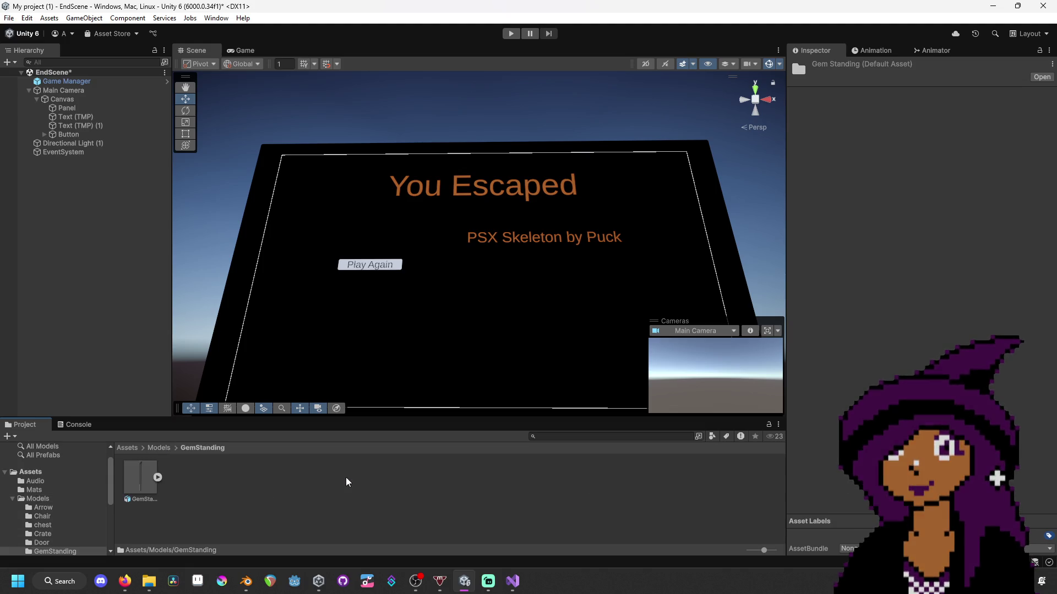
pyautogui.click(160, 449)
pyautogui.doubleClick(396, 480)
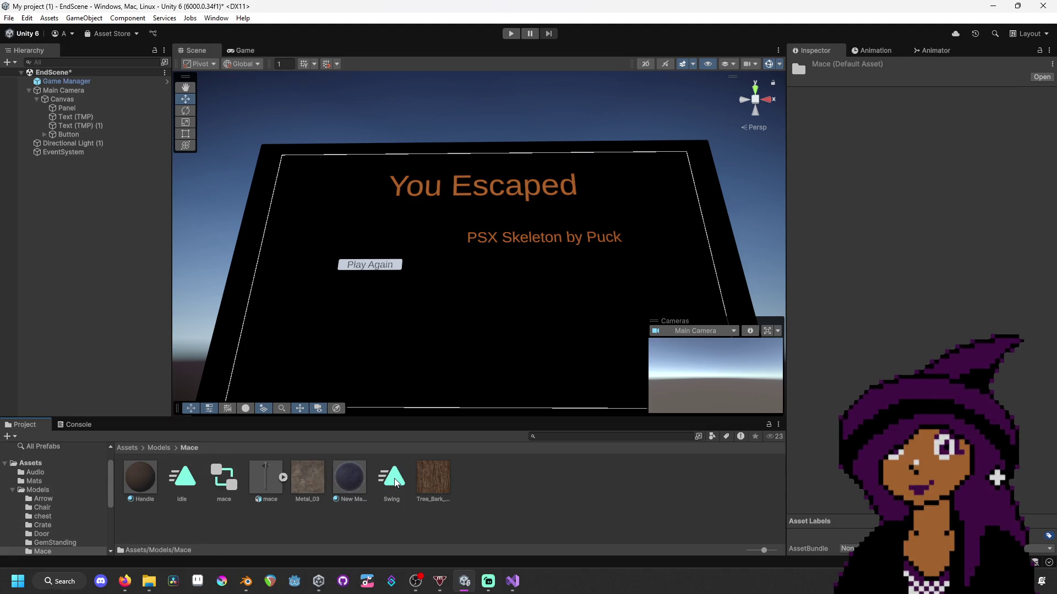
pyautogui.click(355, 481)
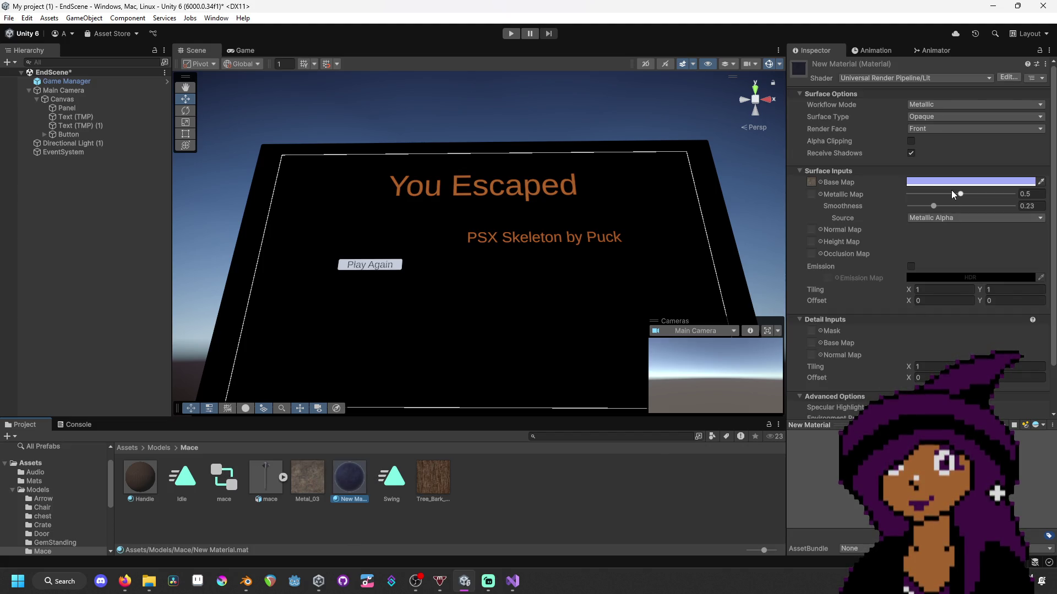
pyautogui.click(807, 184)
pyautogui.click(329, 500)
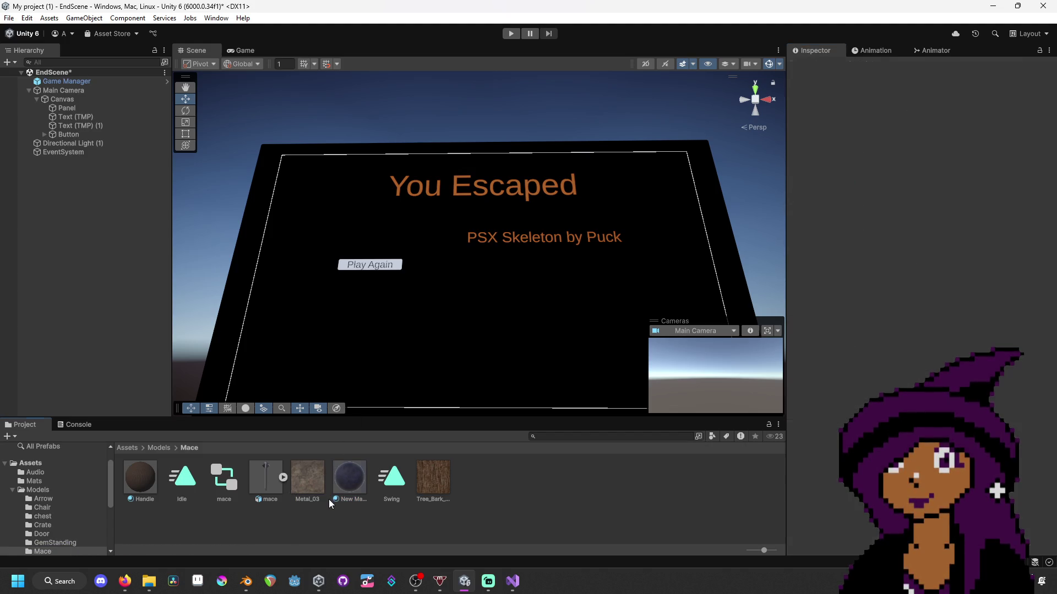
pyautogui.click(348, 484)
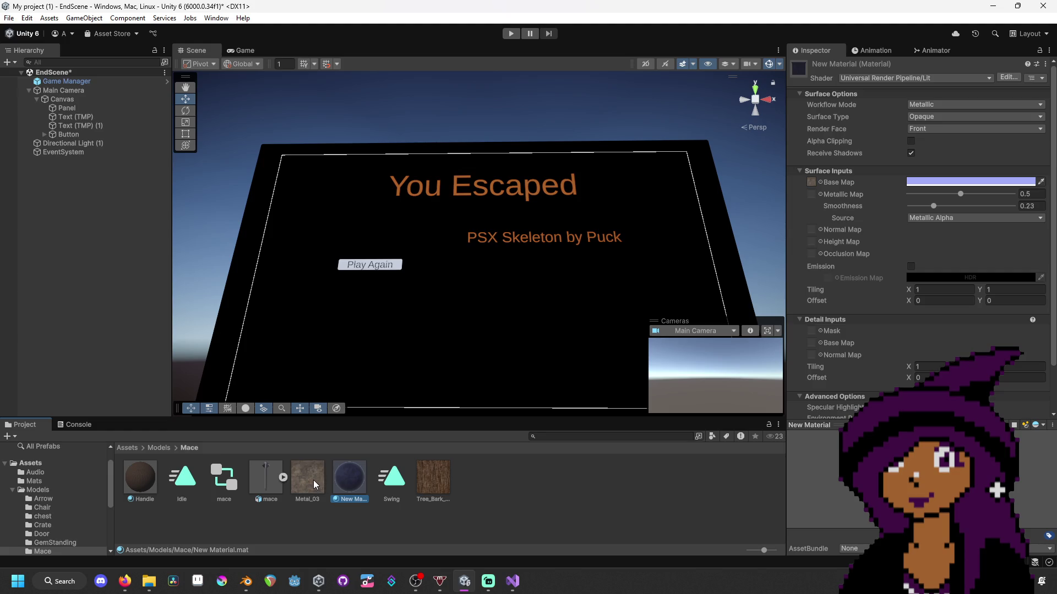
pyautogui.click(159, 448)
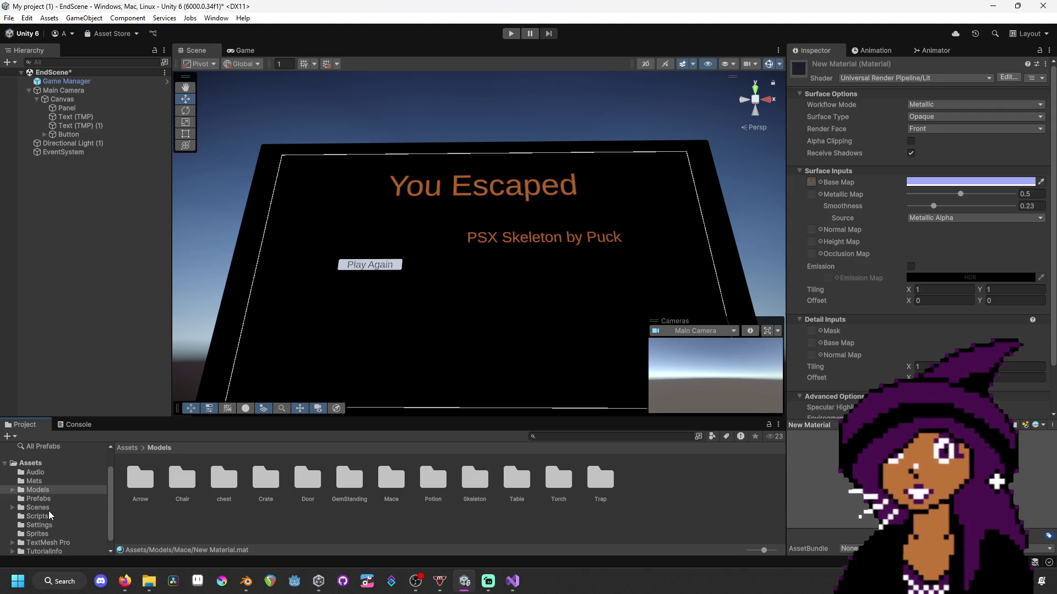
# - Go to the Assets Scenes folder by way of Scripts
pyautogui.scroll(-1, 52, 527)
pyautogui.click(55, 503)
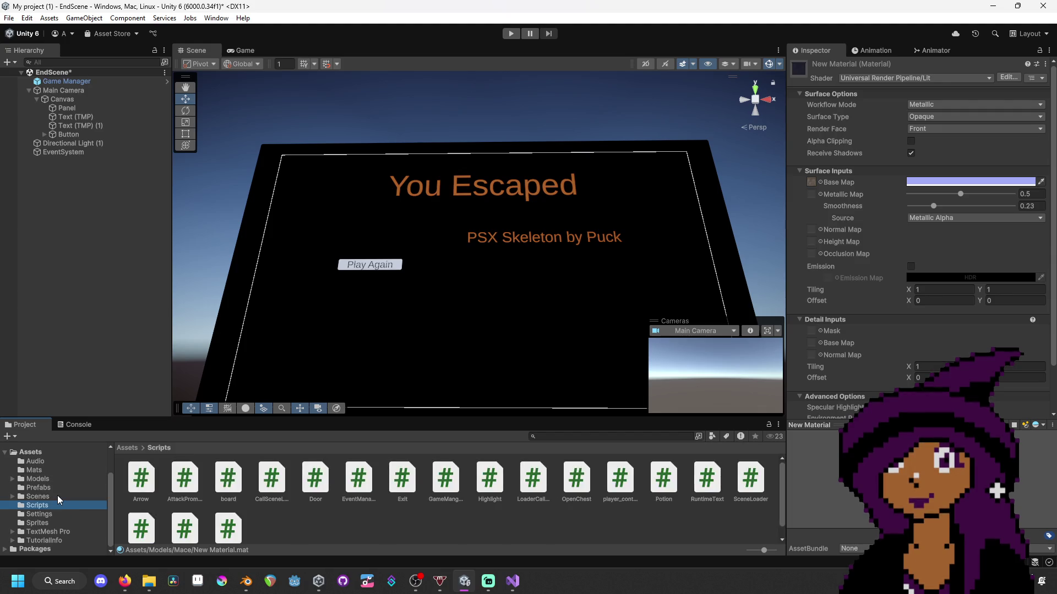
pyautogui.click(55, 496)
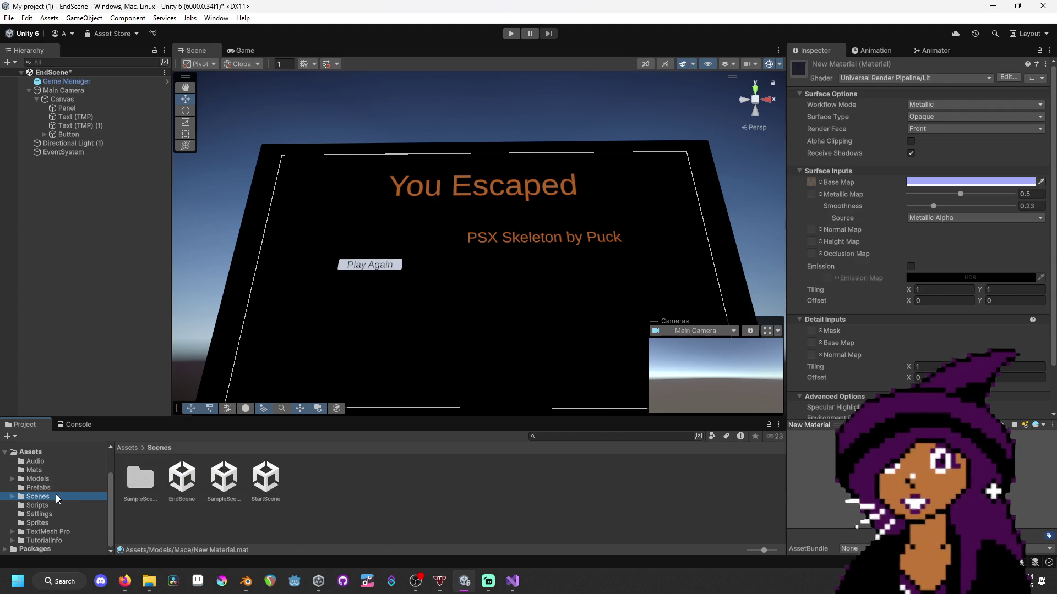
# - Open SampleScene, saving EndScene, and check the round wall's Walls material
pyautogui.doubleClick(216, 488)
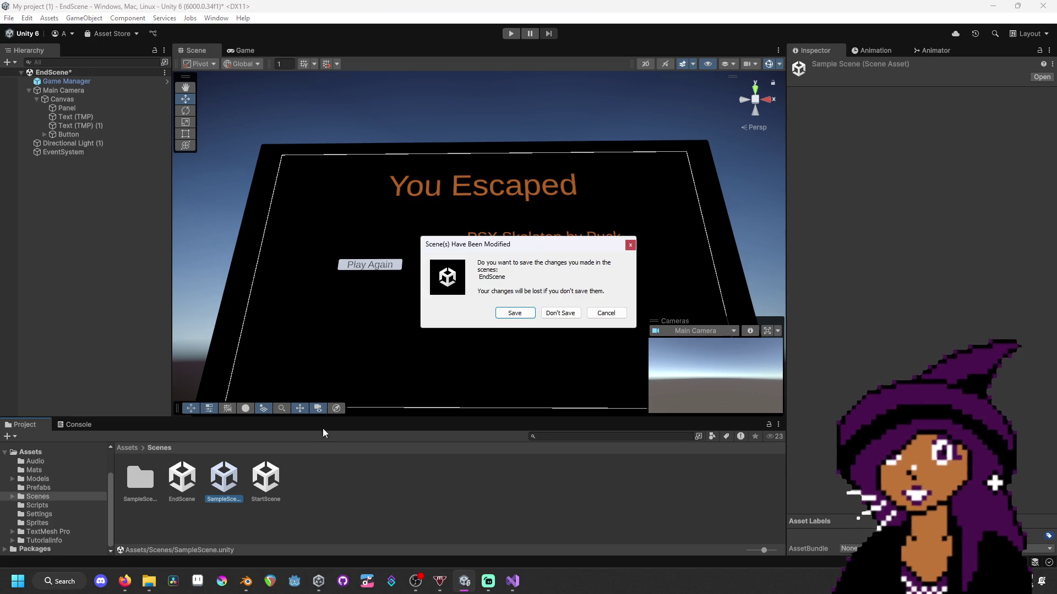
pyautogui.click(515, 311)
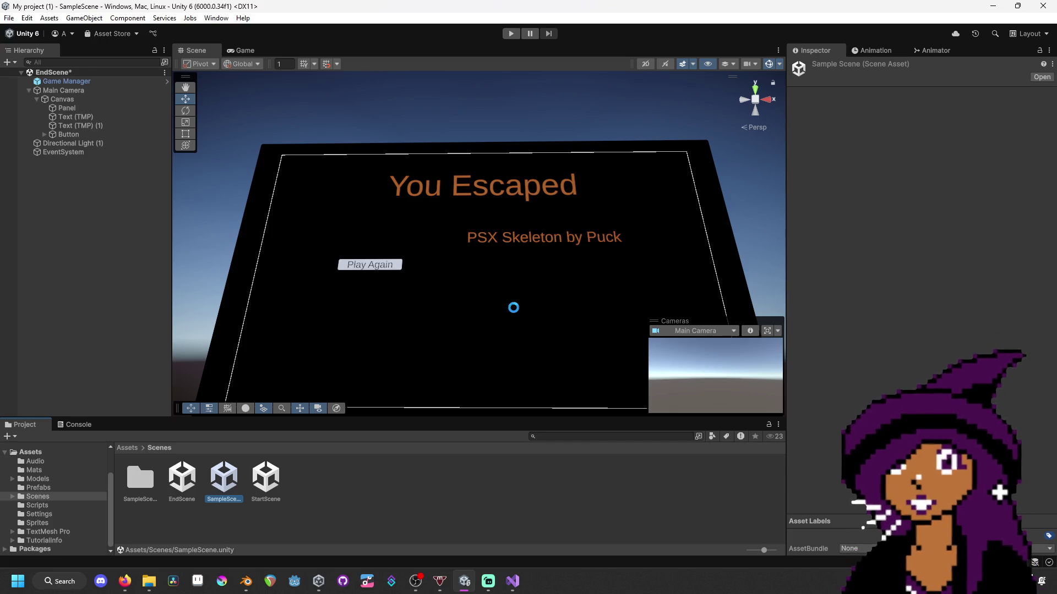
pyautogui.moveTo(580, 252)
pyautogui.mouseDown()
pyautogui.moveTo(464, 297)
pyautogui.moveTo(457, 286)
pyautogui.mouseUp()
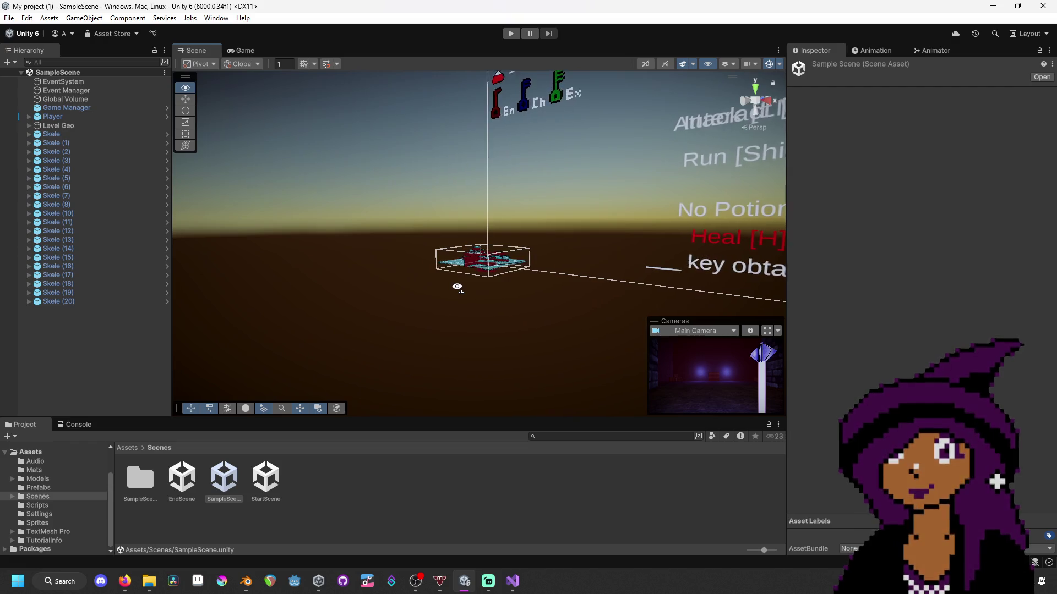
pyautogui.scroll(8, 457, 287)
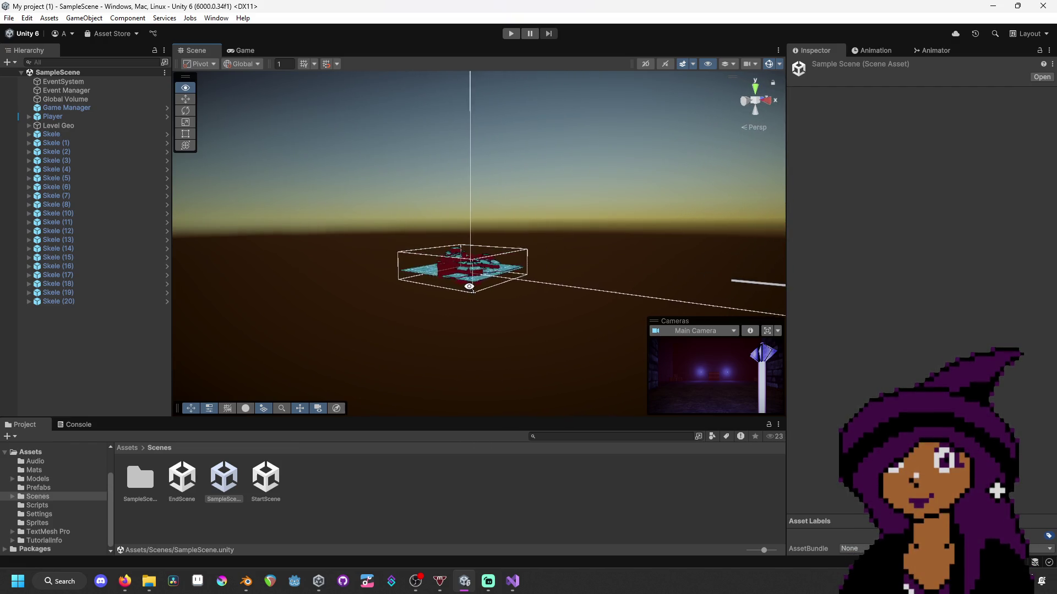
pyautogui.scroll(5, 469, 300)
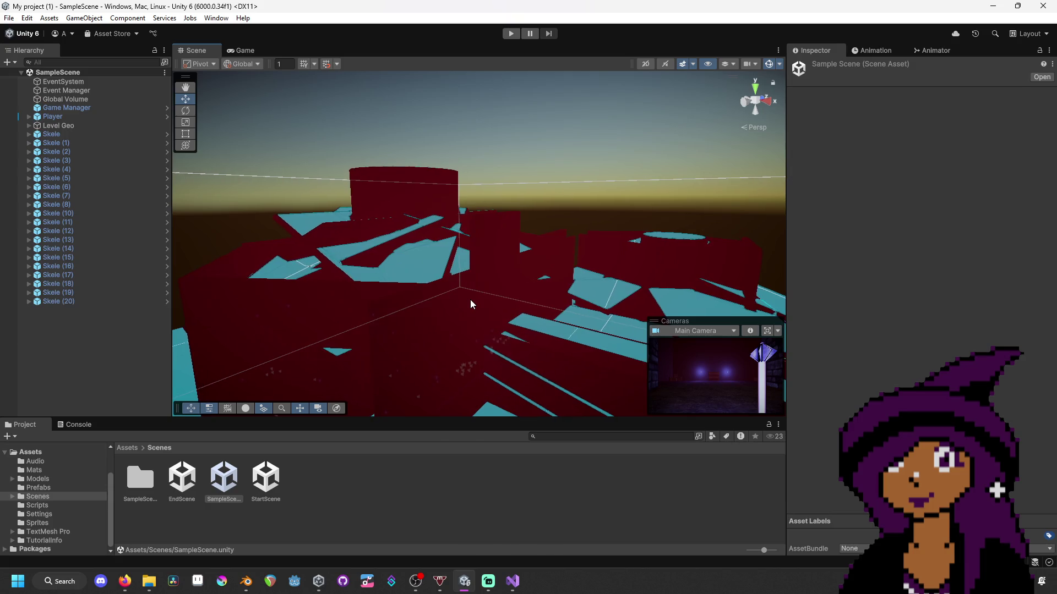
pyautogui.click(470, 300)
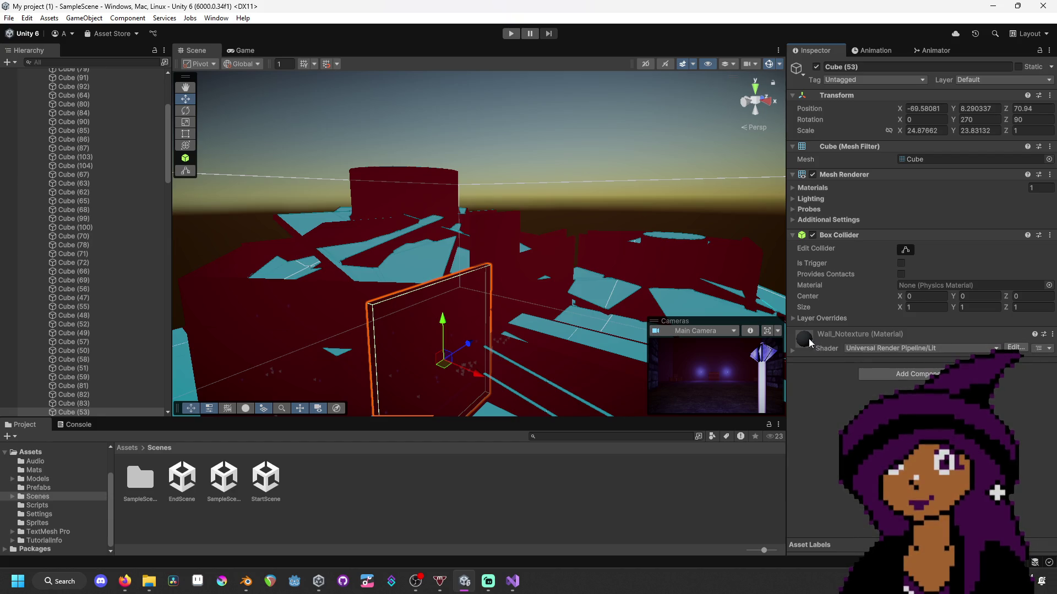
pyautogui.moveTo(514, 375)
pyautogui.mouseDown()
pyautogui.moveTo(524, 398)
pyautogui.moveTo(495, 405)
pyautogui.moveTo(490, 342)
pyautogui.mouseUp()
pyautogui.click(490, 341)
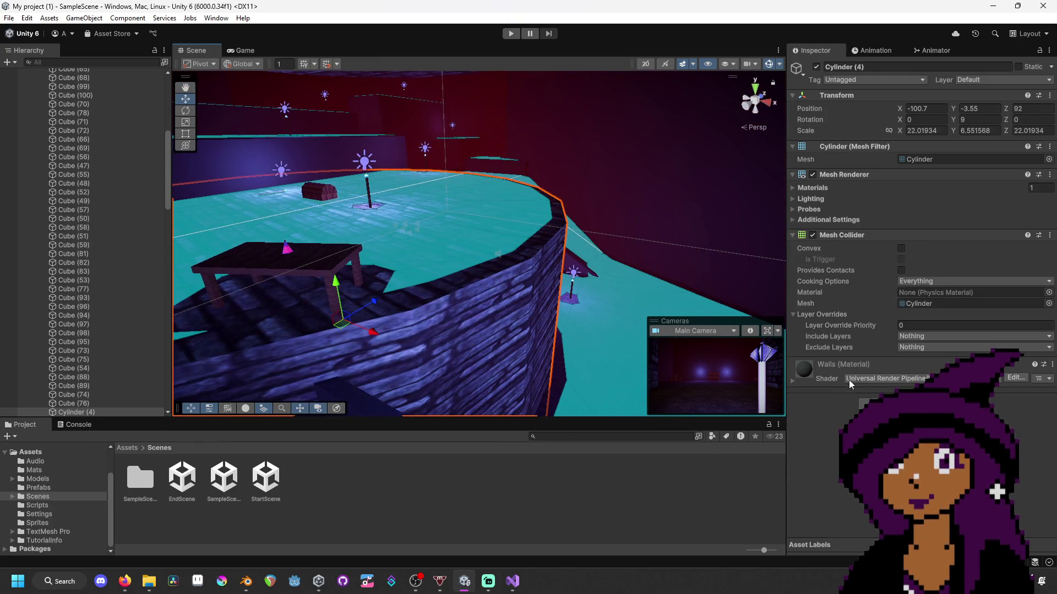
pyautogui.rightClick(804, 375)
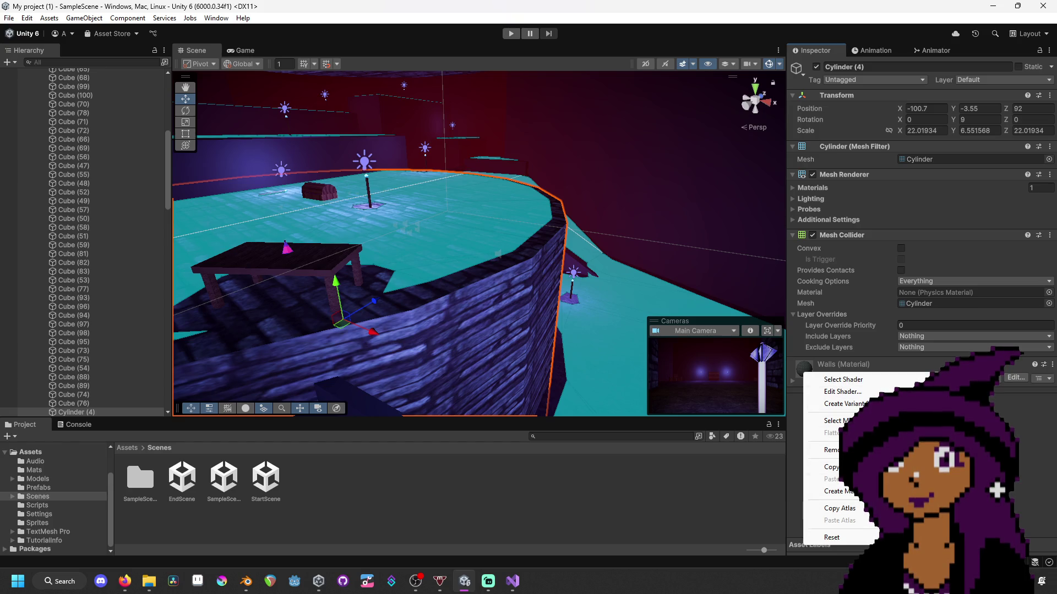
pyautogui.press('Escape')
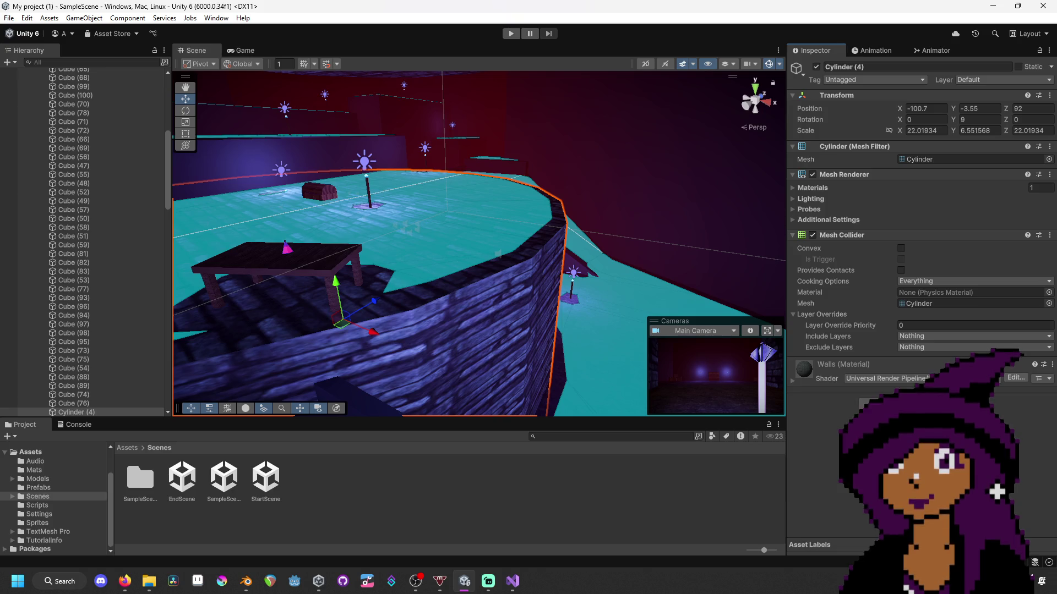
# - Open the Mats folder and inspect the Stone_01 and Stone_04 textures
pyautogui.click(65, 470)
pyautogui.click(61, 480)
pyautogui.click(61, 494)
pyautogui.click(59, 487)
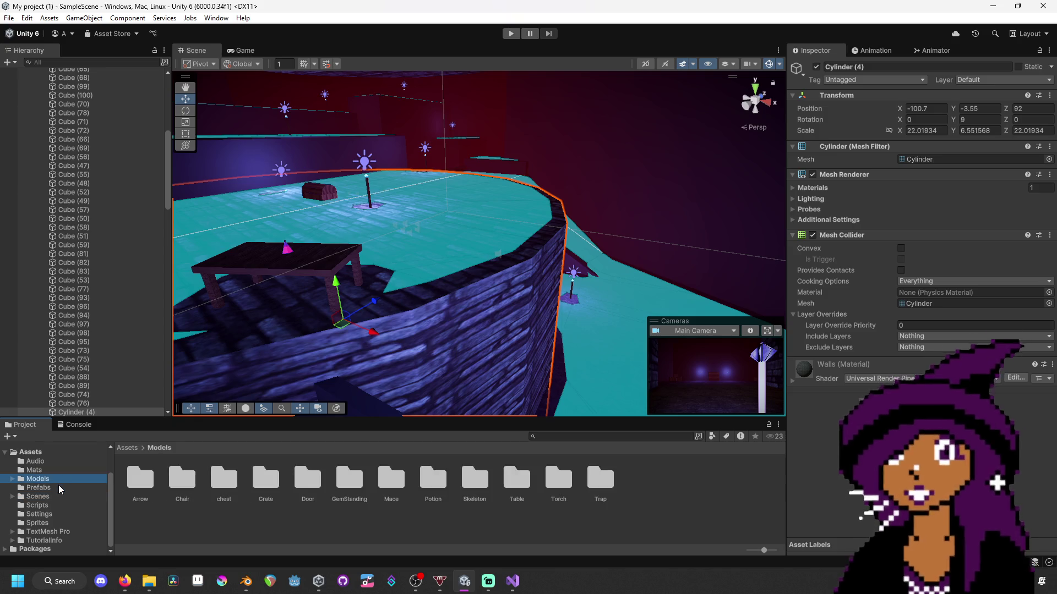
pyautogui.click(63, 471)
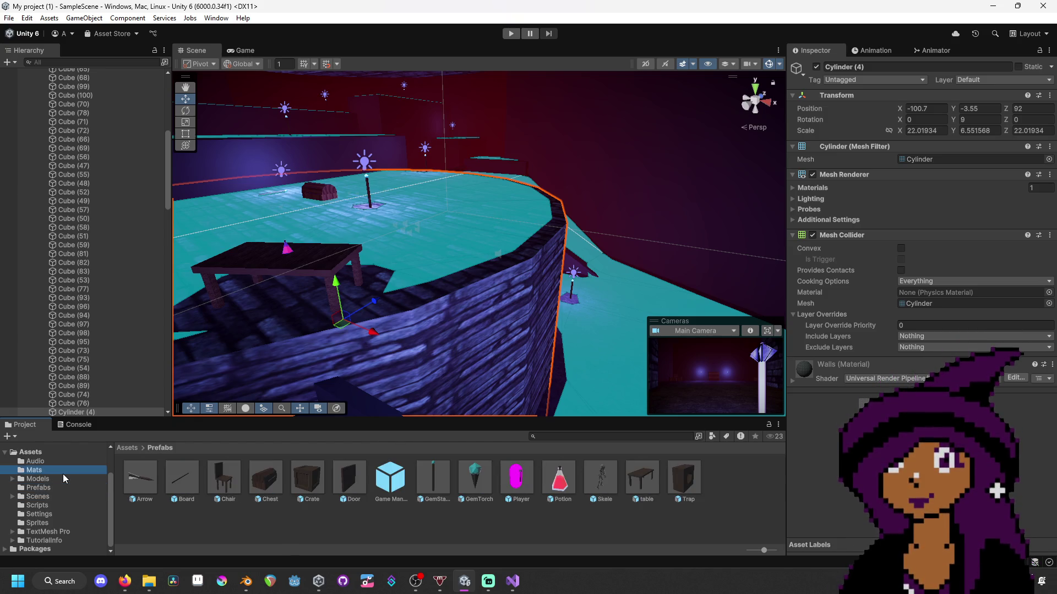
pyautogui.scroll(3, 59, 516)
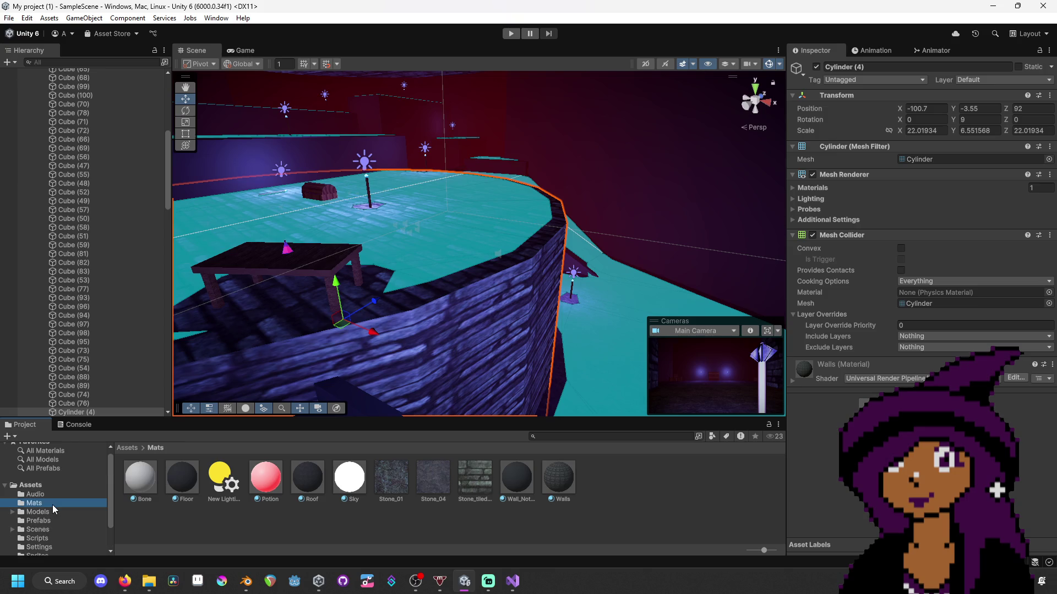
pyautogui.click(388, 484)
pyautogui.click(444, 484)
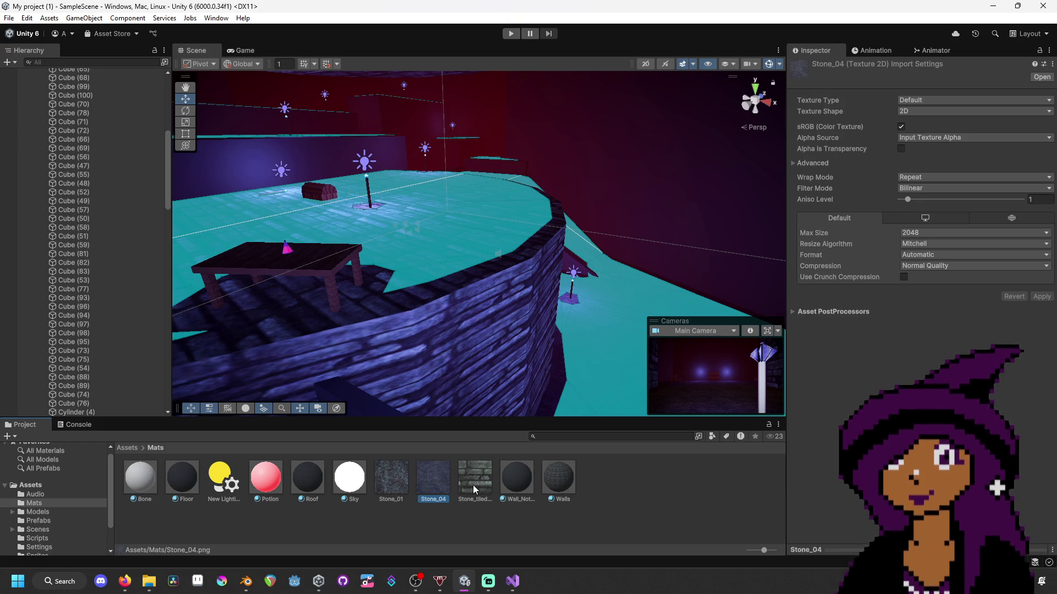
# - From the Stone folder, go up to Horror Textures by Canvas Coven, copy its name, and minimize Explorer
pyautogui.moveTo(149, 581)
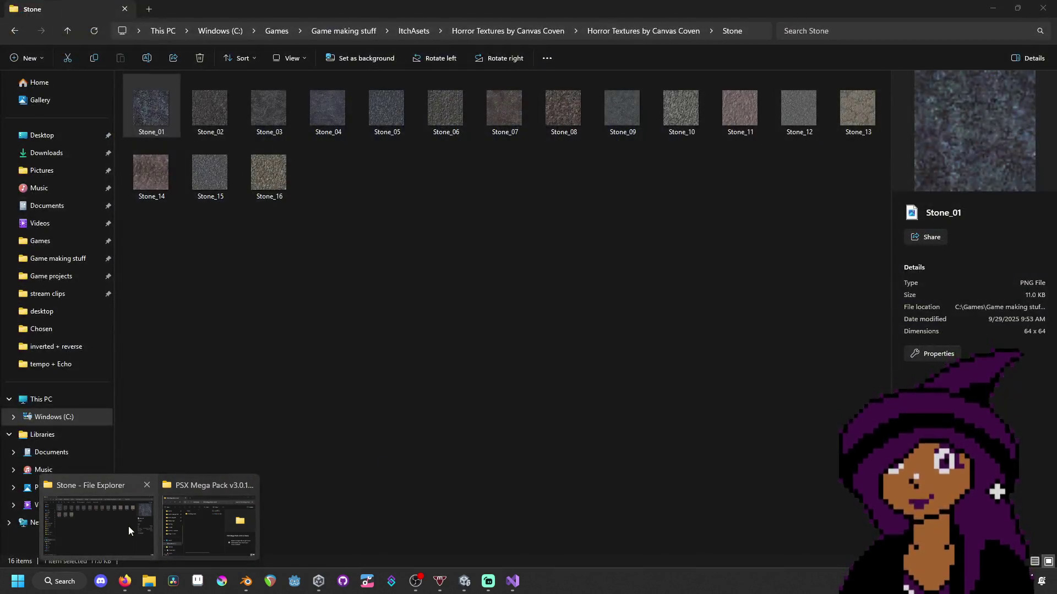
pyautogui.click(128, 526)
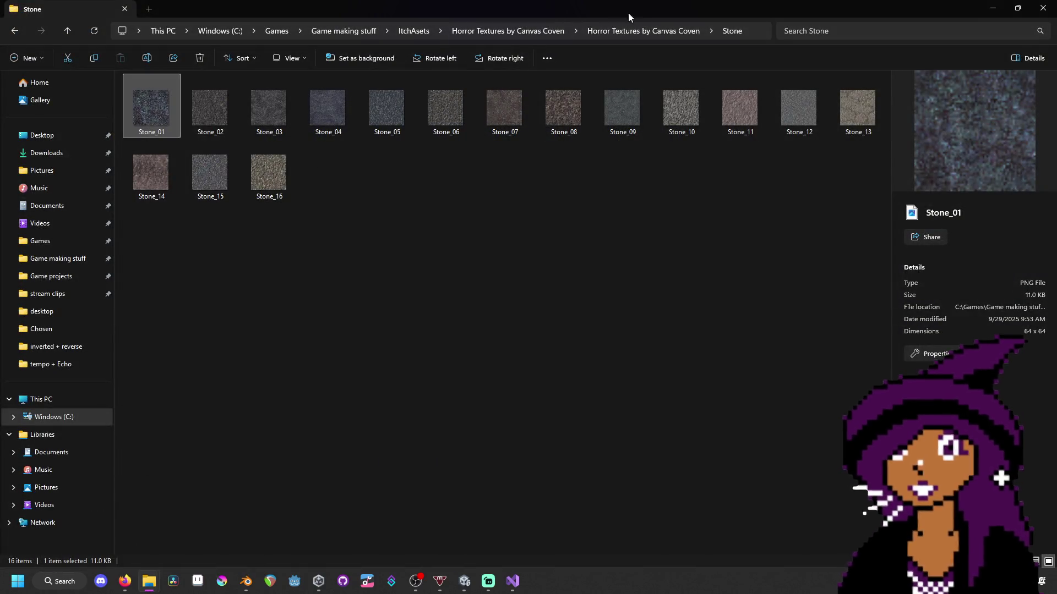
pyautogui.click(654, 35)
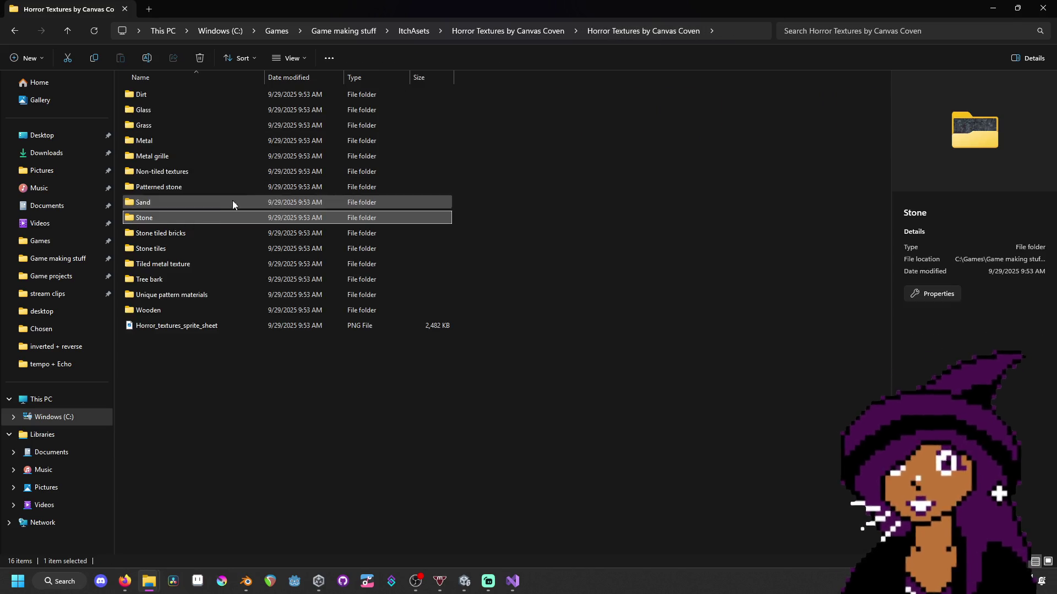
pyautogui.click(516, 32)
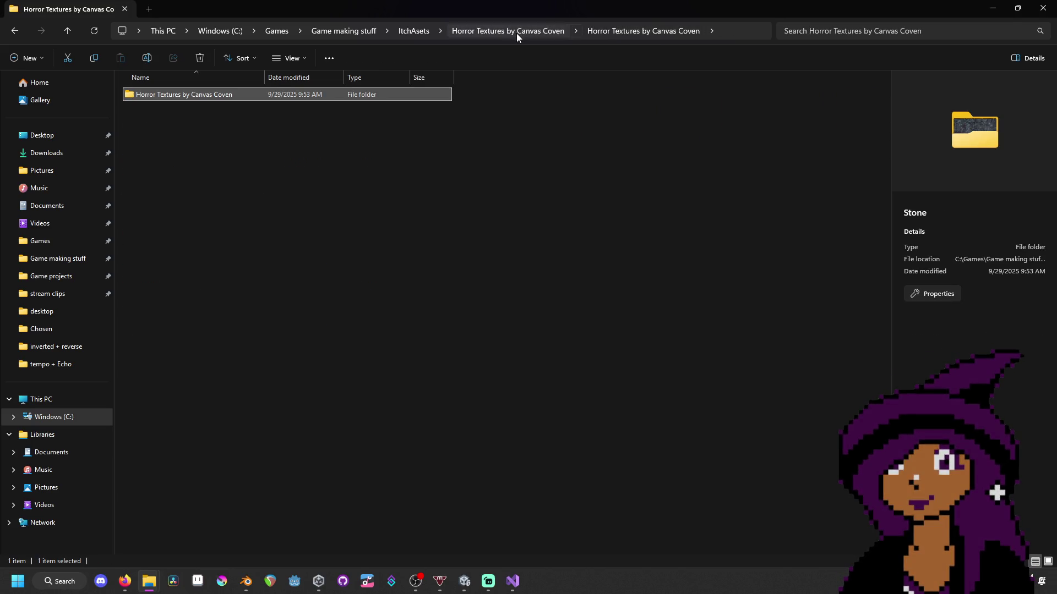
pyautogui.click(160, 98)
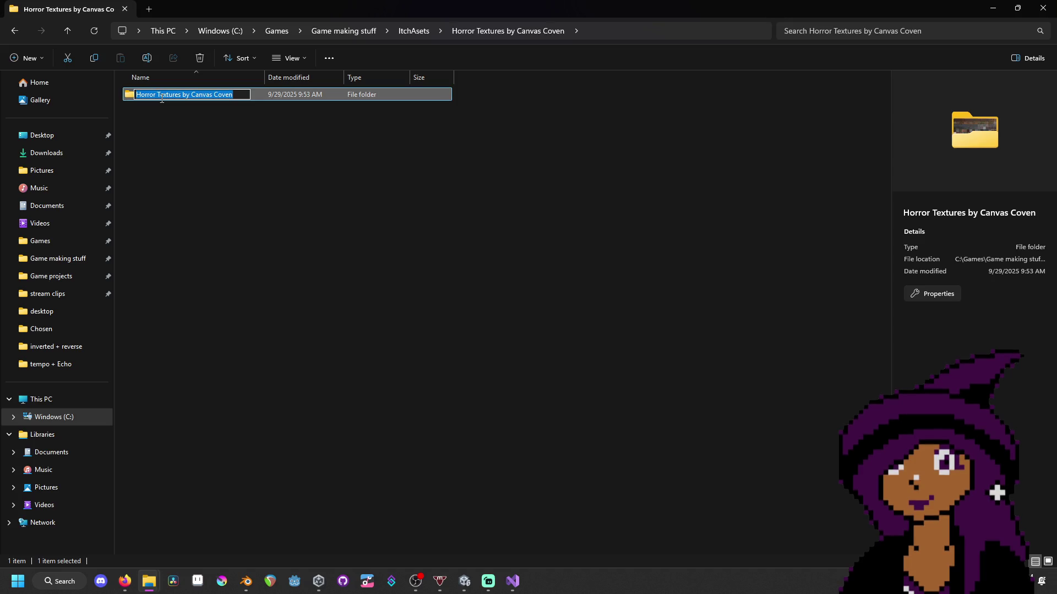
pyautogui.click(992, 8)
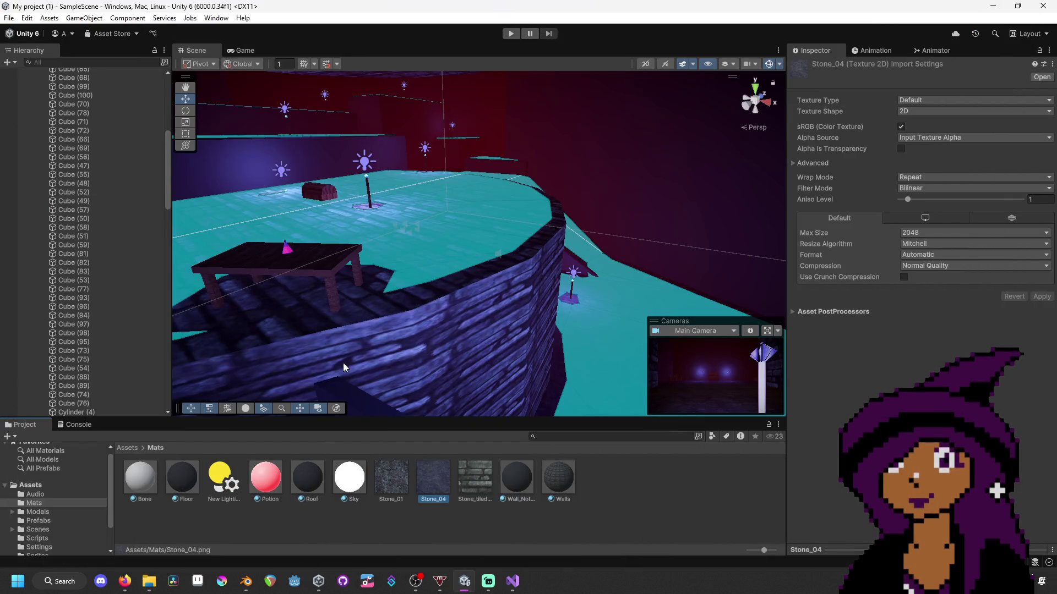
# - Open EndScene and select the credits text inside Main Camera's Canvas
pyautogui.scroll(-3, 51, 504)
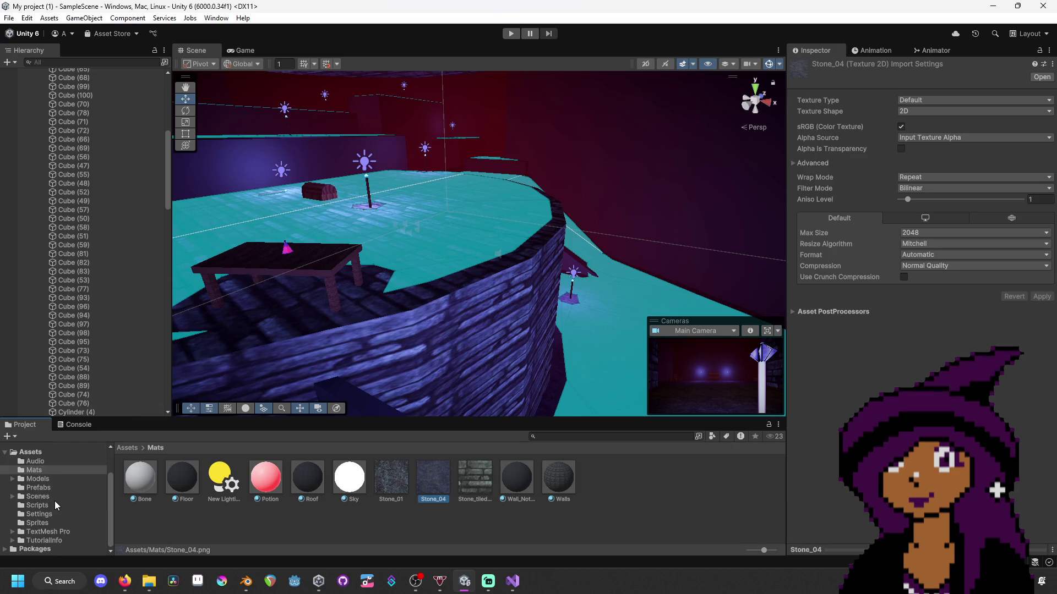
pyautogui.click(37, 497)
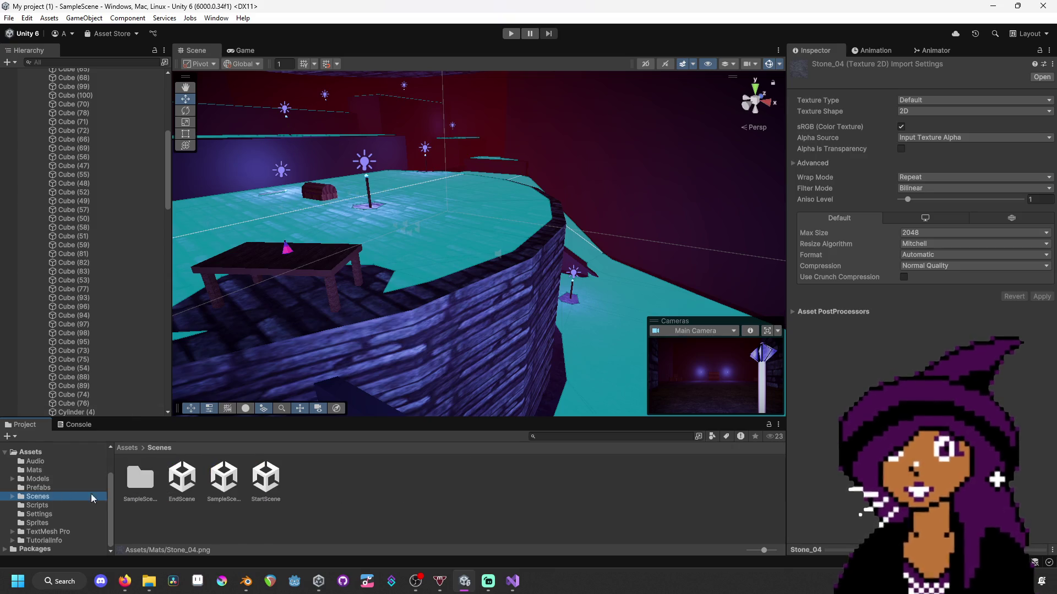
pyautogui.doubleClick(181, 478)
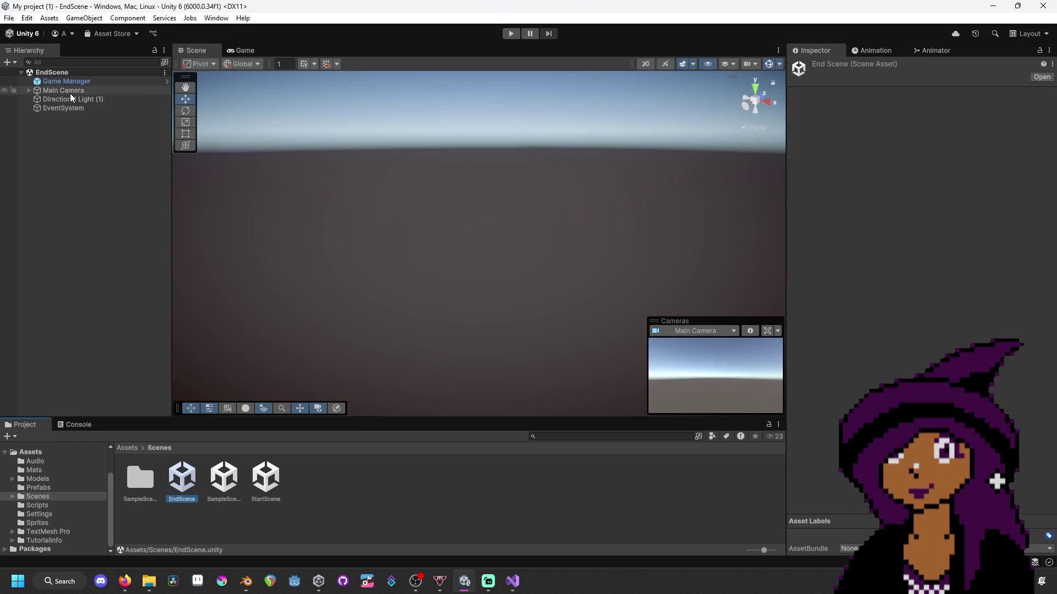
pyautogui.rightClick(652, 242)
pyautogui.moveTo(651, 243)
pyautogui.mouseDown()
pyautogui.moveTo(1012, 82)
pyautogui.moveTo(906, 112)
pyautogui.moveTo(778, 122)
pyautogui.moveTo(642, 169)
pyautogui.moveTo(679, 234)
pyautogui.moveTo(649, 180)
pyautogui.mouseUp()
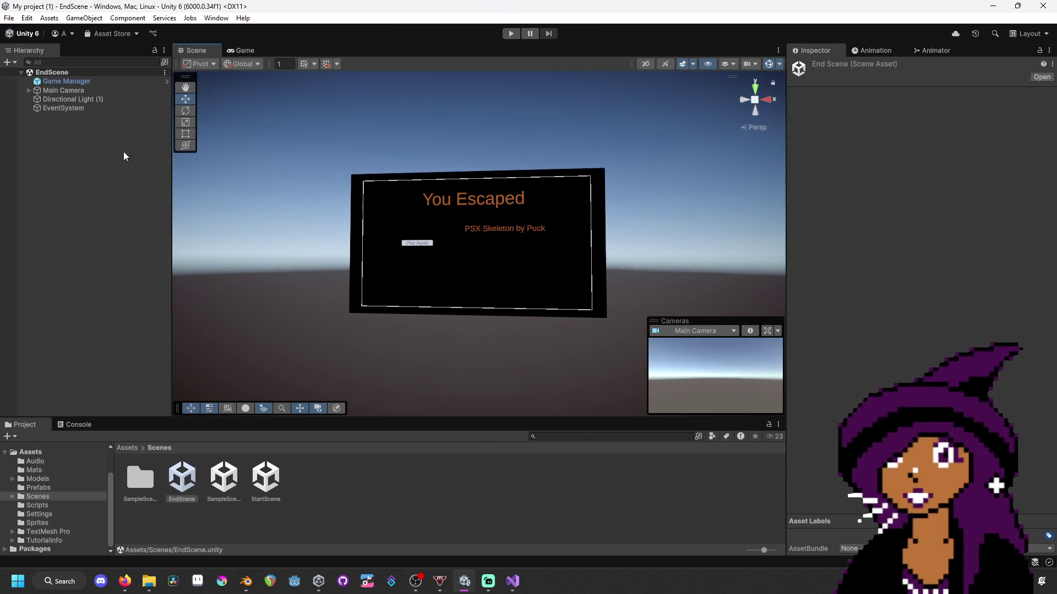
pyautogui.click(98, 100)
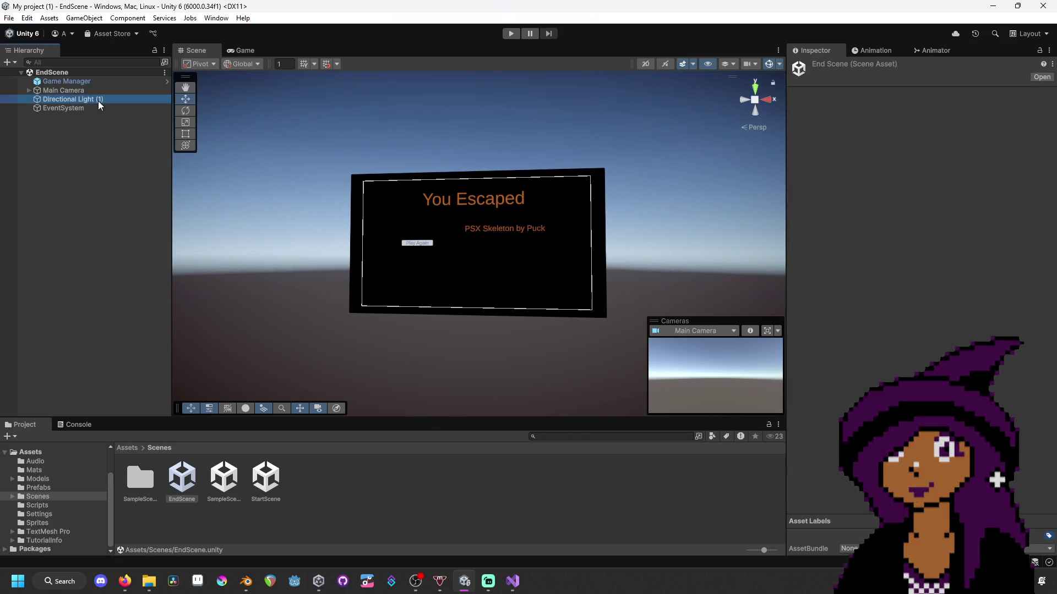
pyautogui.click(30, 91)
pyautogui.click(36, 99)
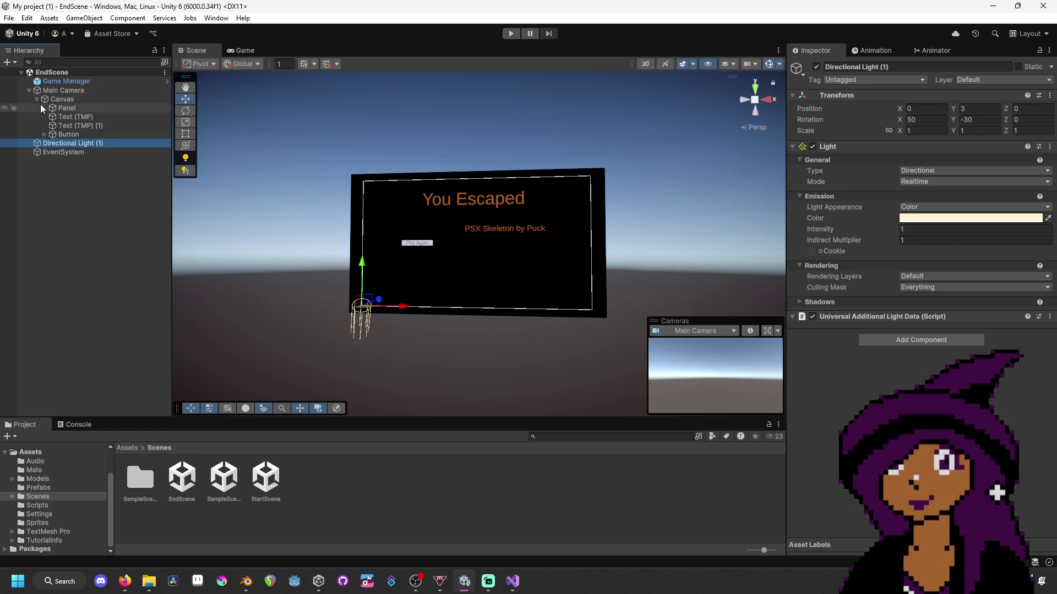
pyautogui.click(62, 127)
# - Paste 'Horror Textures by Canvas Coven' into the credits and shift the text left and lower
pyautogui.click(911, 299)
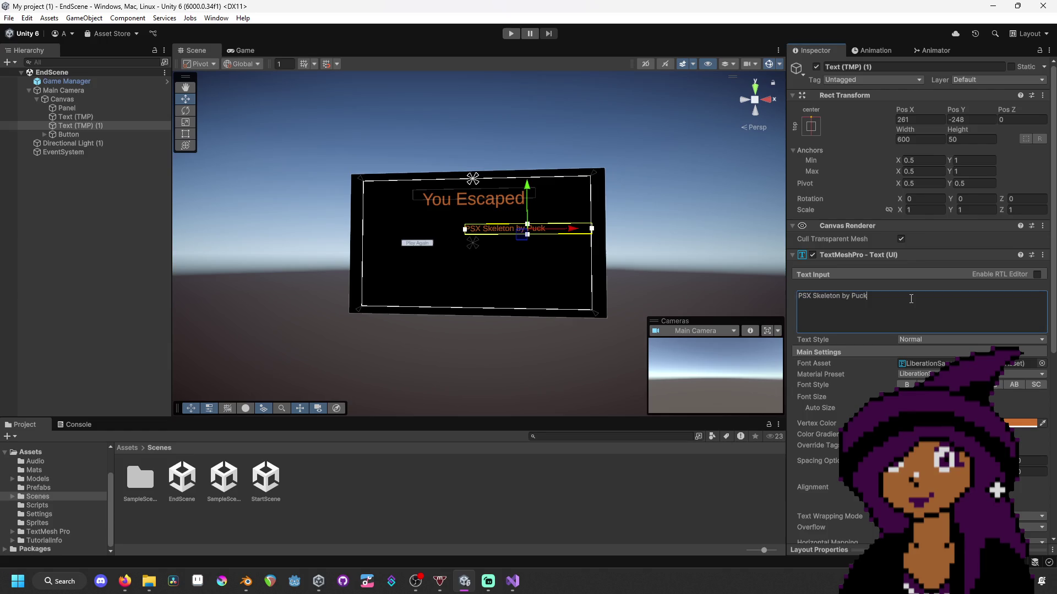
pyautogui.write('Horror Textures by Canvas Coven')
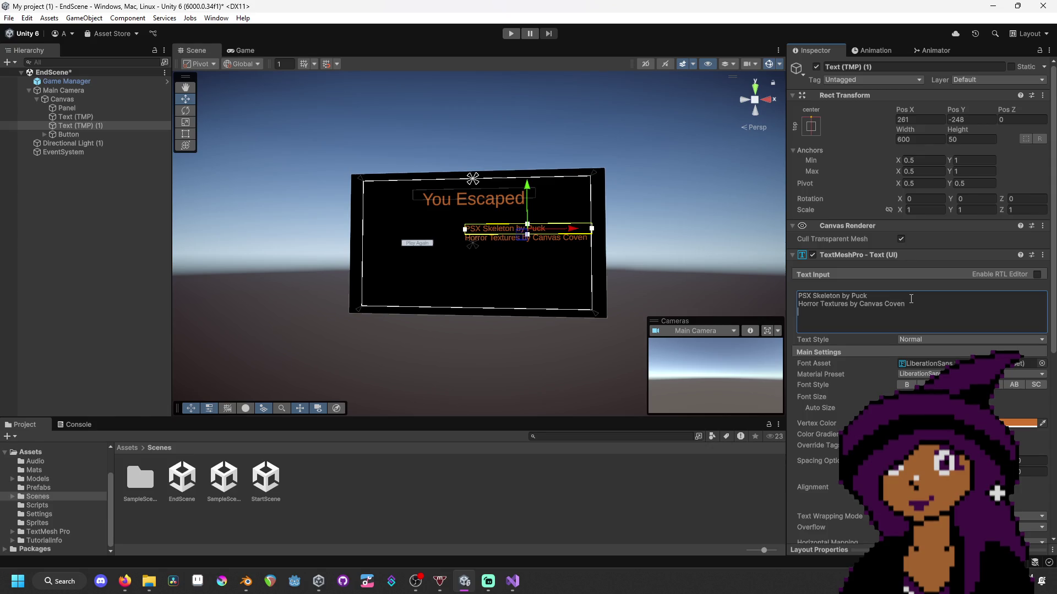
pyautogui.moveTo(698, 263); pyautogui.dragTo(675, 257)
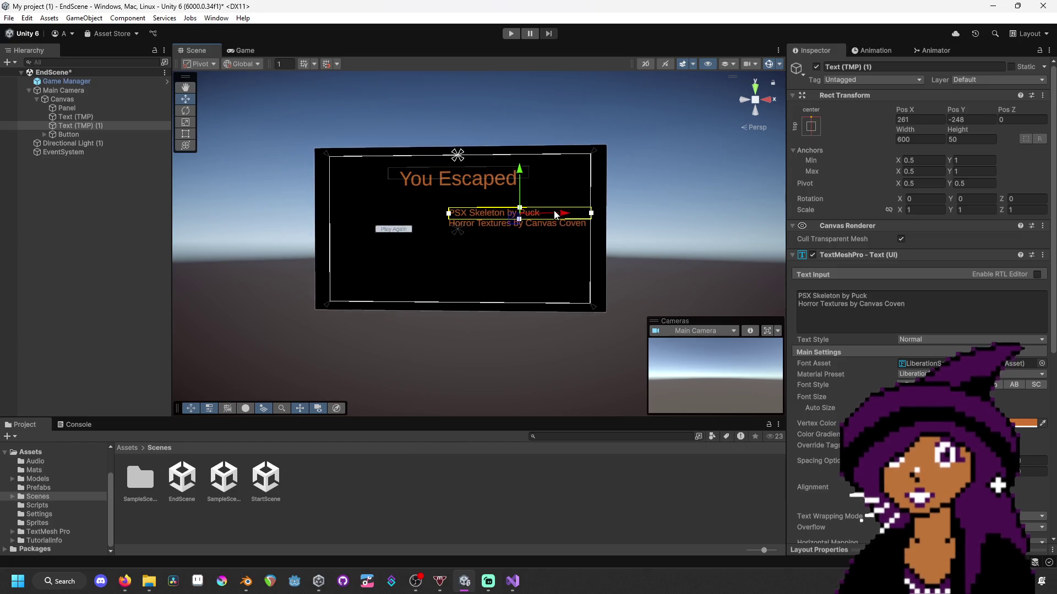
pyautogui.moveTo(563, 218); pyautogui.dragTo(557, 219)
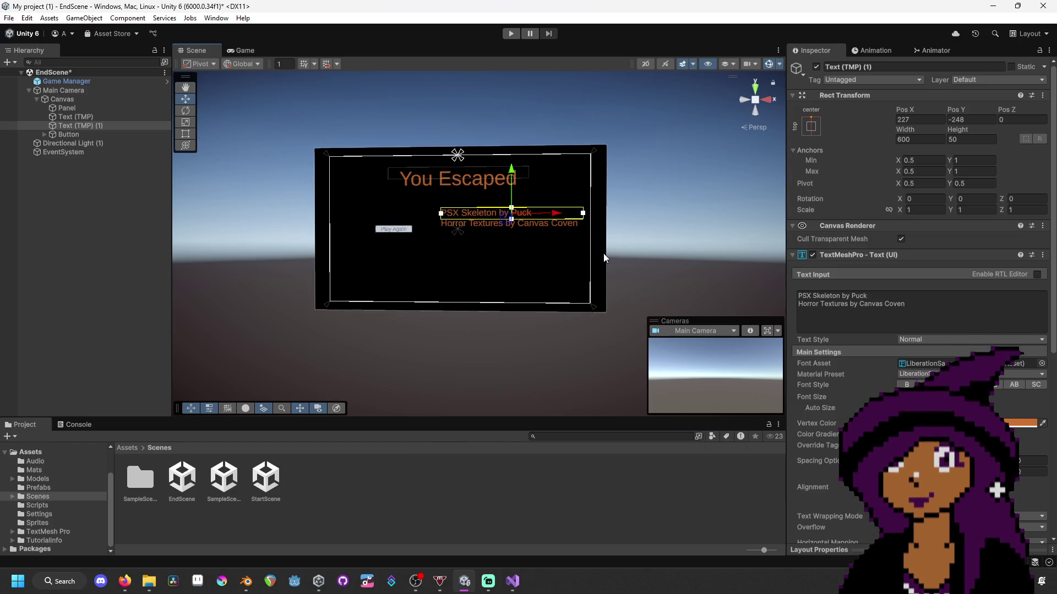
pyautogui.moveTo(607, 255); pyautogui.dragTo(608, 257)
pyautogui.press('w')
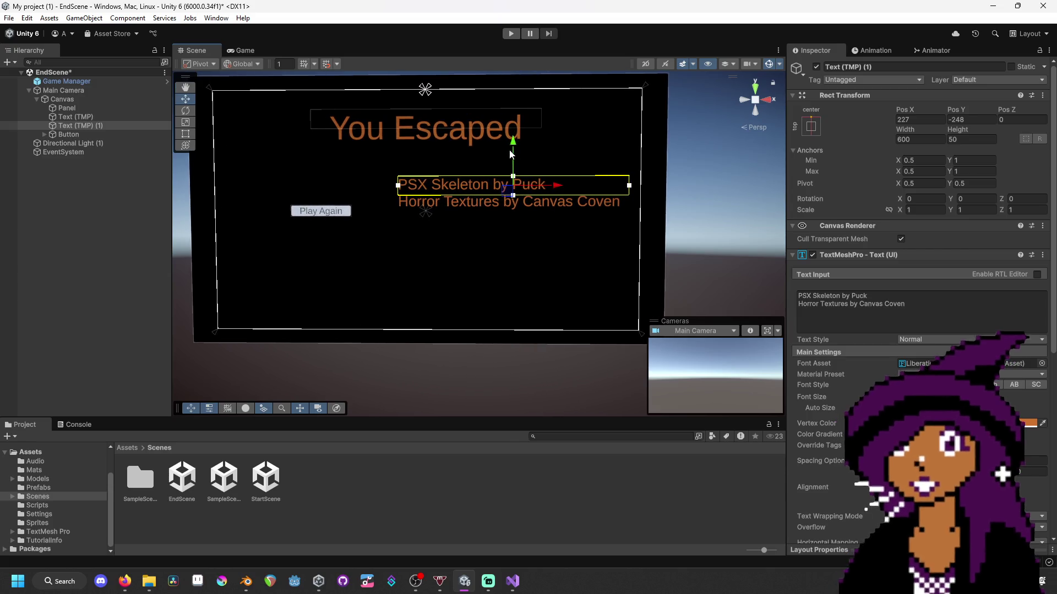
pyautogui.moveTo(512, 140)
pyautogui.mouseDown()
pyautogui.moveTo(514, 170)
pyautogui.moveTo(512, 156)
pyautogui.mouseUp()
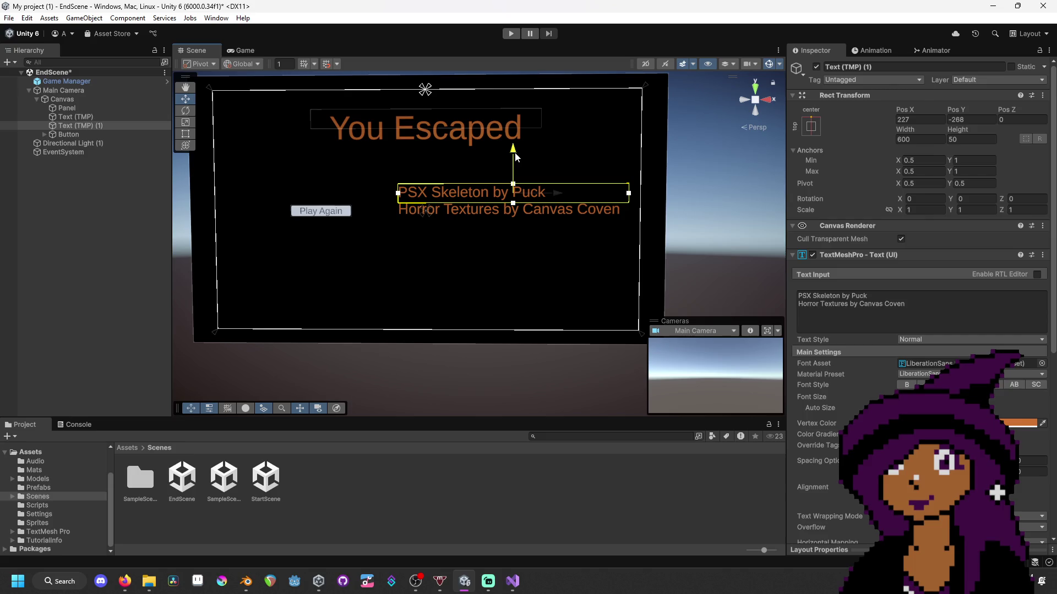
# - Add a new credits line 'Everything Else by' with the creator's name, then save the scene
pyautogui.click(933, 307)
pyautogui.click(933, 307)
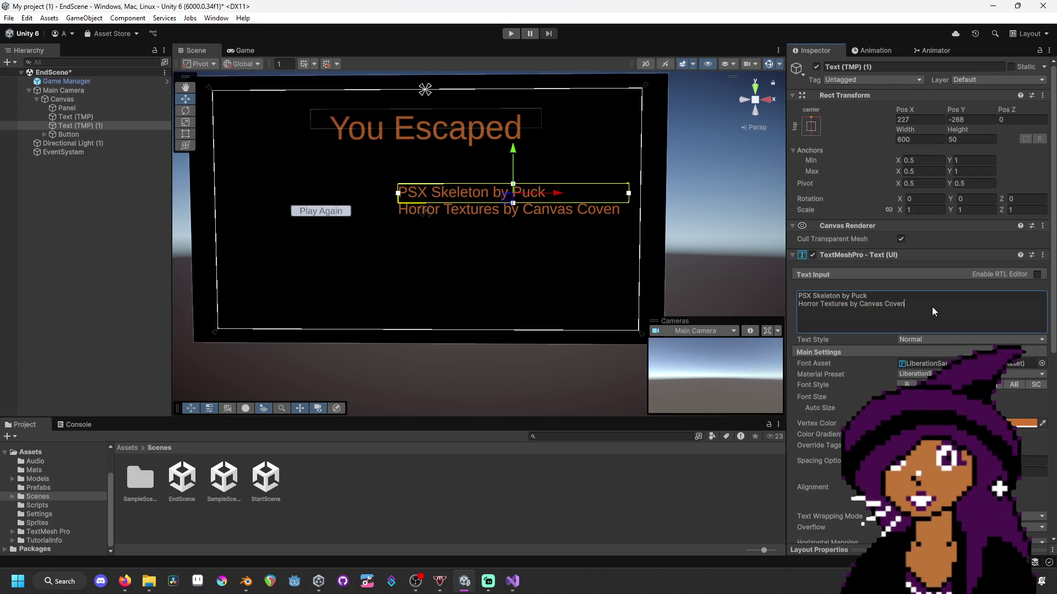
pyautogui.press('Return')
pyautogui.write('Eve')
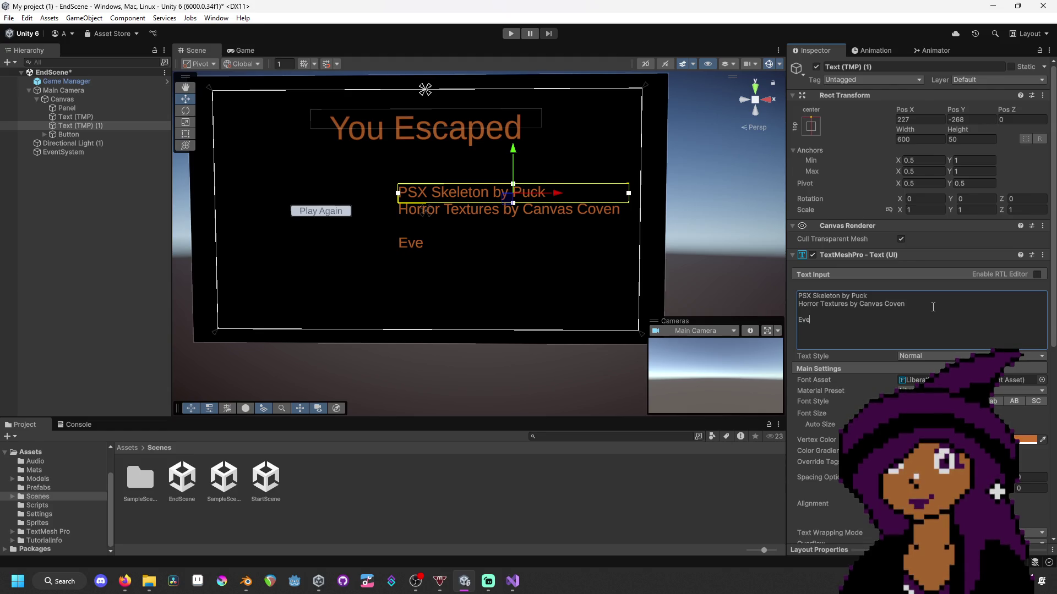
pyautogui.write('rything Else by ')
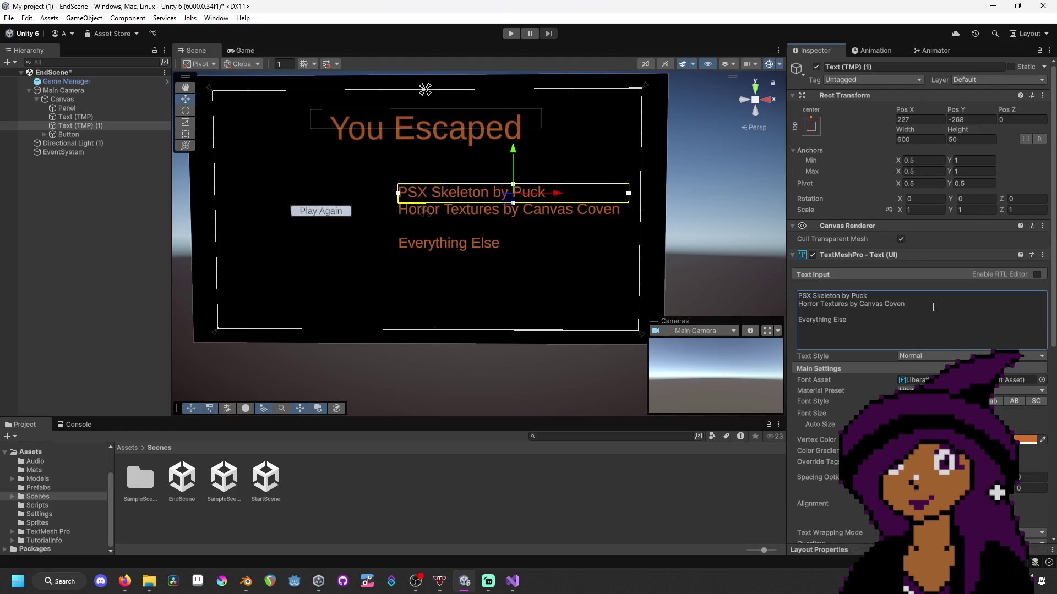
pyautogui.write('Ahat')
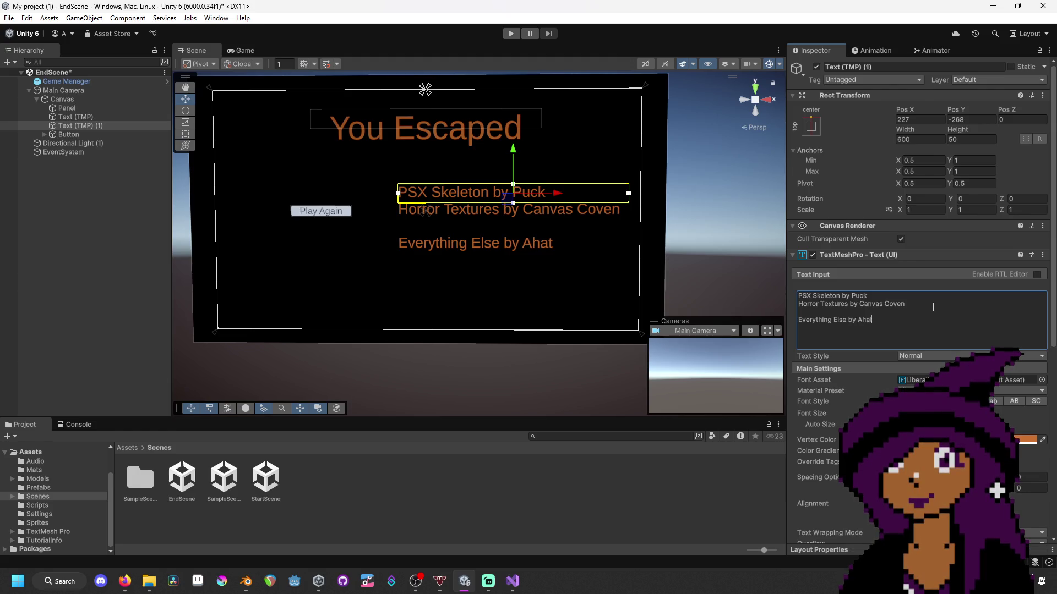
pyautogui.click(933, 304)
pyautogui.hotkey('ctrl', 's')
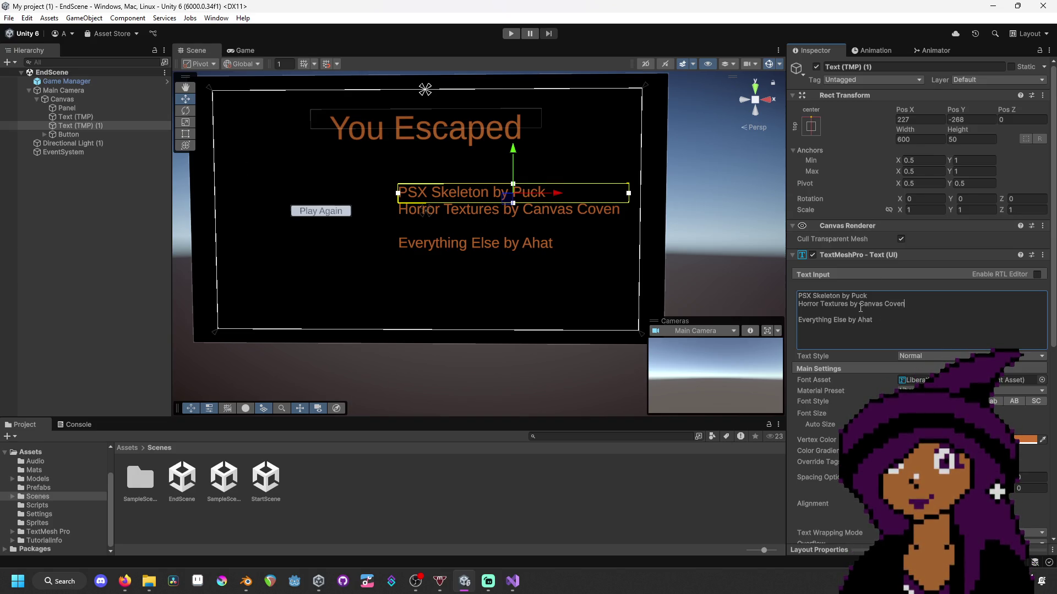
# - Append '!' so the title reads 'You Escaped!', then enter Play mode
pyautogui.click(435, 135)
pyautogui.click(444, 117)
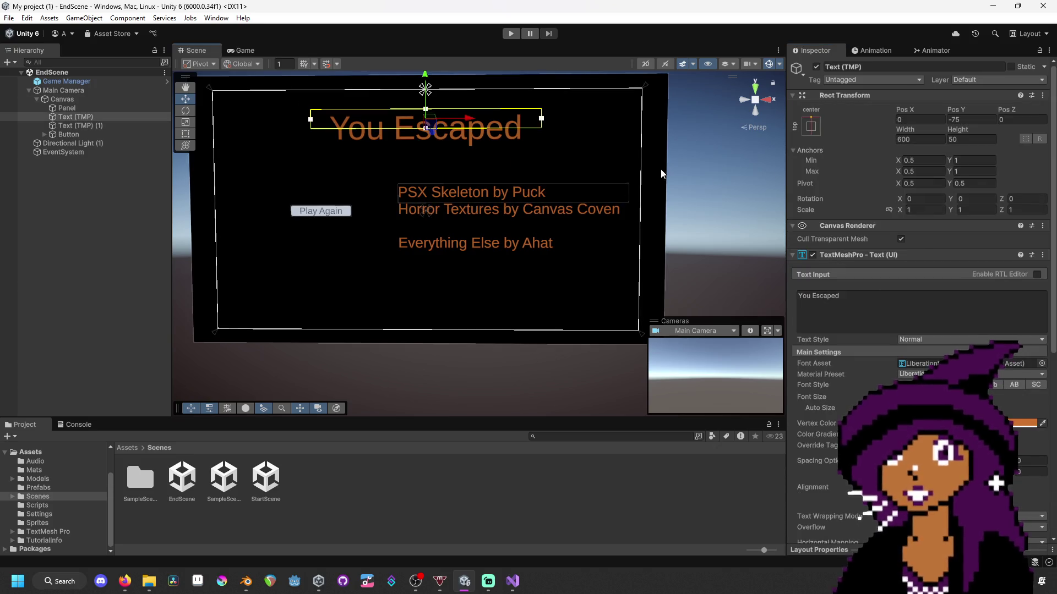
pyautogui.click(872, 306)
pyautogui.click(876, 299)
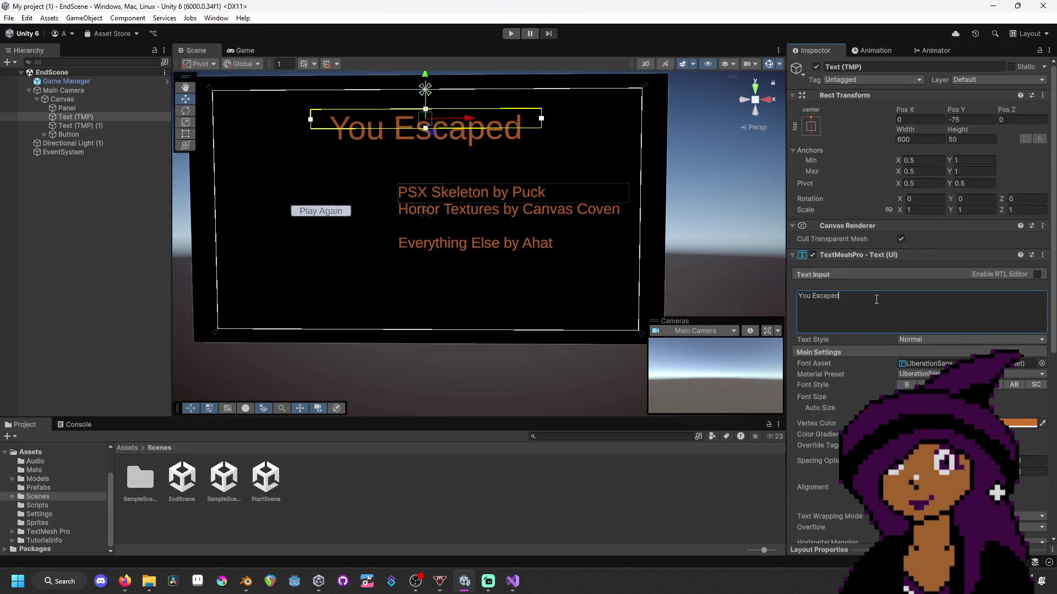
pyautogui.write('!')
pyautogui.click(525, 374)
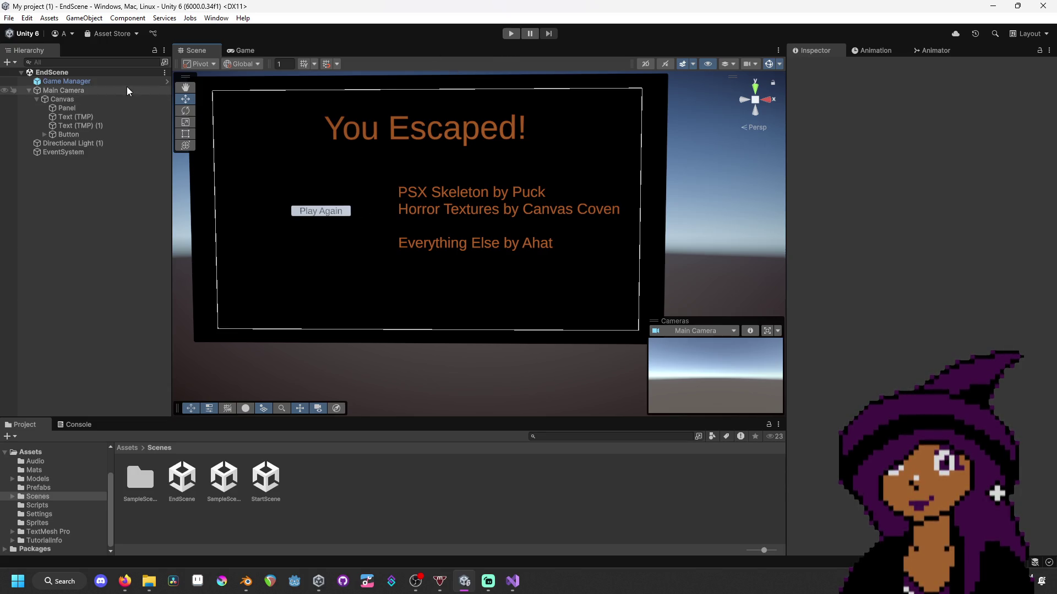
pyautogui.click(511, 33)
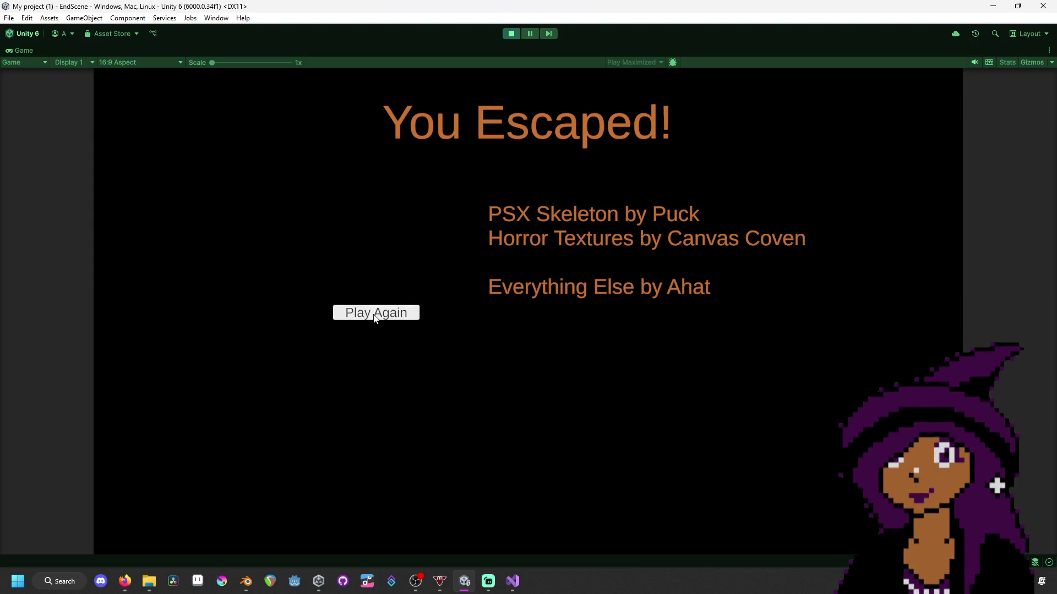
# - Start the game from the Fallen Crypt menu and walk to the chest to take the entrance key
pyautogui.click(375, 314)
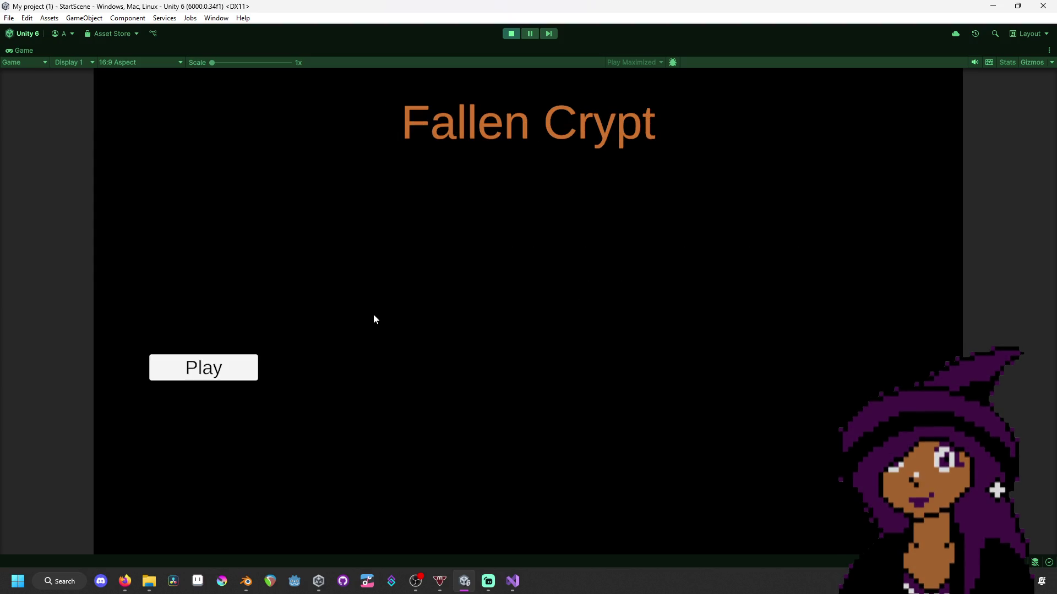
pyautogui.click(206, 364)
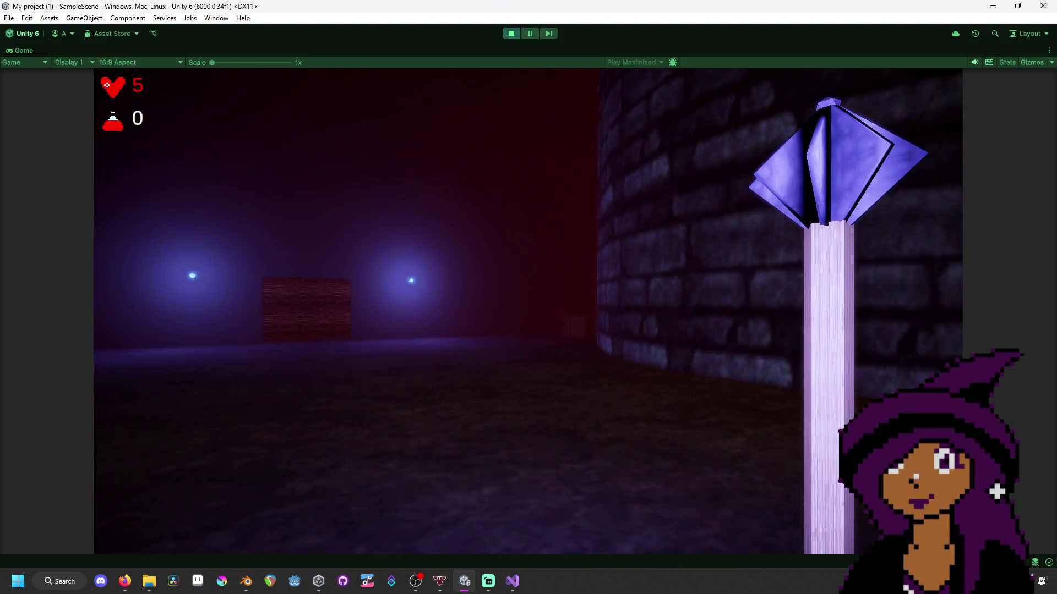
pyautogui.press('w')
pyautogui.press('w')
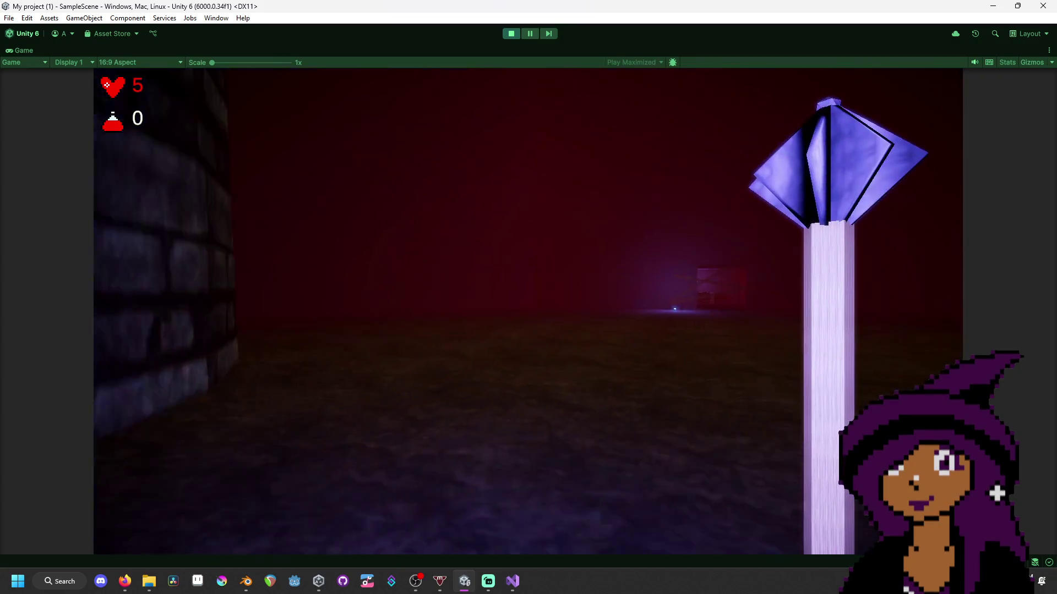
pyautogui.press('w')
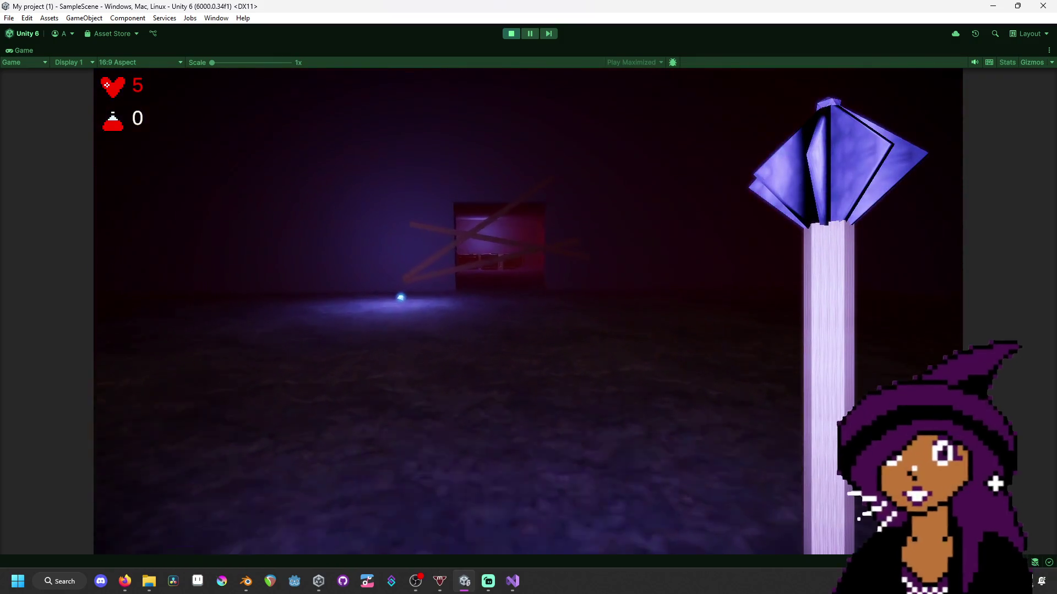
pyautogui.press('w')
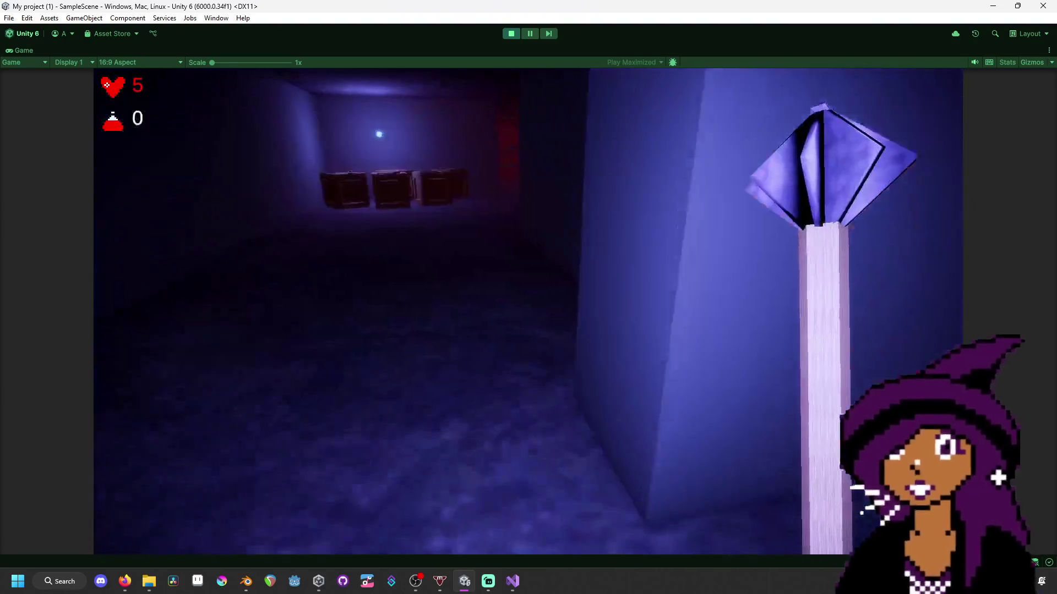
pyautogui.press('w')
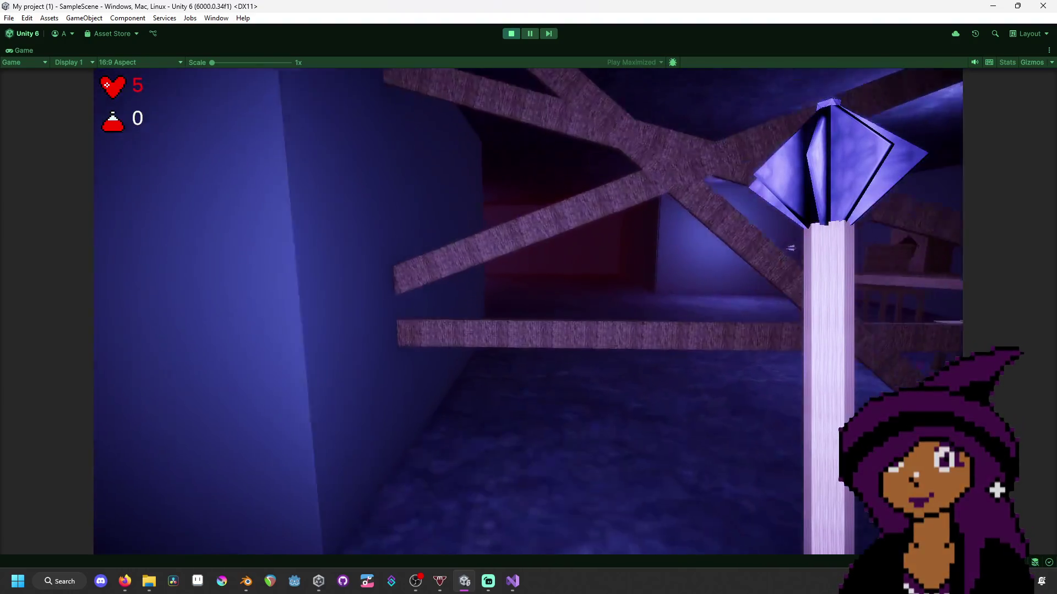
pyautogui.press('w')
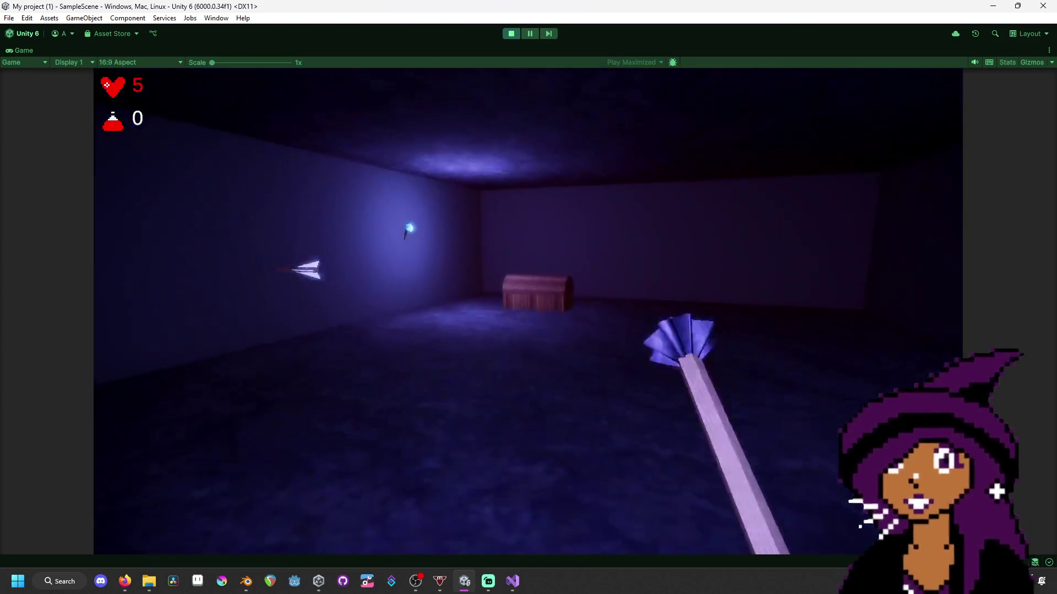
pyautogui.press('f')
# - Collect the pink flame, head through the red room, and open the brick door
pyautogui.press('w')
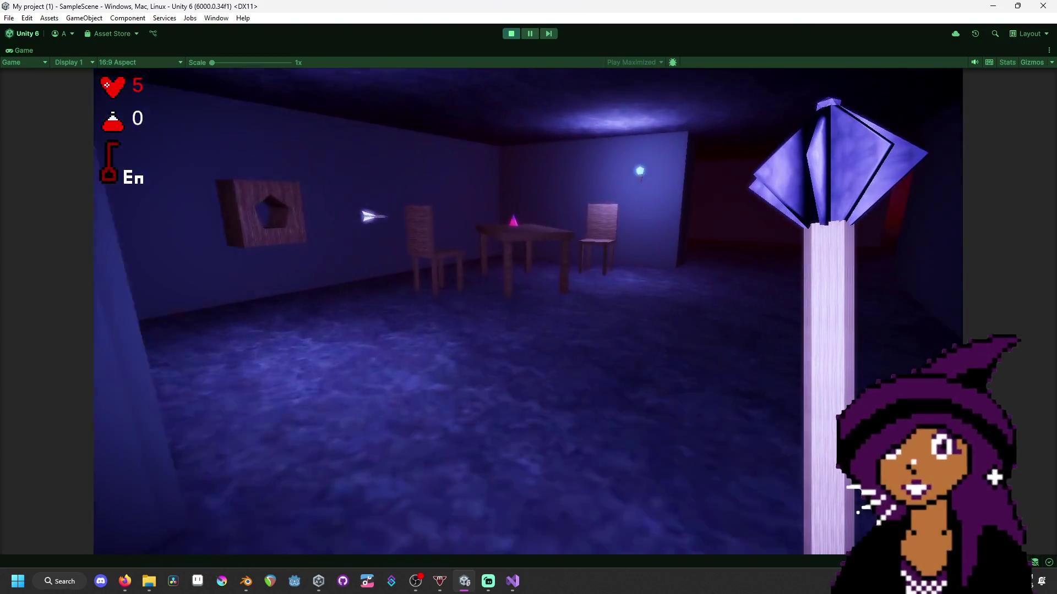
pyautogui.press('f')
pyautogui.press('w')
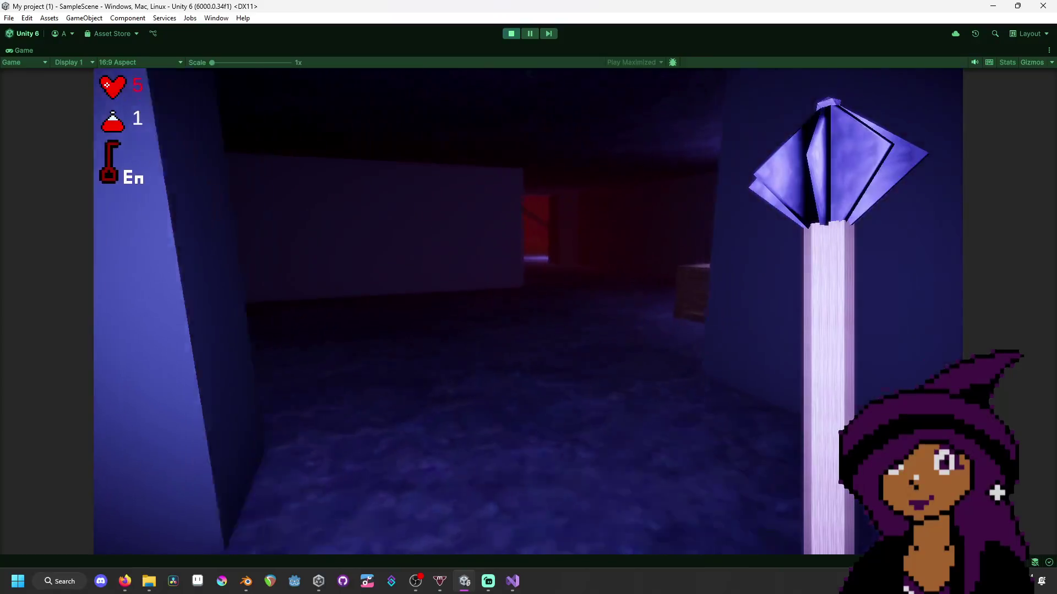
pyautogui.press('w')
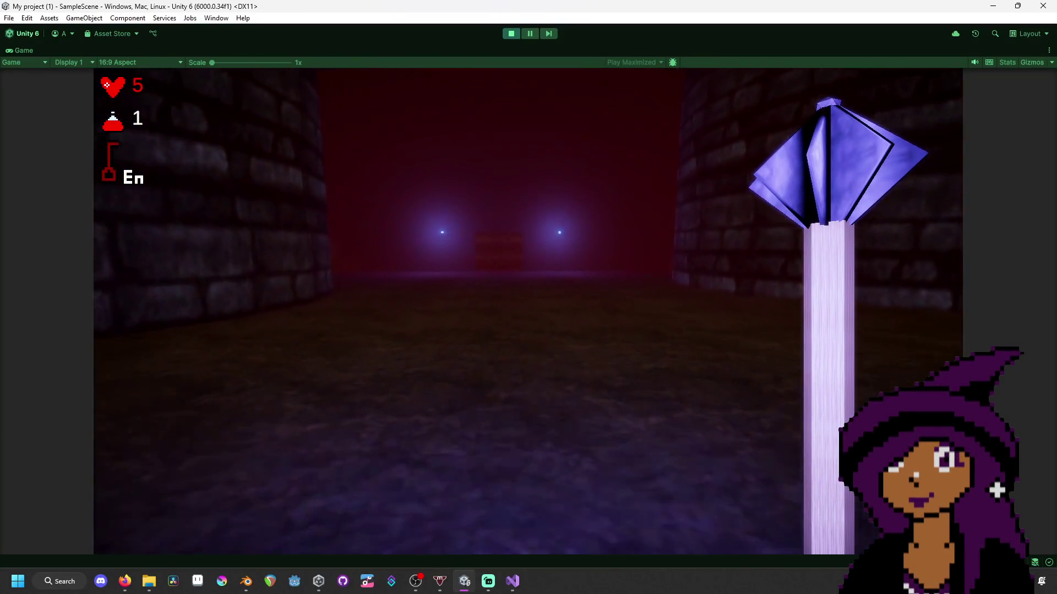
pyautogui.press('w')
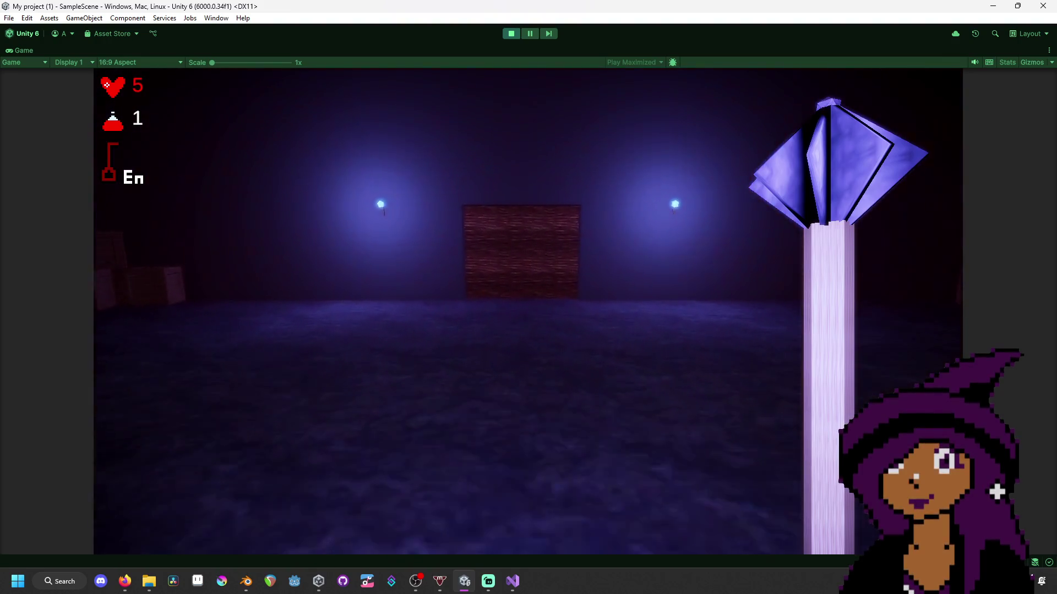
pyautogui.press('w')
pyautogui.press('f')
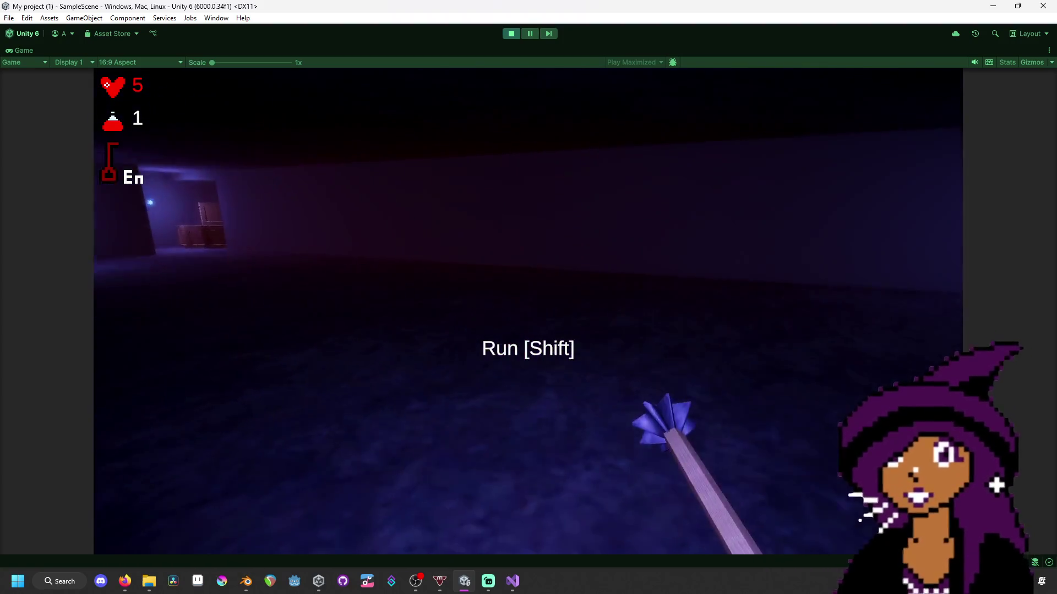
# - Advance down the corridors past the crates, striking approaching skeletons with the staff
pyautogui.press('w')
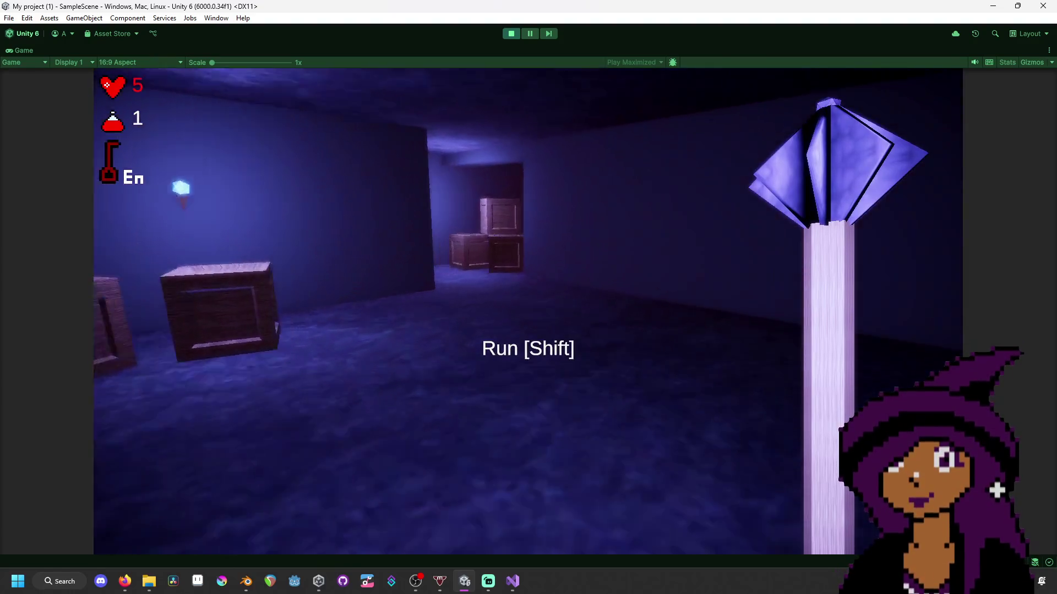
pyautogui.press('w')
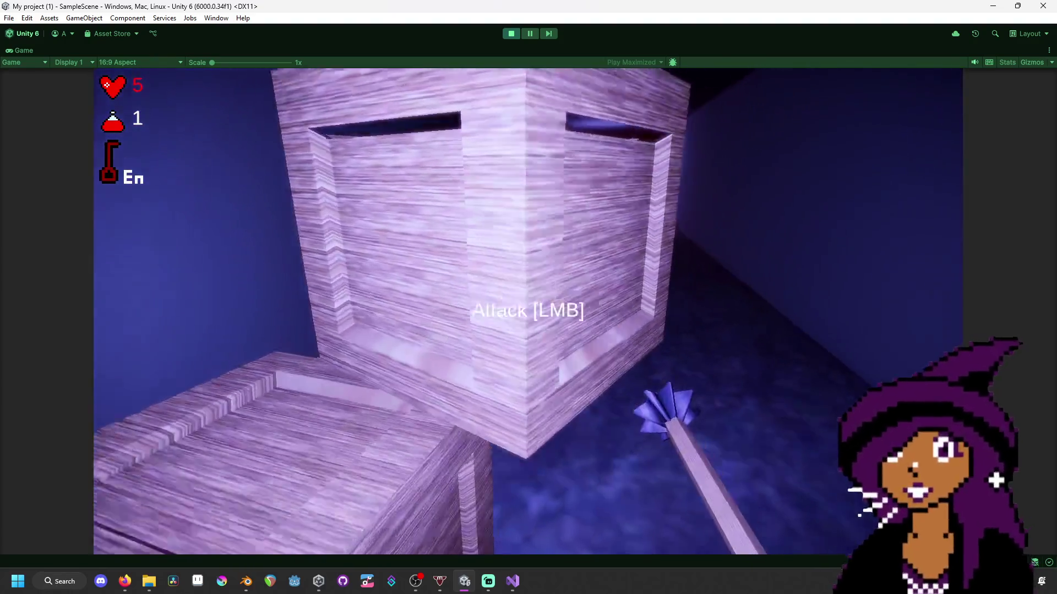
pyautogui.press('w')
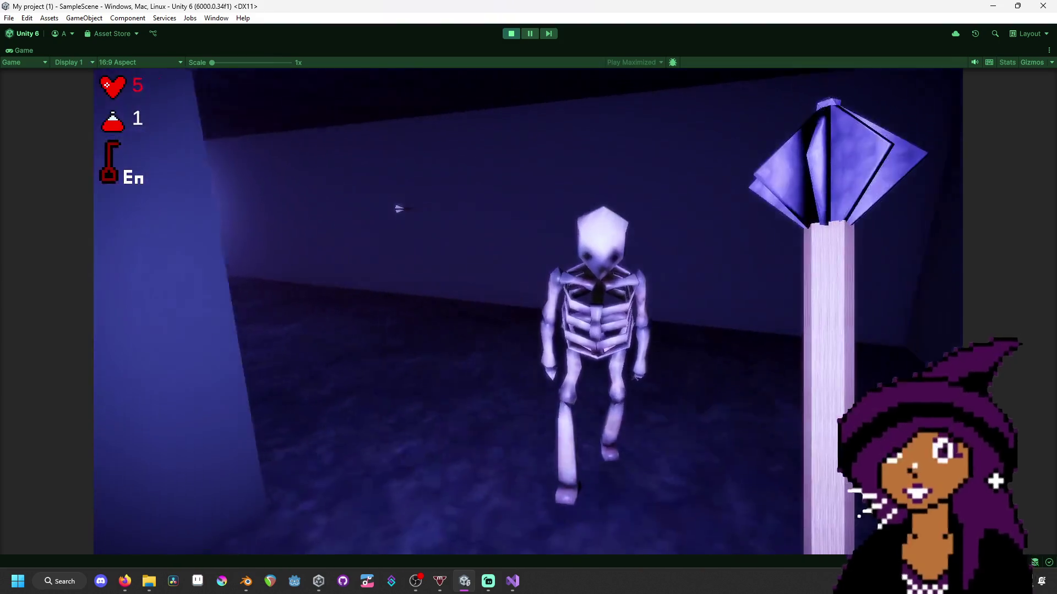
pyautogui.click(528, 311)
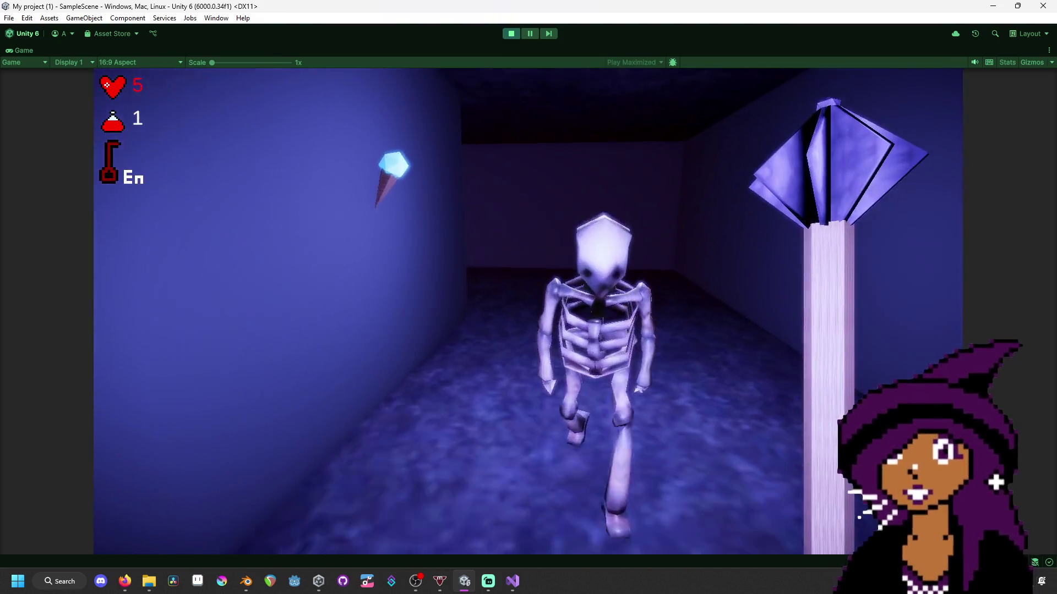
pyautogui.press('w')
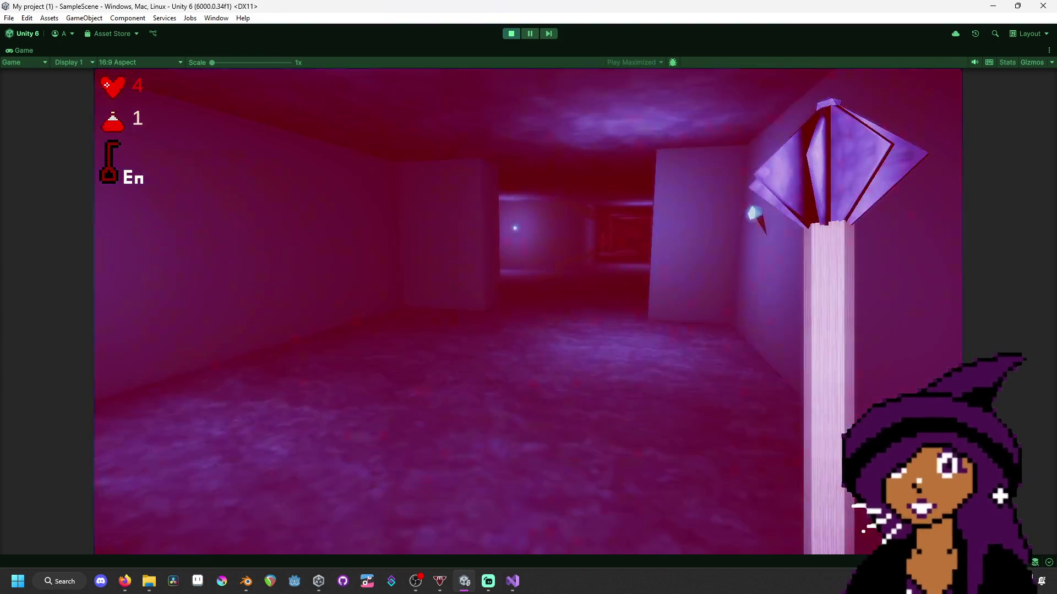
pyautogui.press('w')
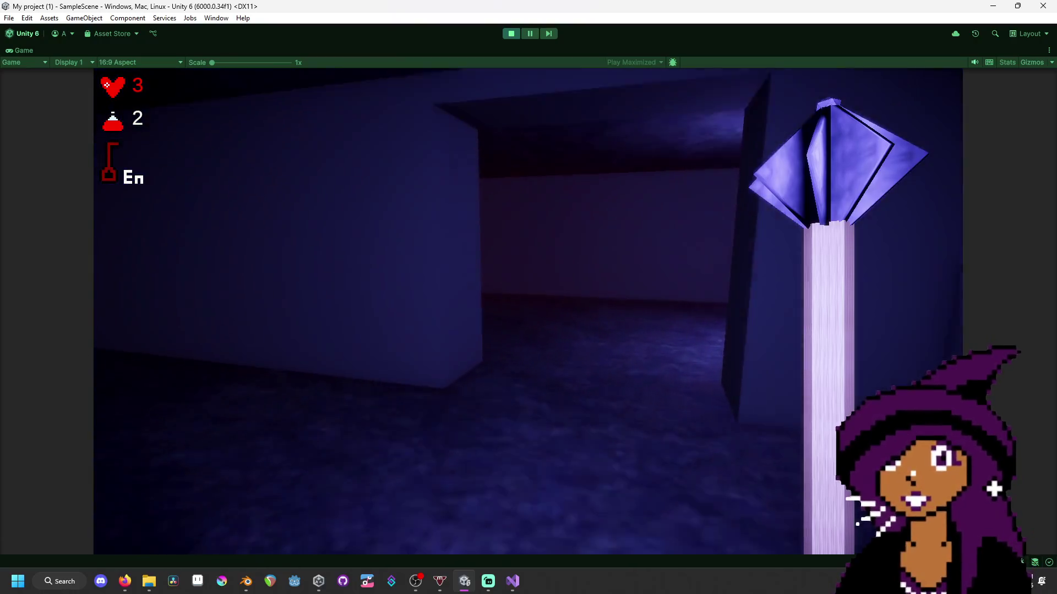
pyautogui.moveTo(528, 298)
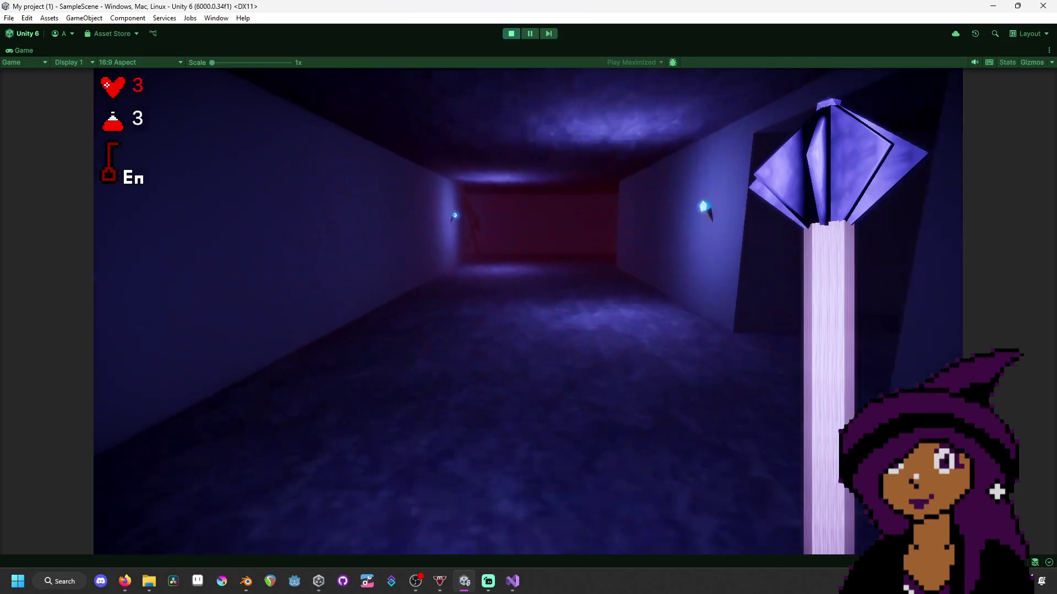
pyautogui.press('w')
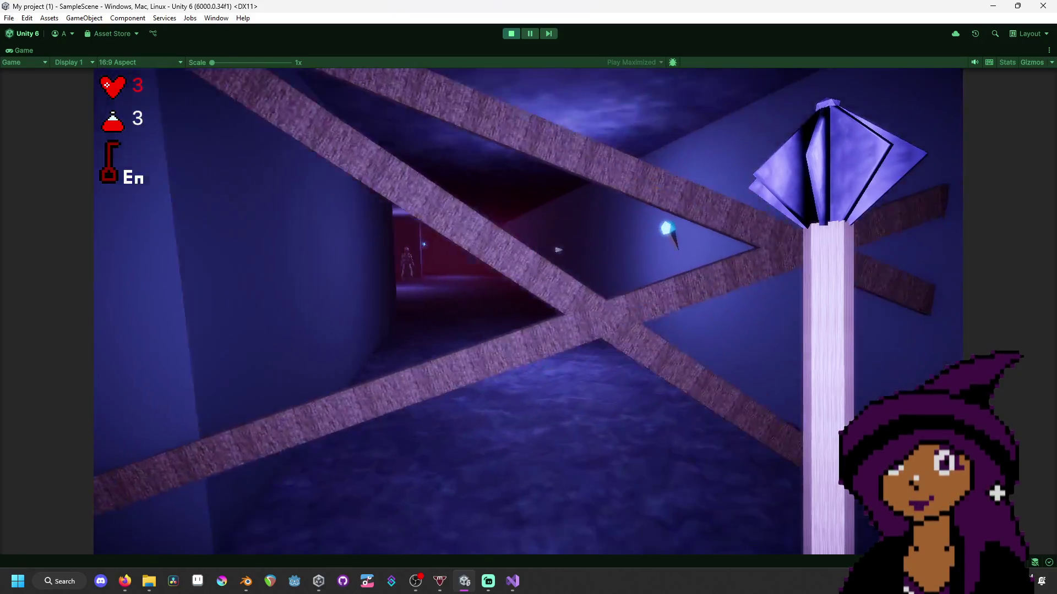
pyautogui.click(528, 297)
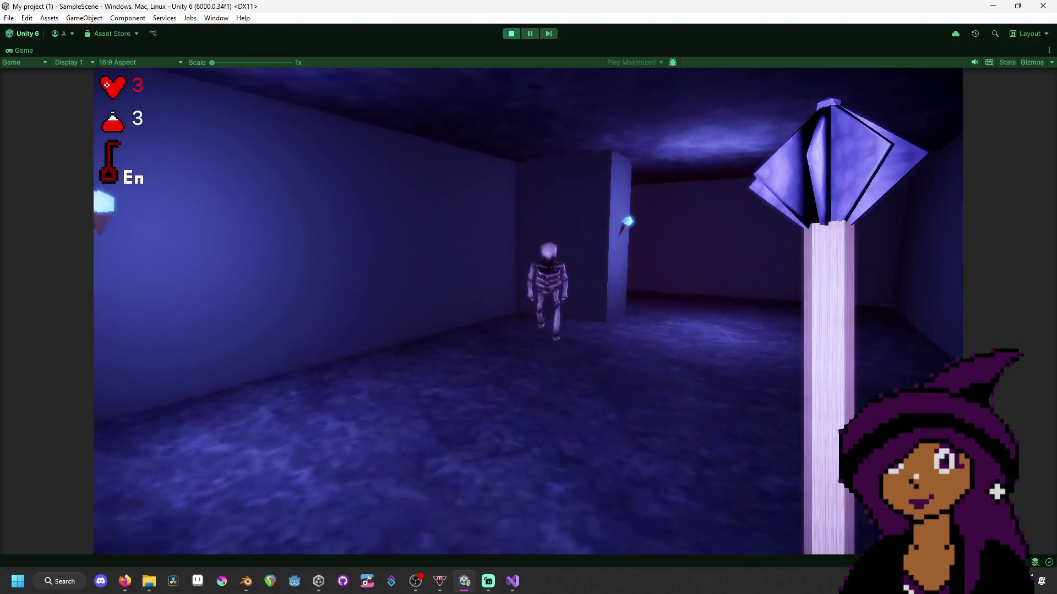
pyautogui.click(528, 297)
# - Drink a potion, beat the corridor skeleton, and open the chest for the Chamber Key
pyautogui.moveTo(528, 298)
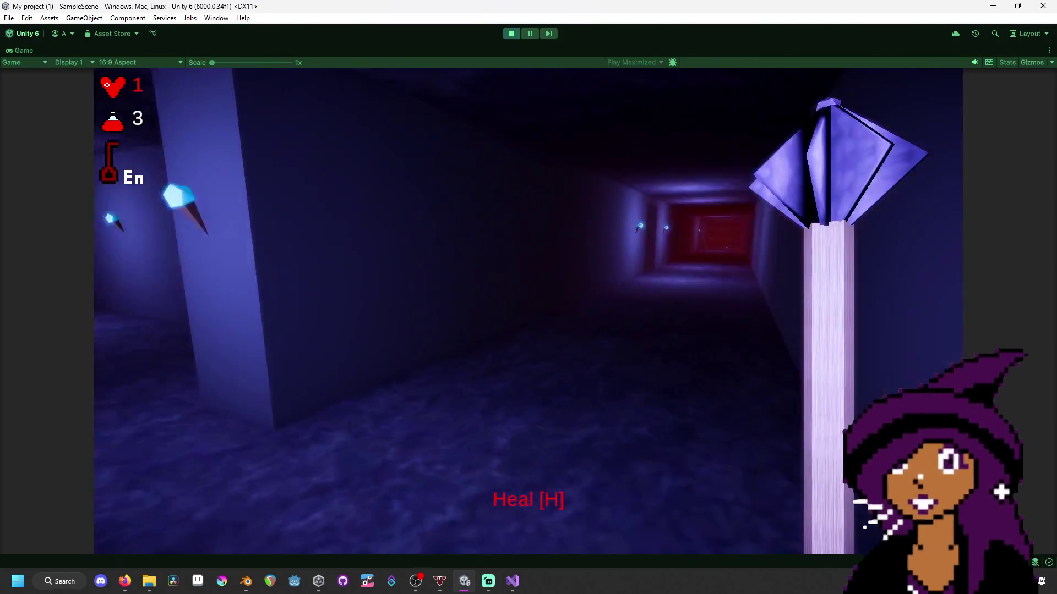
pyautogui.press('h')
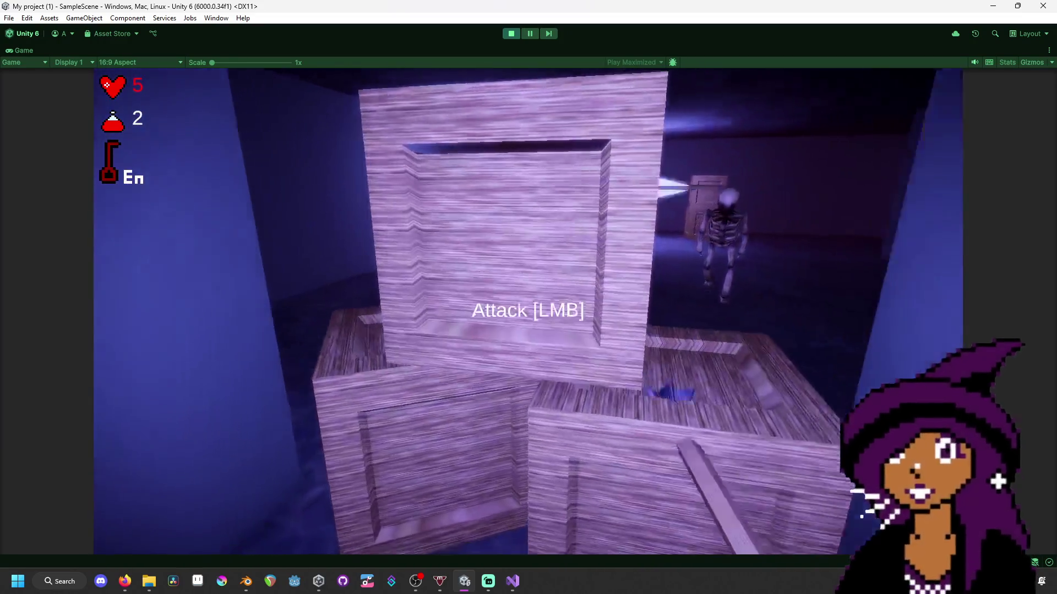
pyautogui.click(528, 297)
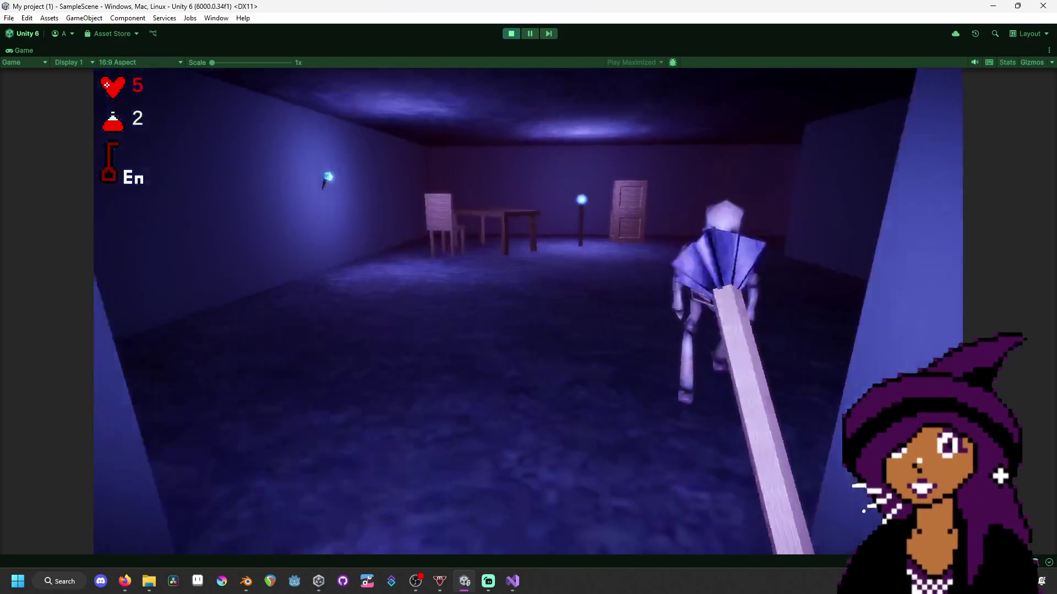
pyautogui.click(529, 298)
pyautogui.click(529, 297)
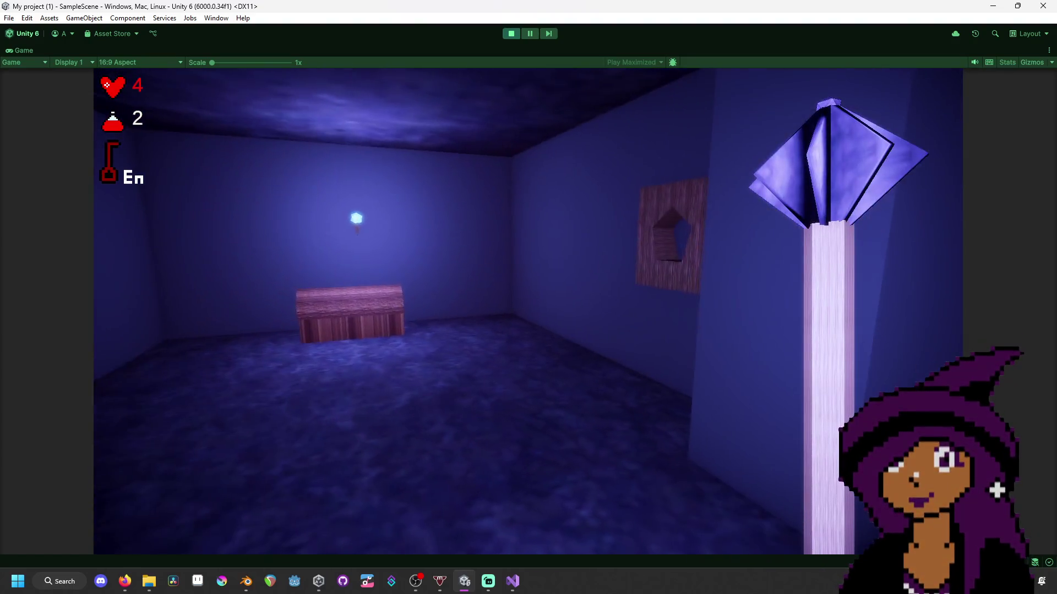
pyautogui.press('f')
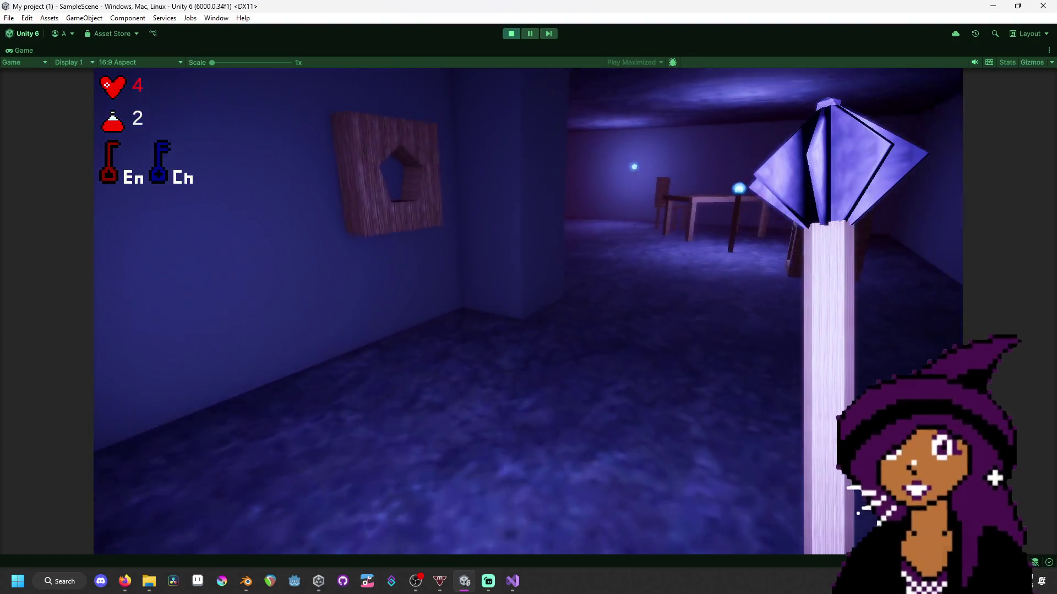
# - Walk through the doorway into the reddish room and grab the flask from the table
pyautogui.press('w')
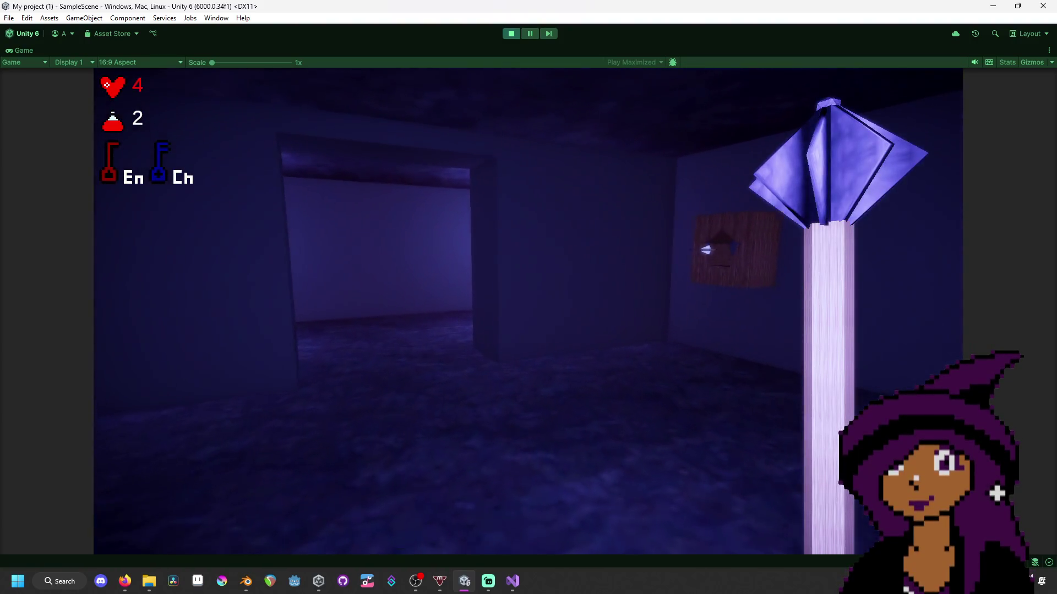
pyautogui.press('w')
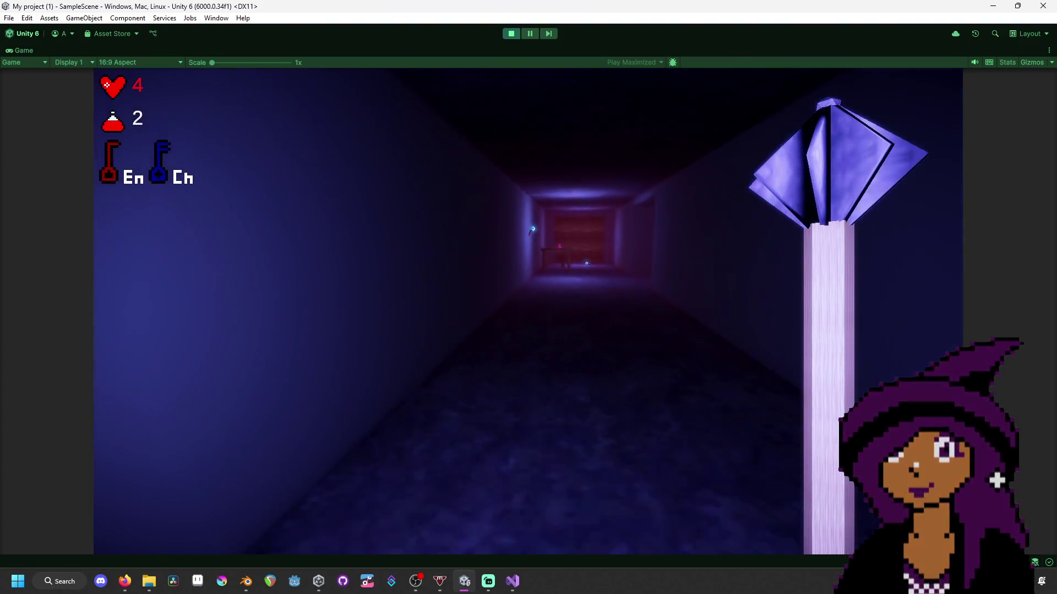
pyautogui.press('w')
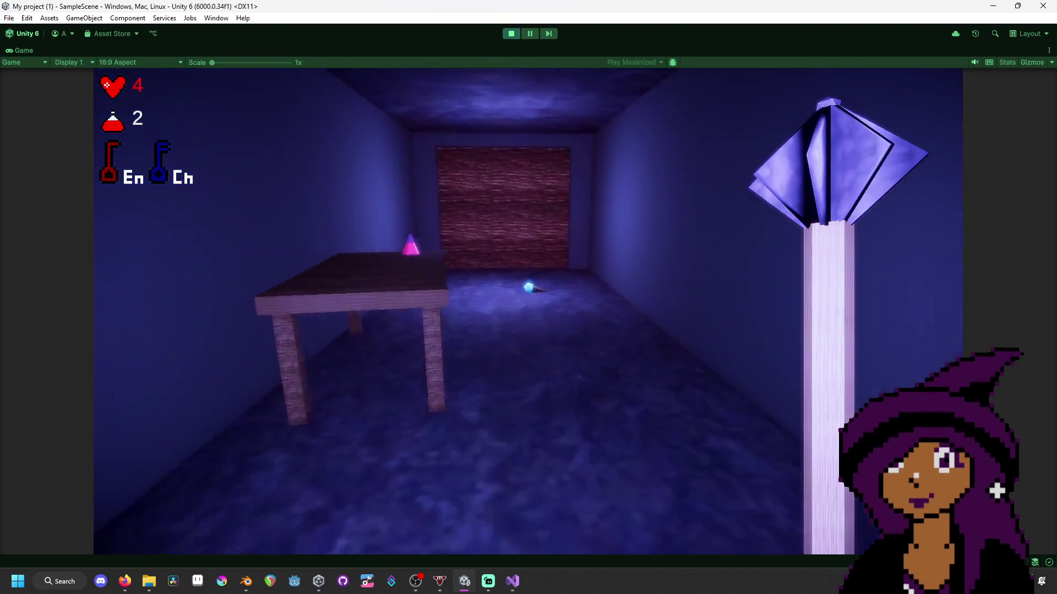
pyautogui.press('w')
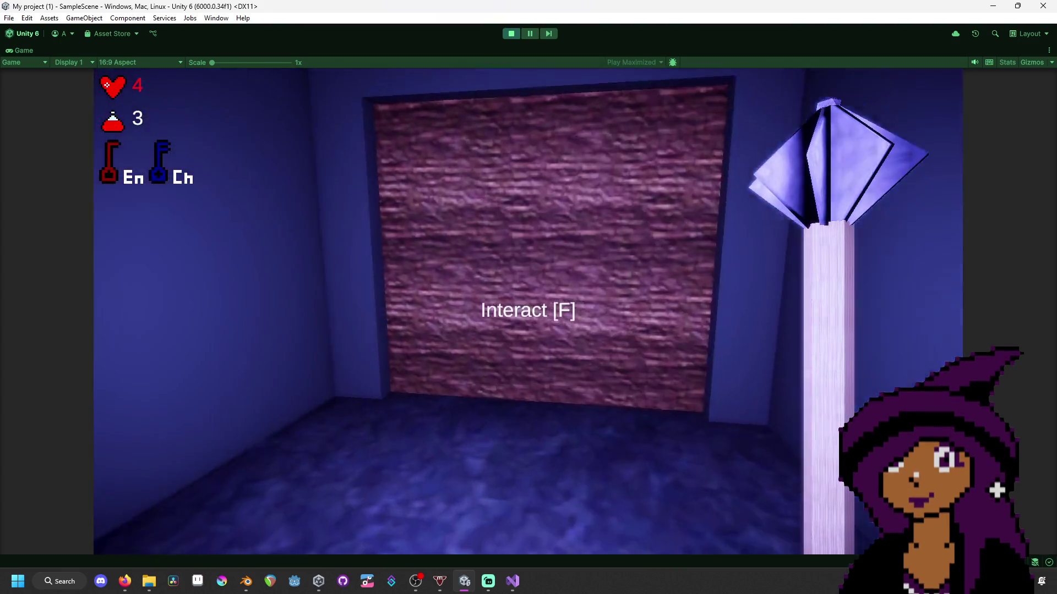
# - Head down the corridor into the red crate room and hit its skeleton twice
pyautogui.moveTo(529, 297)
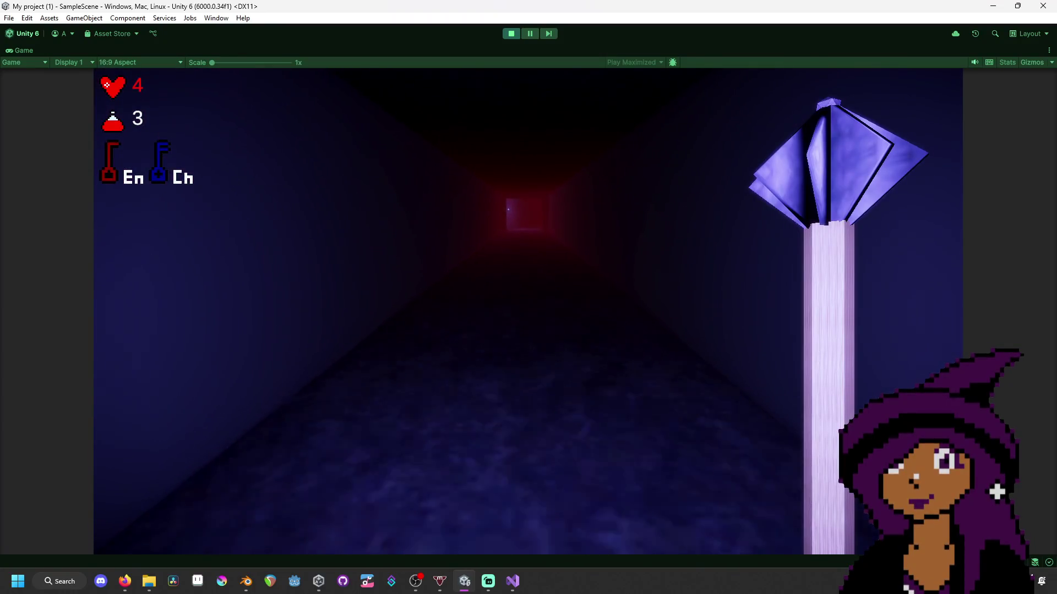
pyautogui.press('w')
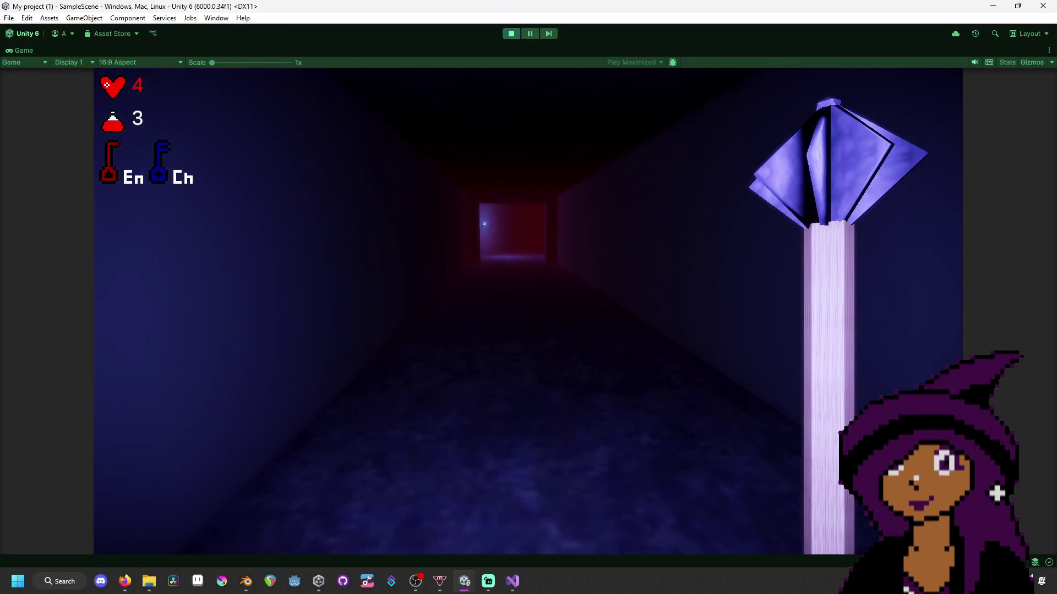
pyautogui.press('w')
pyautogui.press('w')
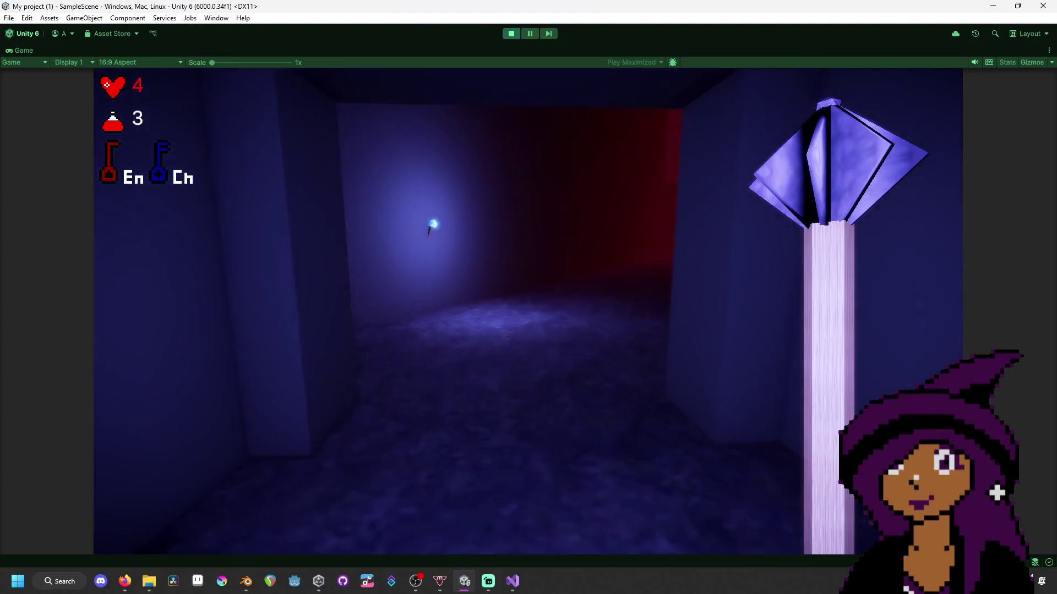
pyautogui.press('w')
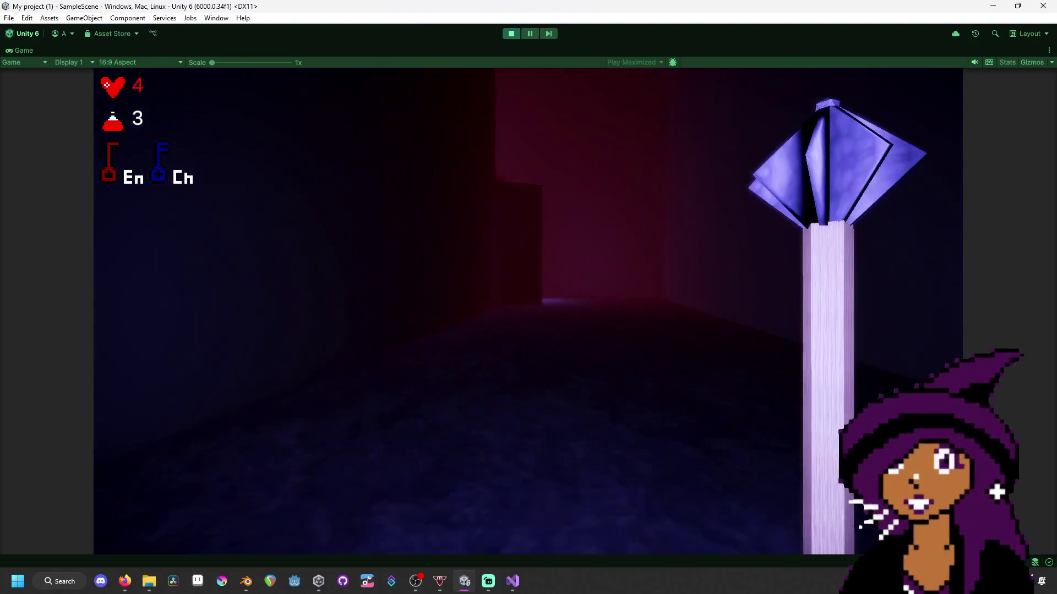
pyautogui.press('w')
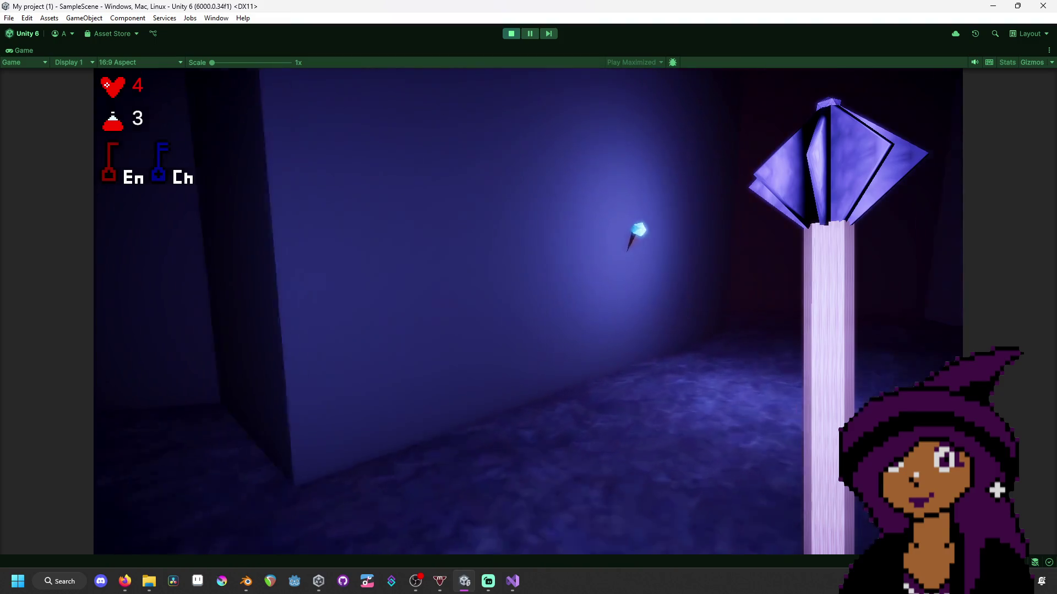
pyautogui.press('w')
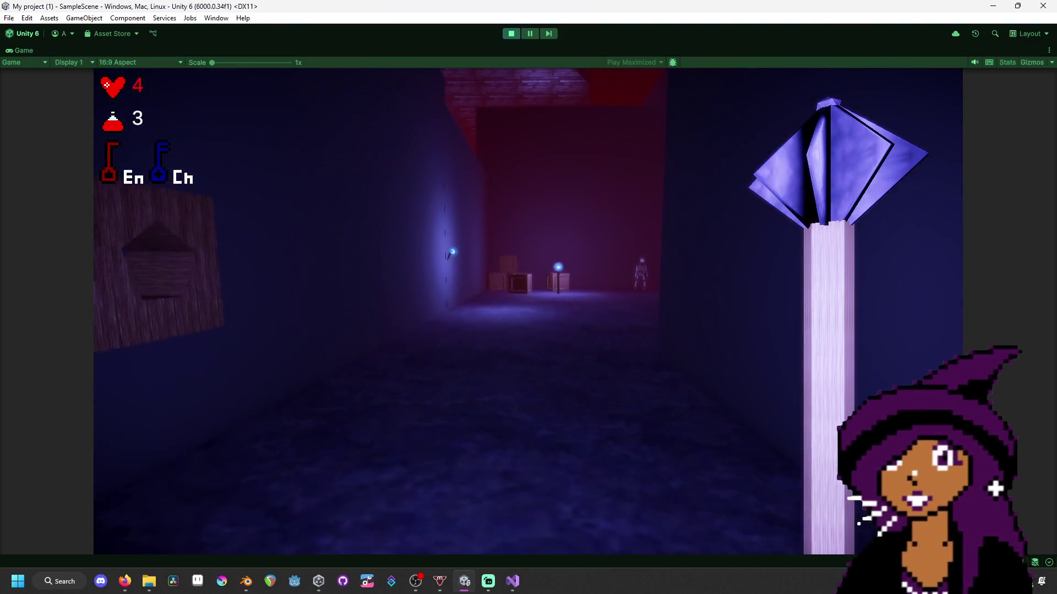
pyautogui.press('w')
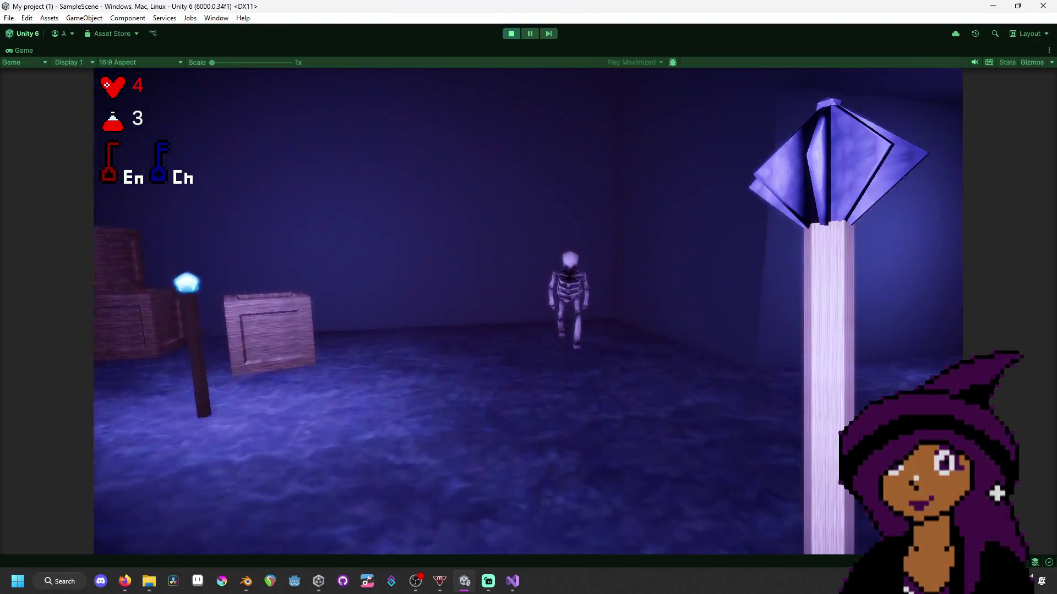
pyautogui.click(528, 312)
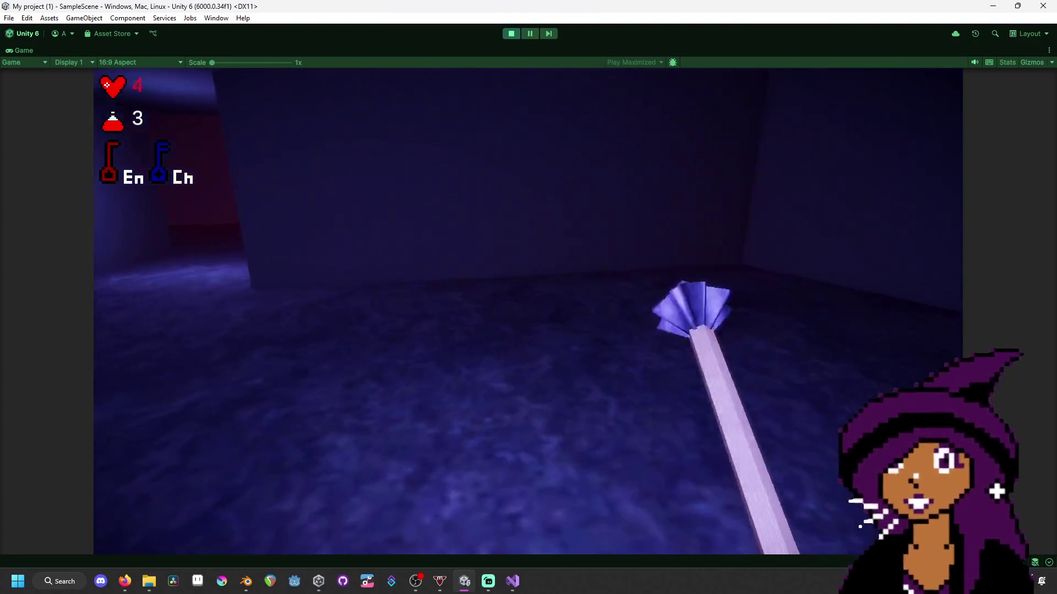
pyautogui.click(528, 311)
# - Move into the next corridor and strike the two approaching skeletons
pyautogui.press('w')
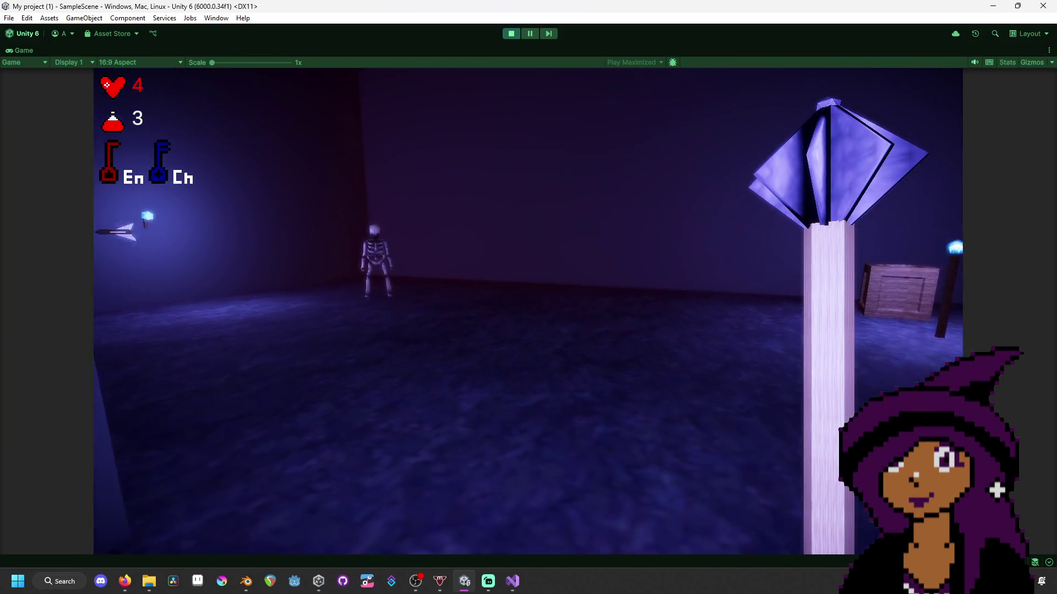
pyautogui.press('w')
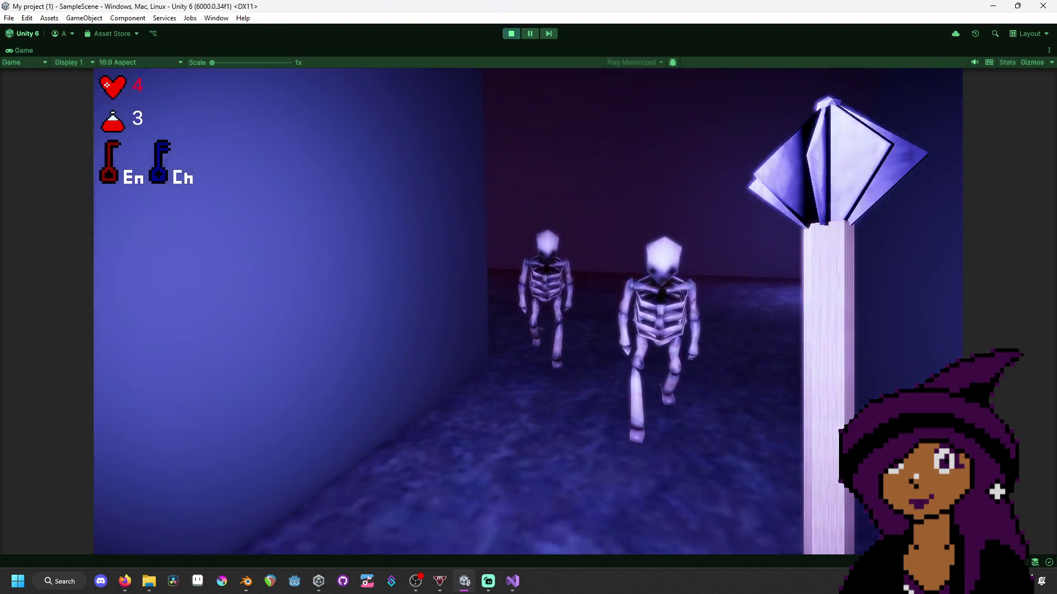
pyautogui.click(528, 312)
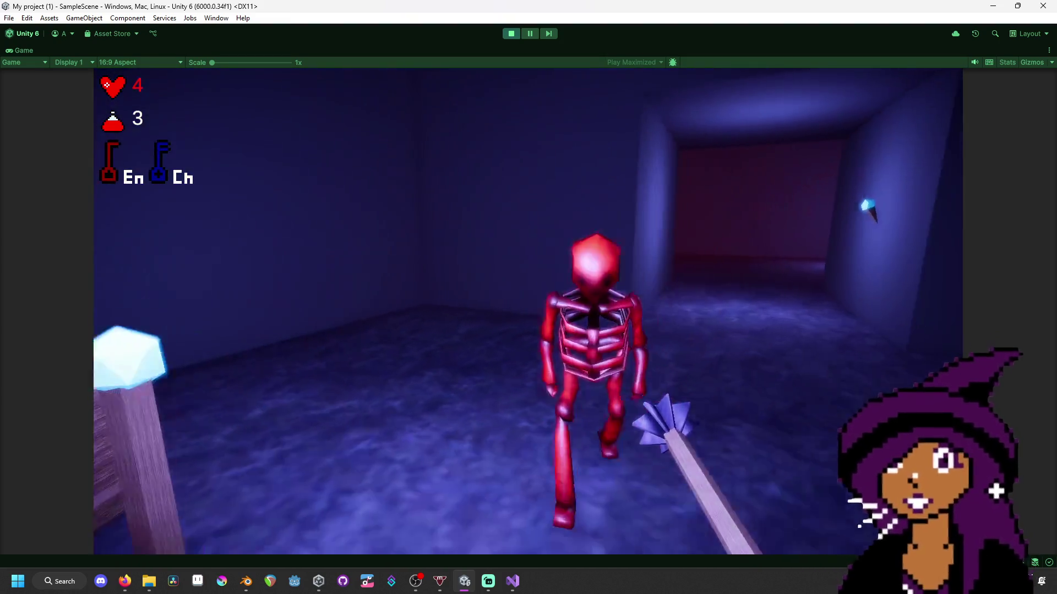
pyautogui.click(529, 311)
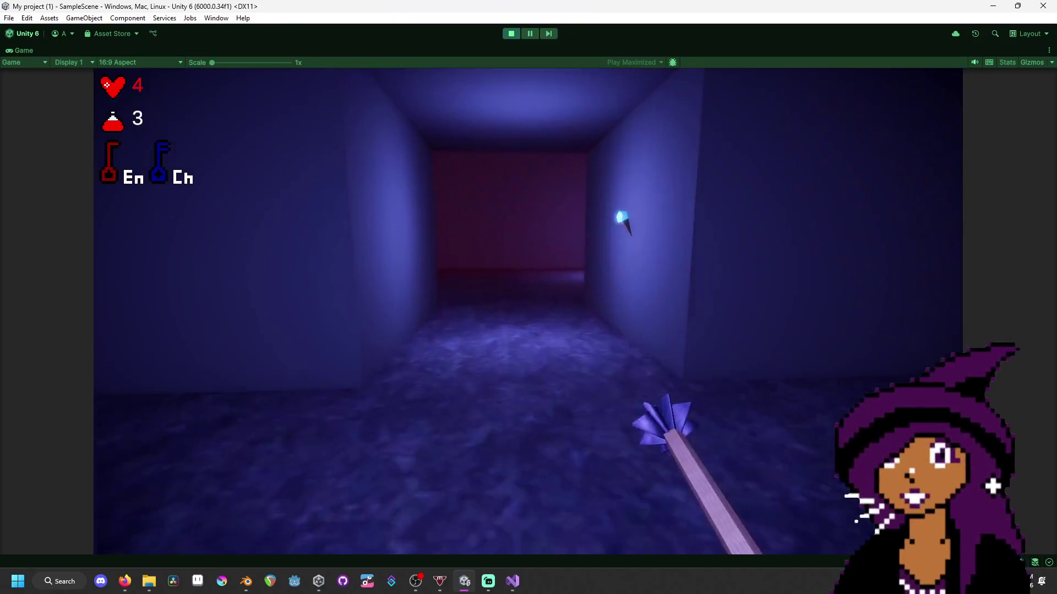
# - Pass the crate room and hallway to the table room, then attack another skeleton
pyautogui.press('w')
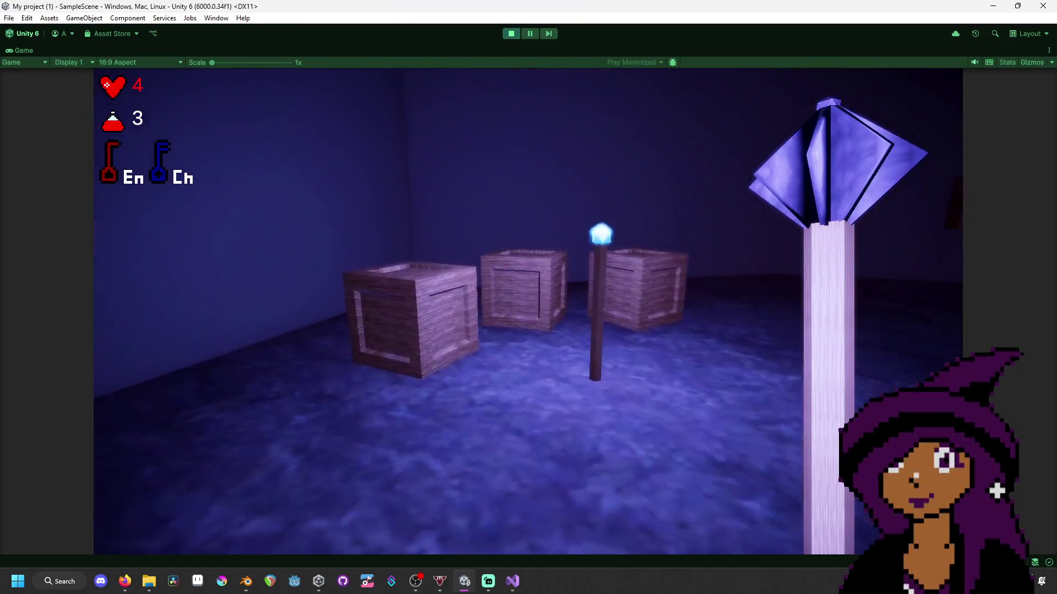
pyautogui.press('w')
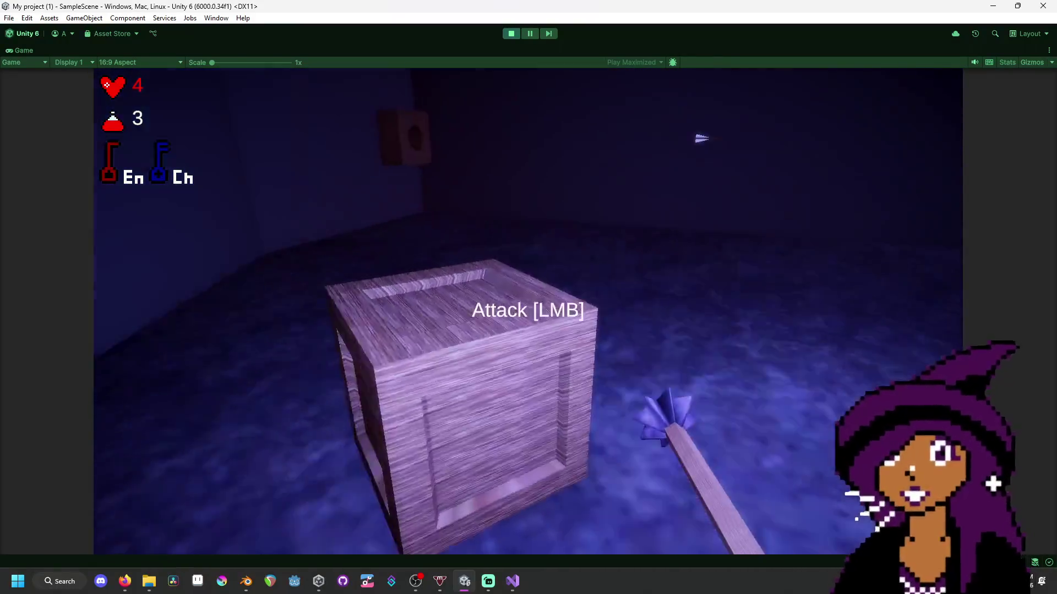
pyautogui.press('w')
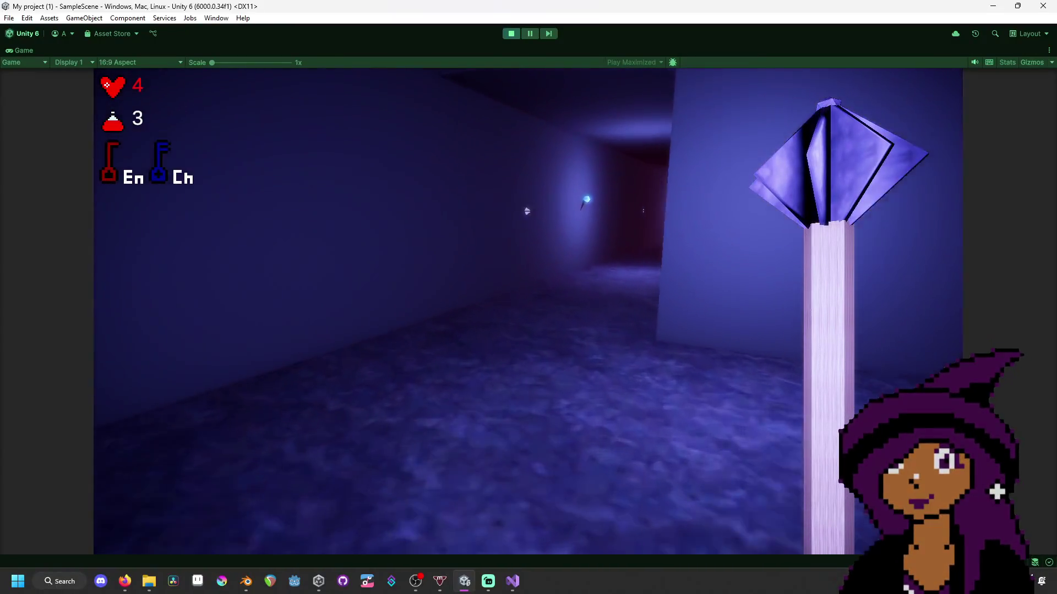
pyautogui.press('w')
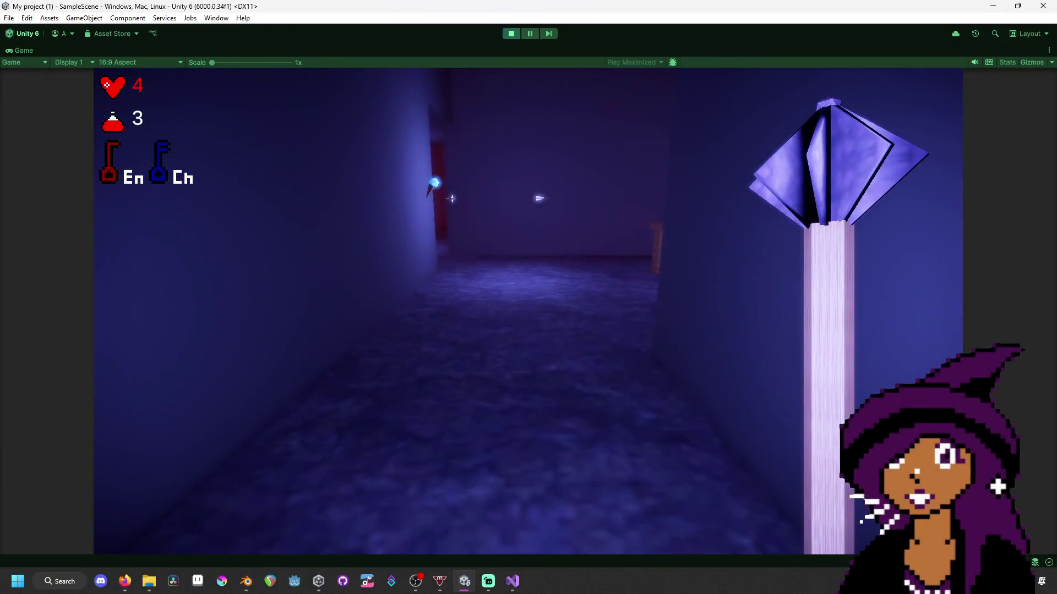
pyautogui.press('w')
pyautogui.press('a')
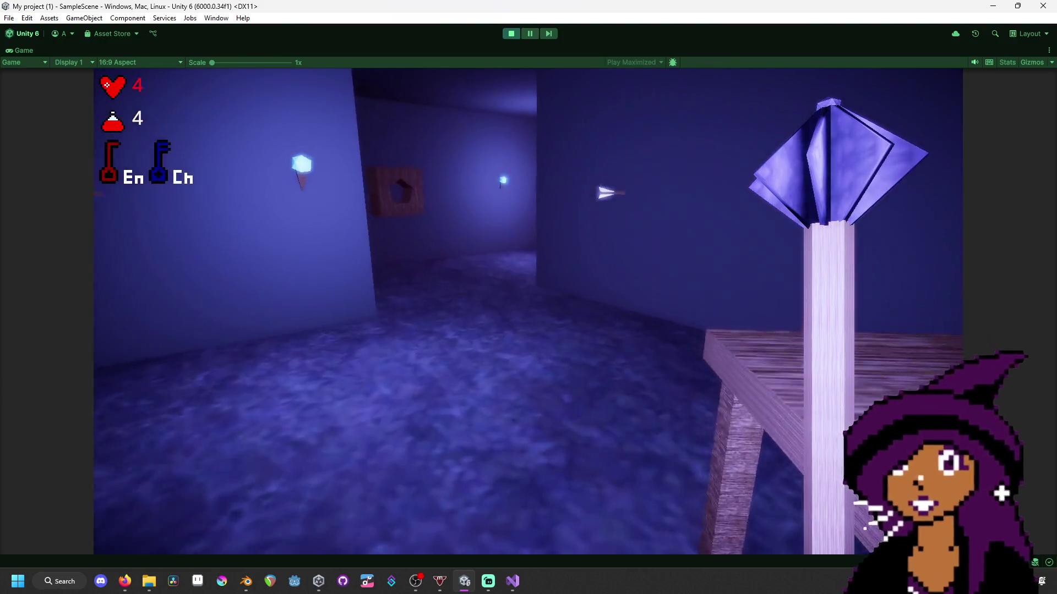
pyautogui.press('w')
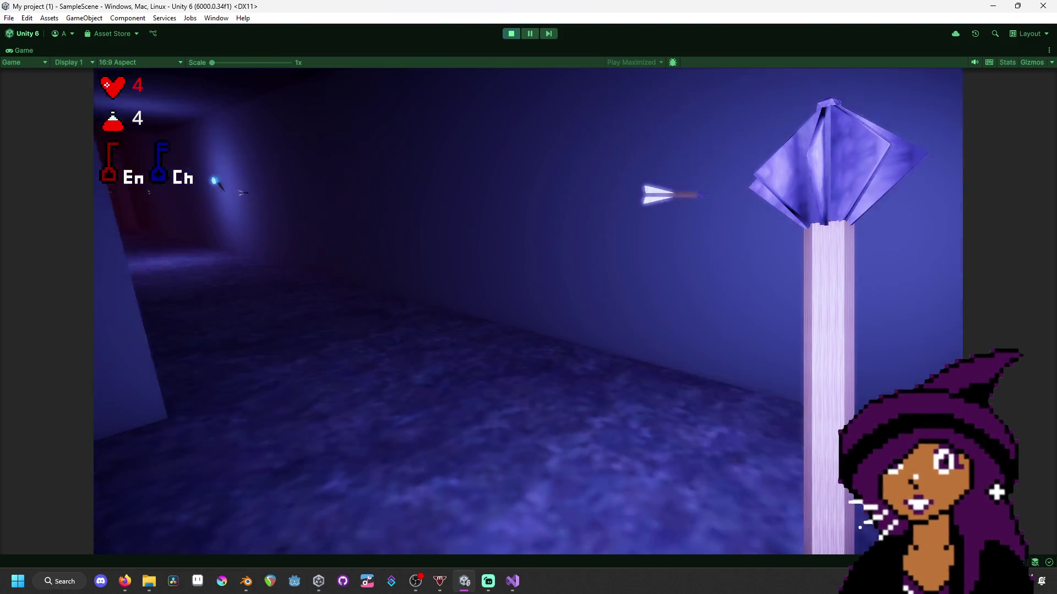
pyautogui.press('w')
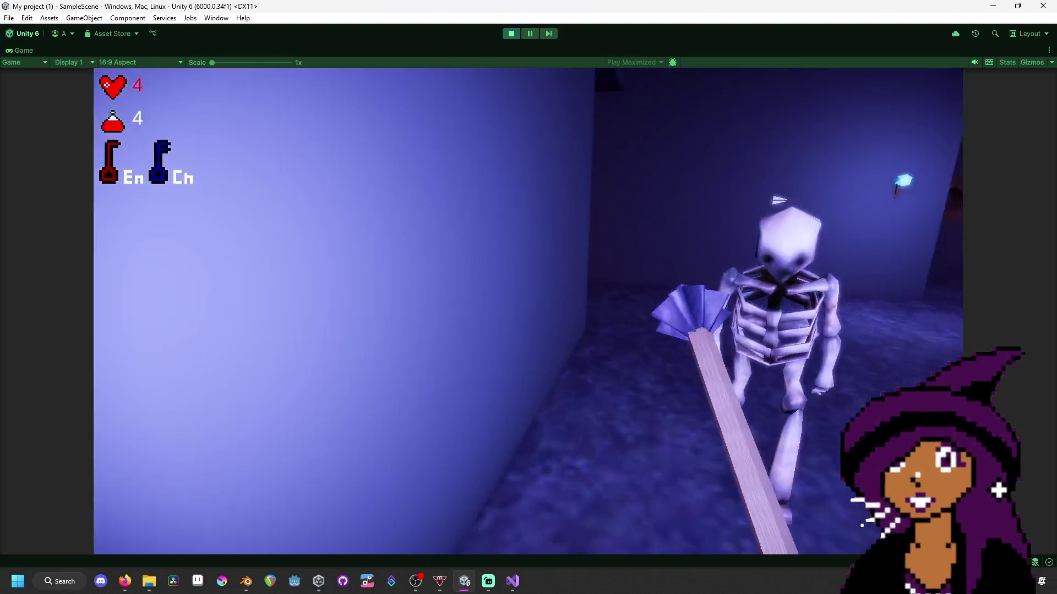
# - Follow the red-lit corridor past the crate into the room with a table
pyautogui.press('s')
pyautogui.press('w')
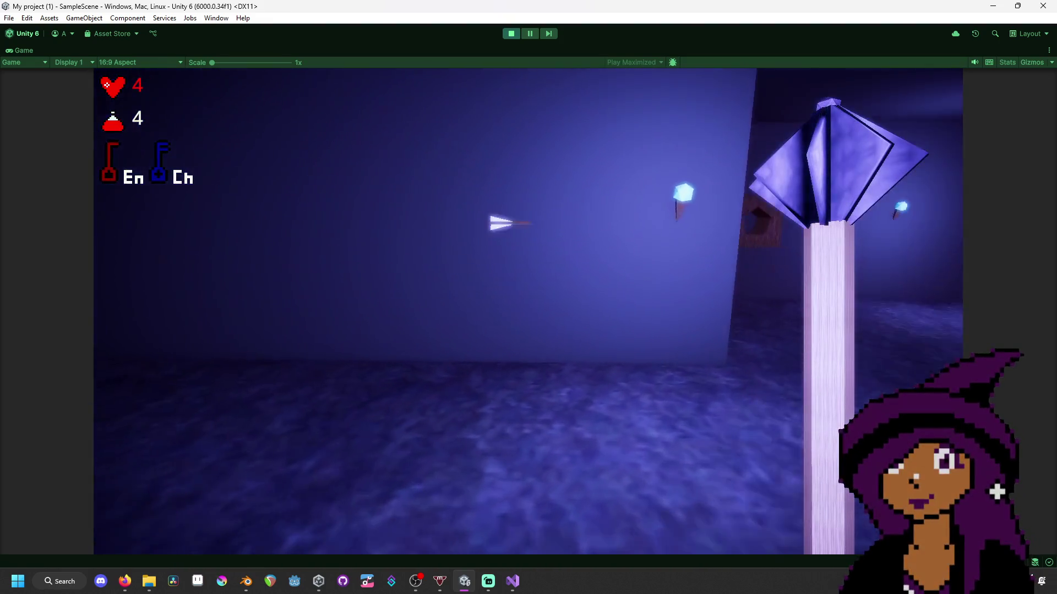
pyautogui.press('w')
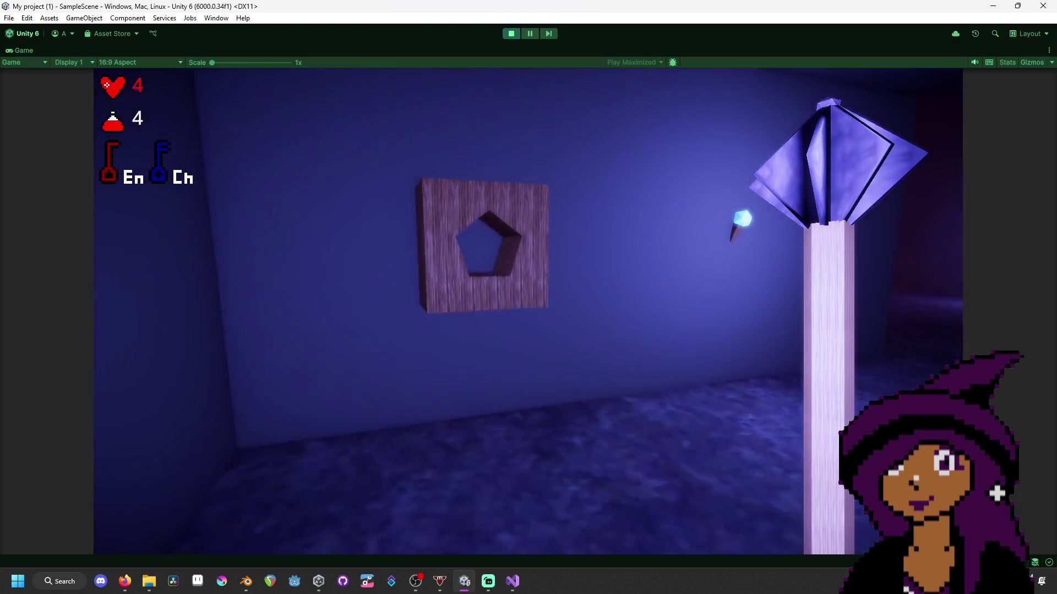
pyautogui.press('w')
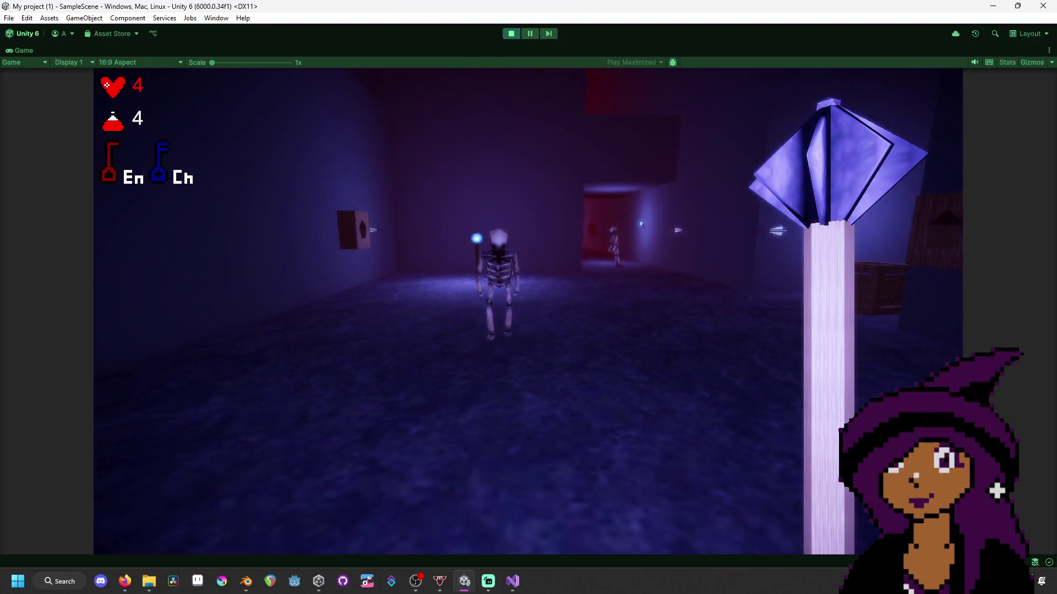
pyautogui.press('w')
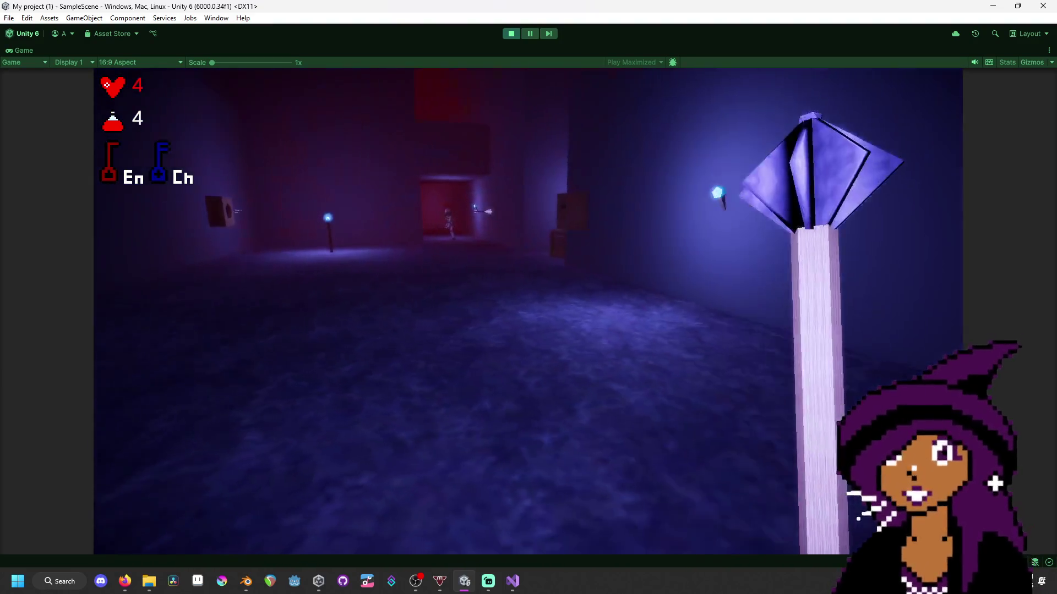
pyautogui.press('w')
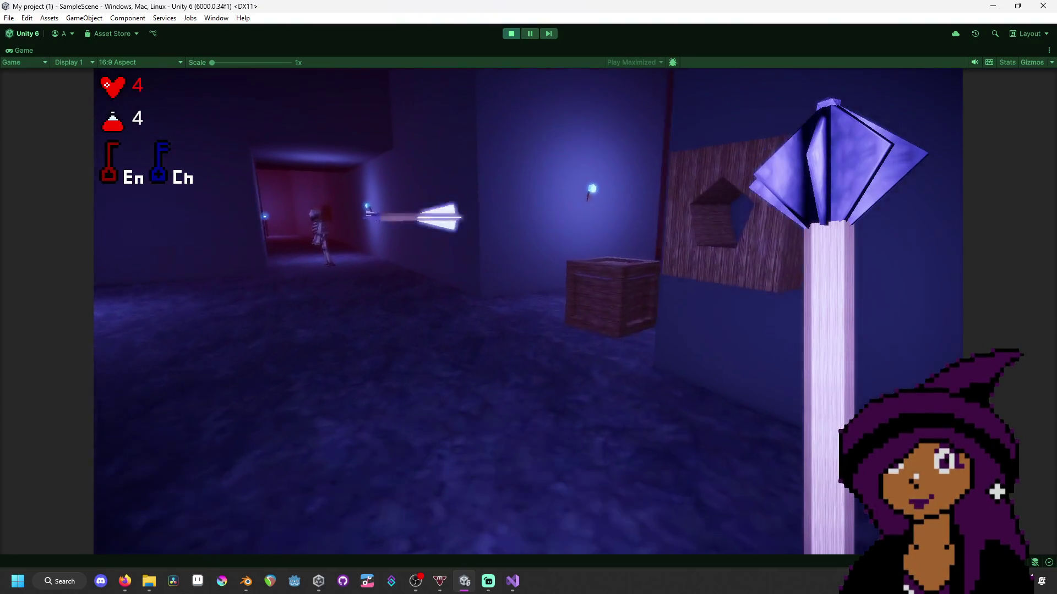
pyautogui.press('w')
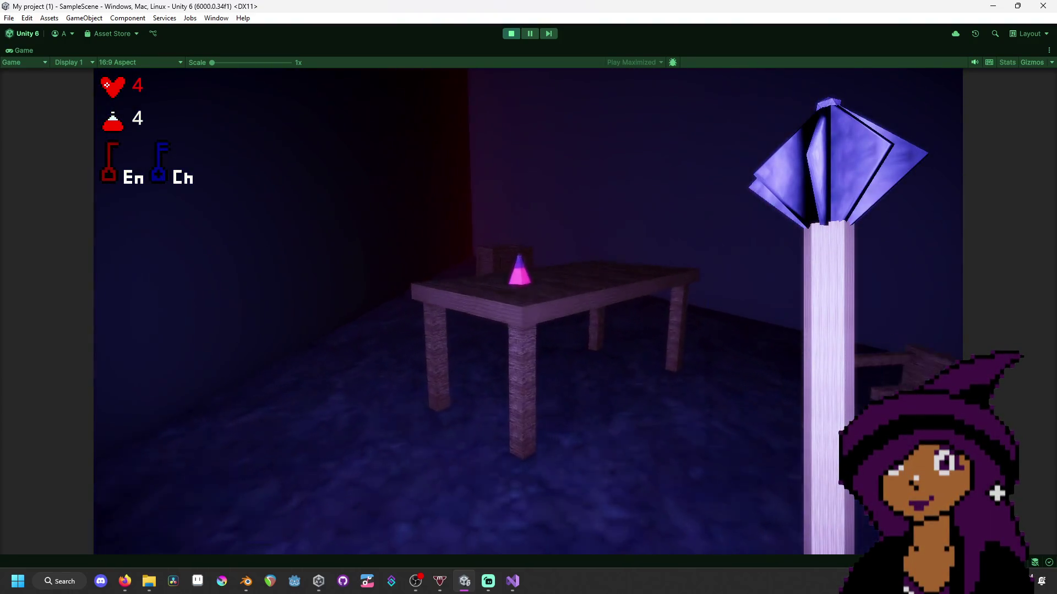
# - Fend off the red skeleton and walk past the crates toward the lamp-post area
pyautogui.press('w')
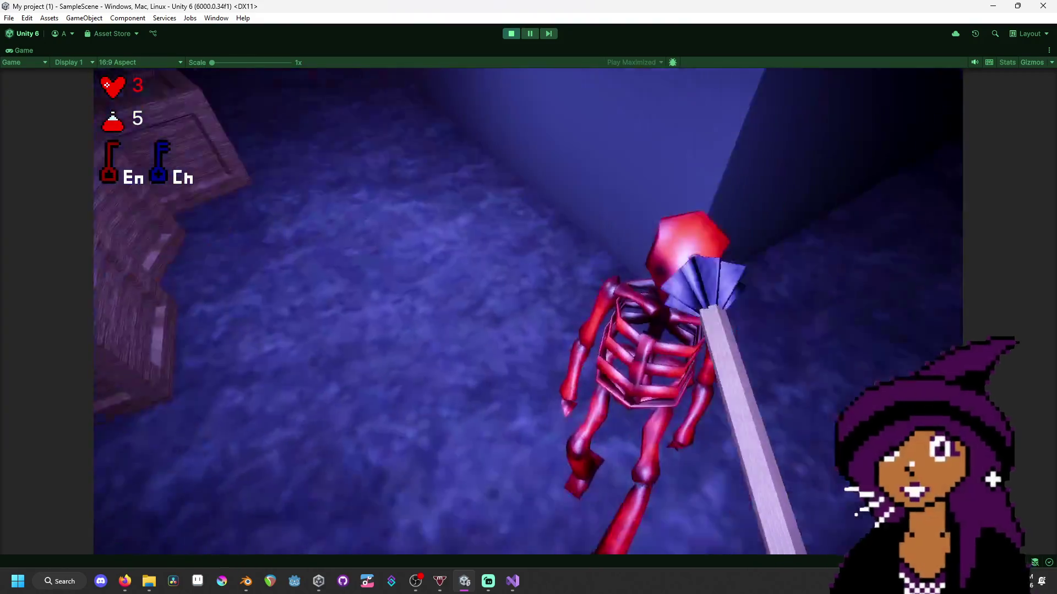
pyautogui.press('w')
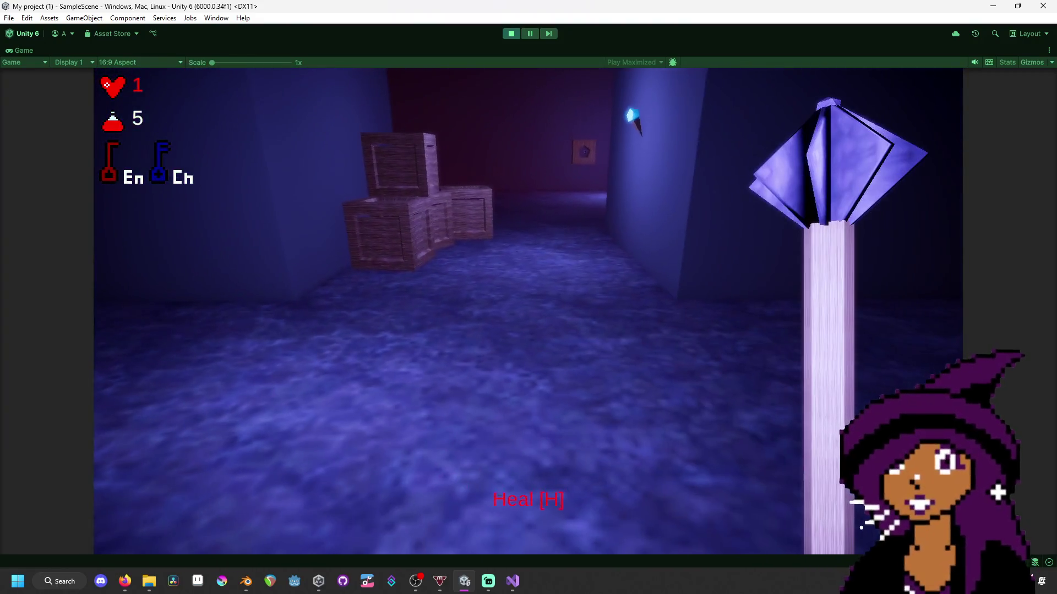
pyautogui.press('w')
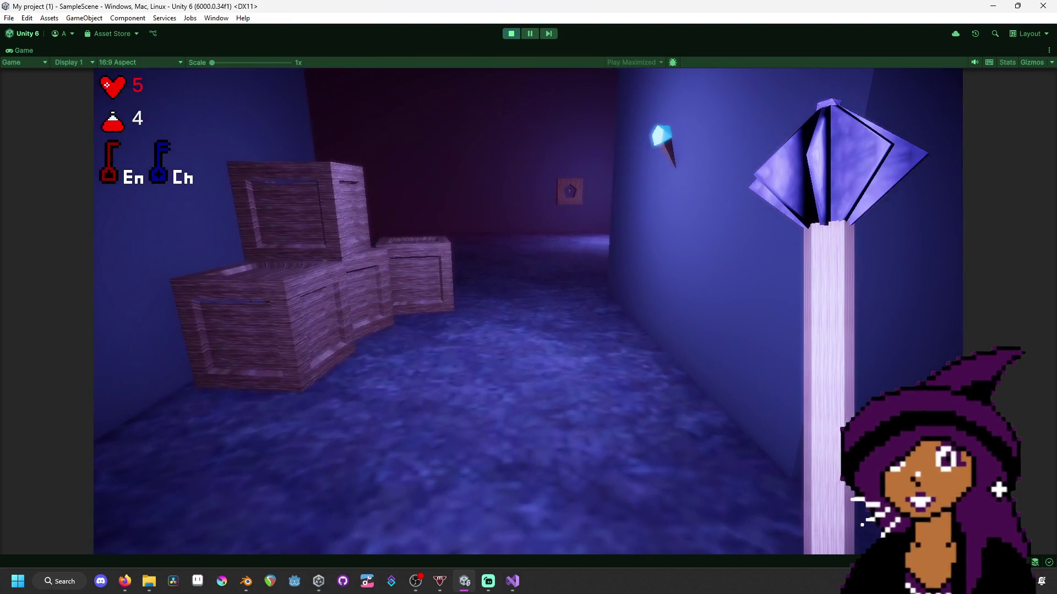
pyautogui.press('w')
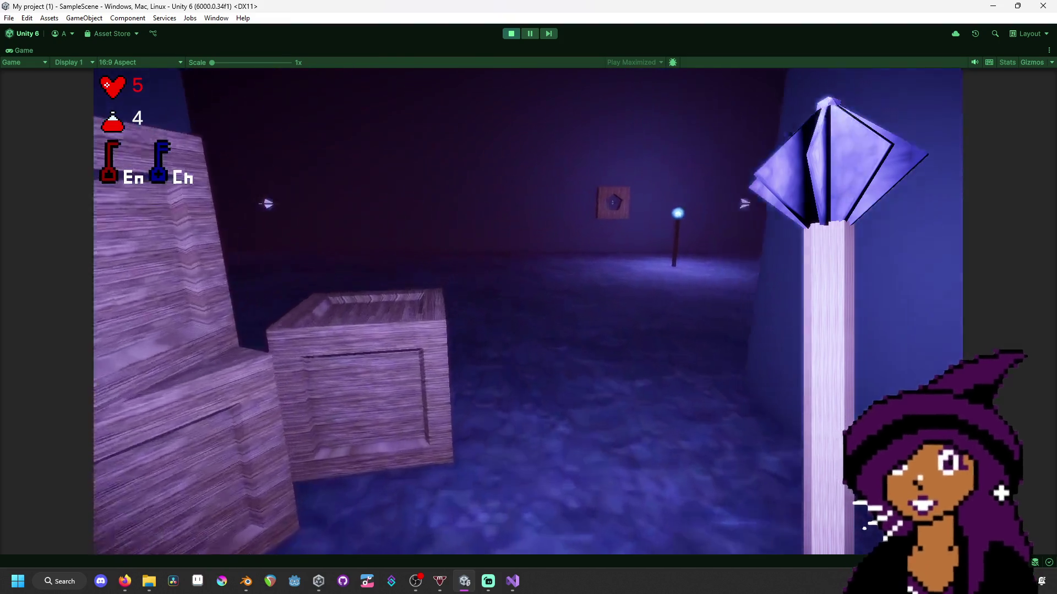
pyautogui.press('w')
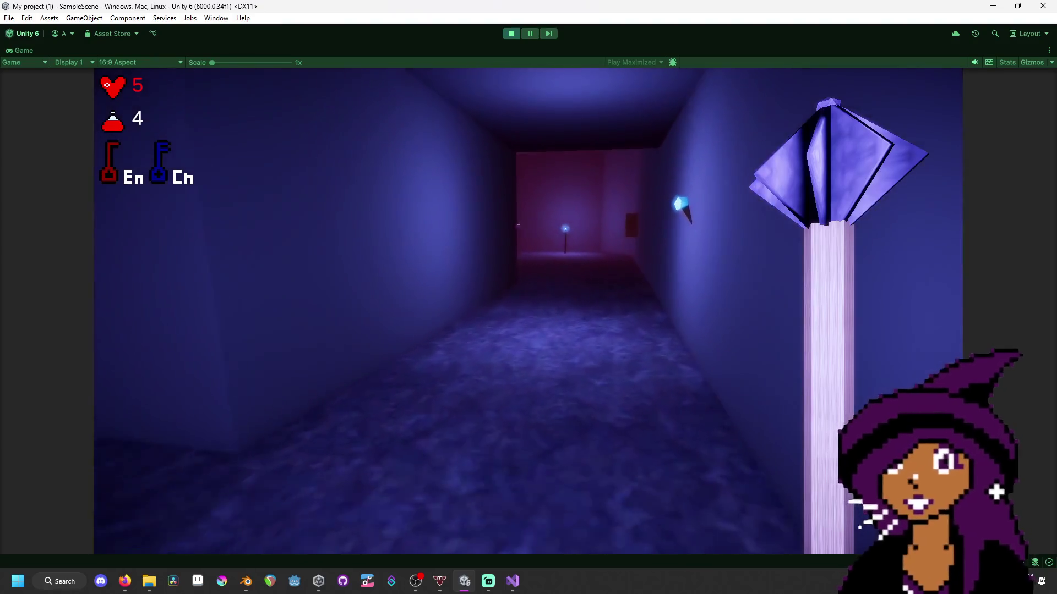
pyautogui.press('w')
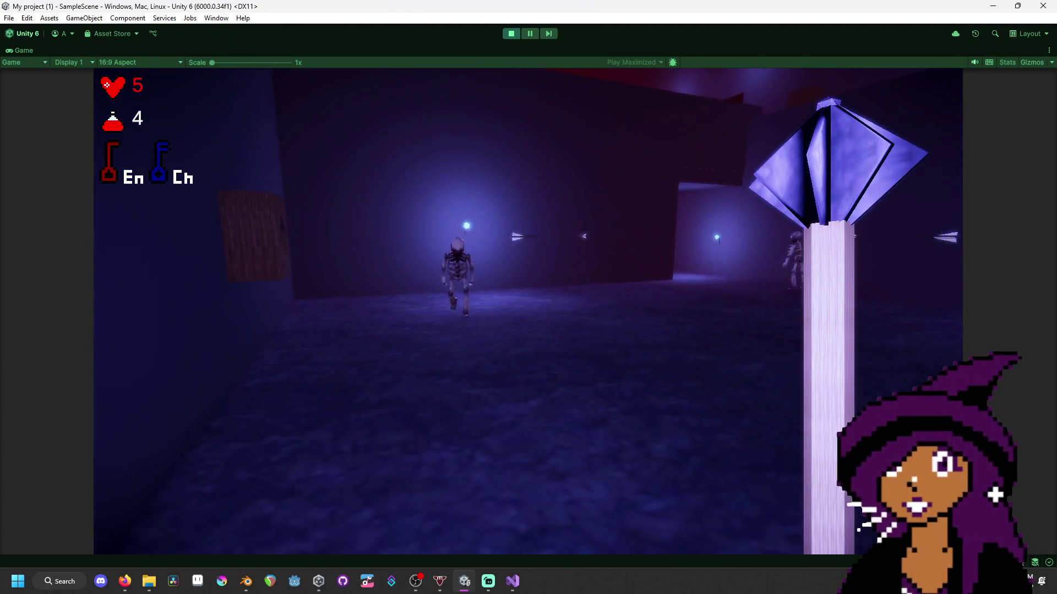
pyautogui.press('w')
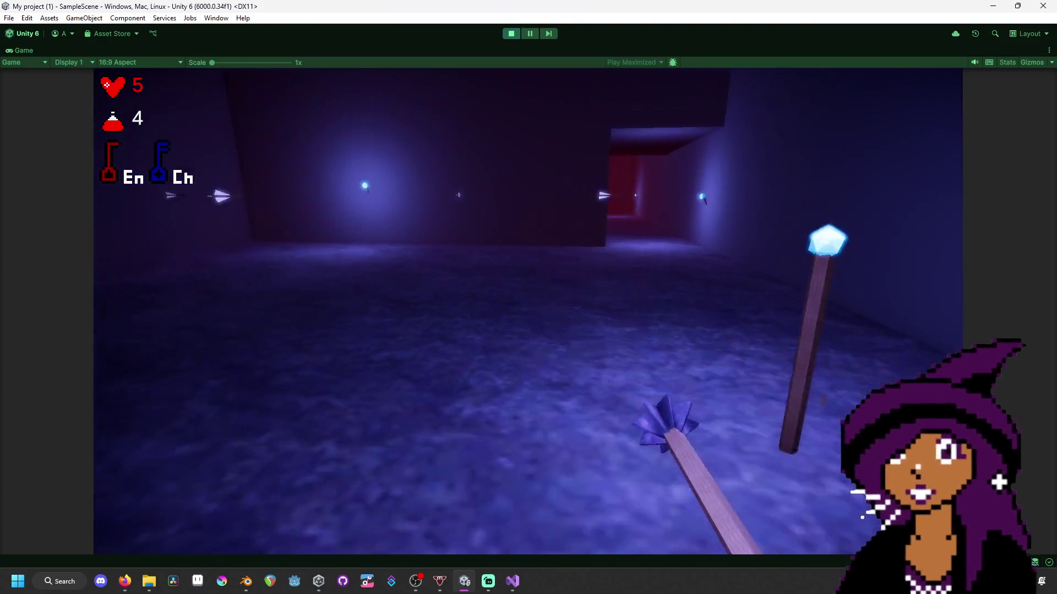
# - Continue past the glowing post and drop off the ledge into the brick-floored room
pyautogui.press('w')
pyautogui.press('w')
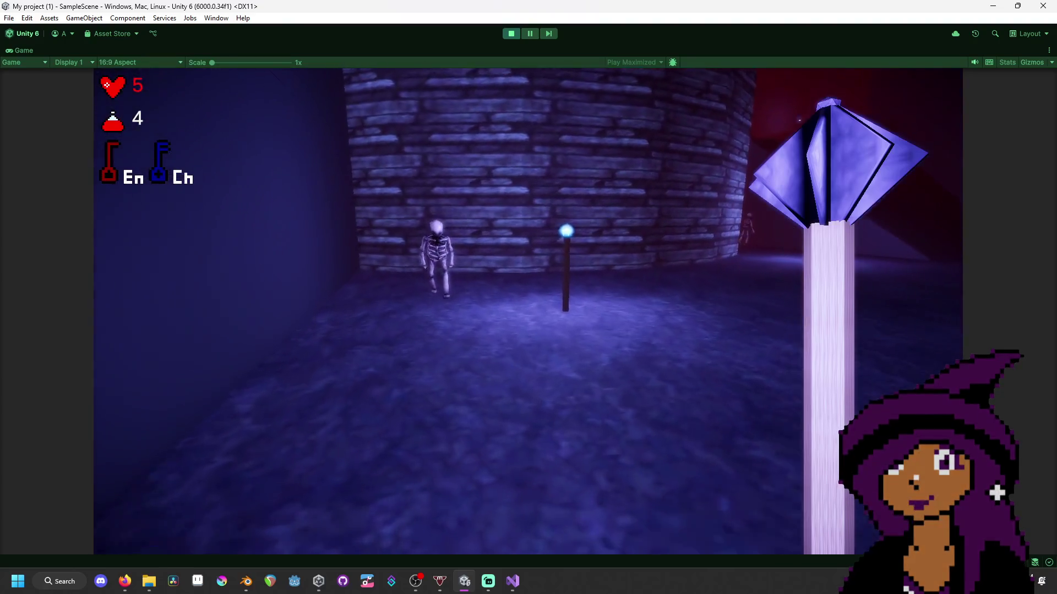
pyautogui.press('w')
pyautogui.press('w')
pyautogui.press('w')
pyautogui.press('w')
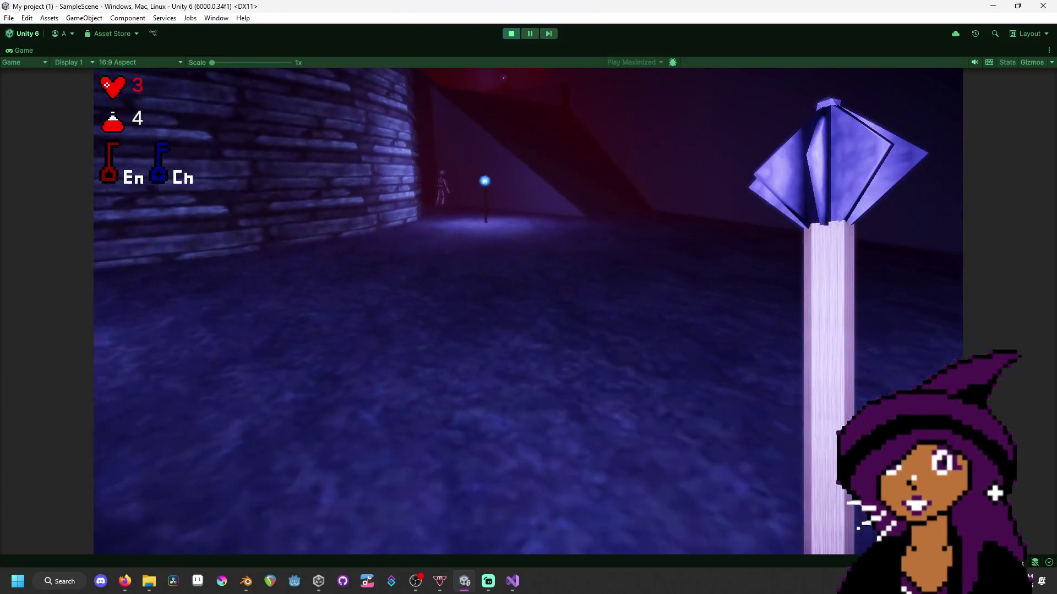
pyautogui.press('w')
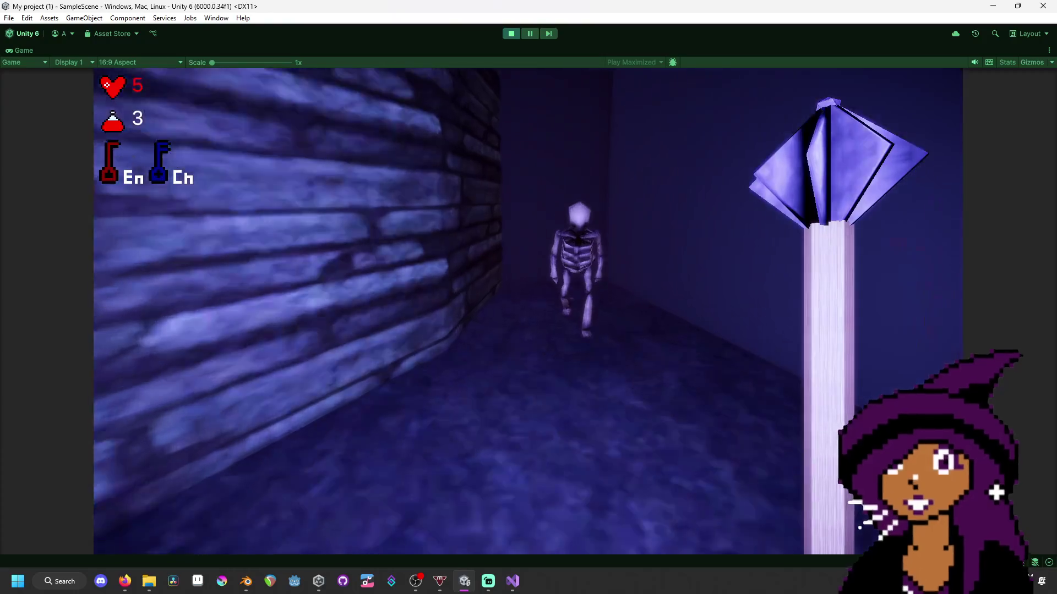
pyautogui.press('s')
pyautogui.press('w')
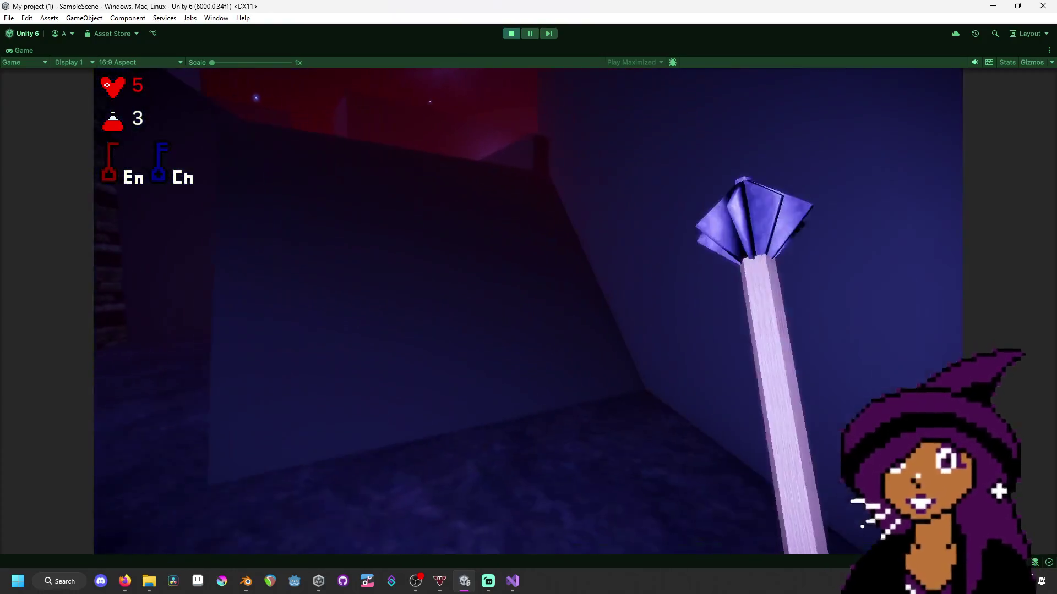
pyautogui.press('s')
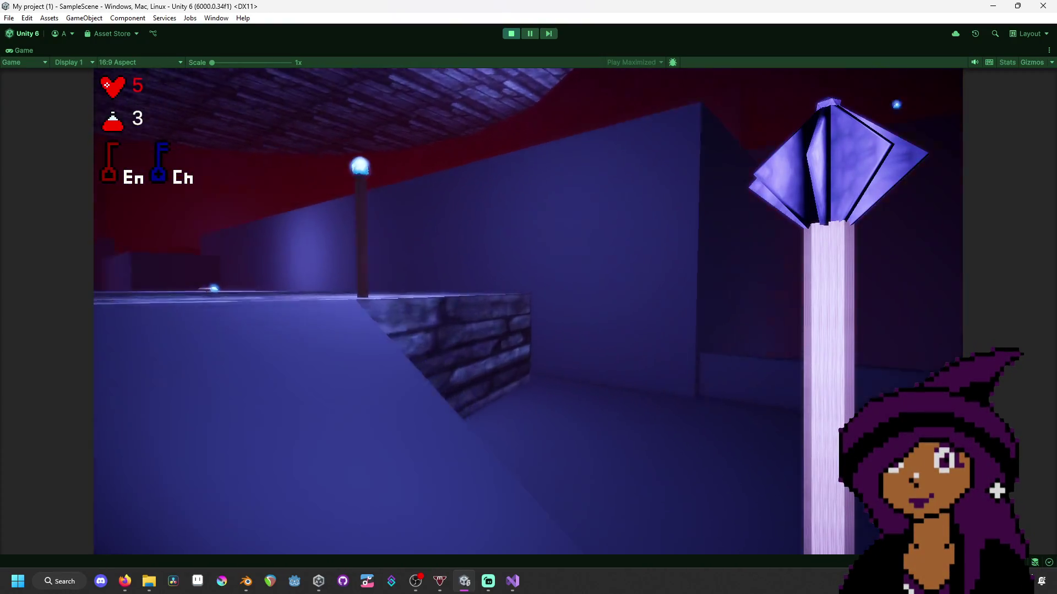
pyautogui.press('w')
pyautogui.press('w')
# - Take the pink potion from the table, then attack and interact with the boarded red door
pyautogui.press('e')
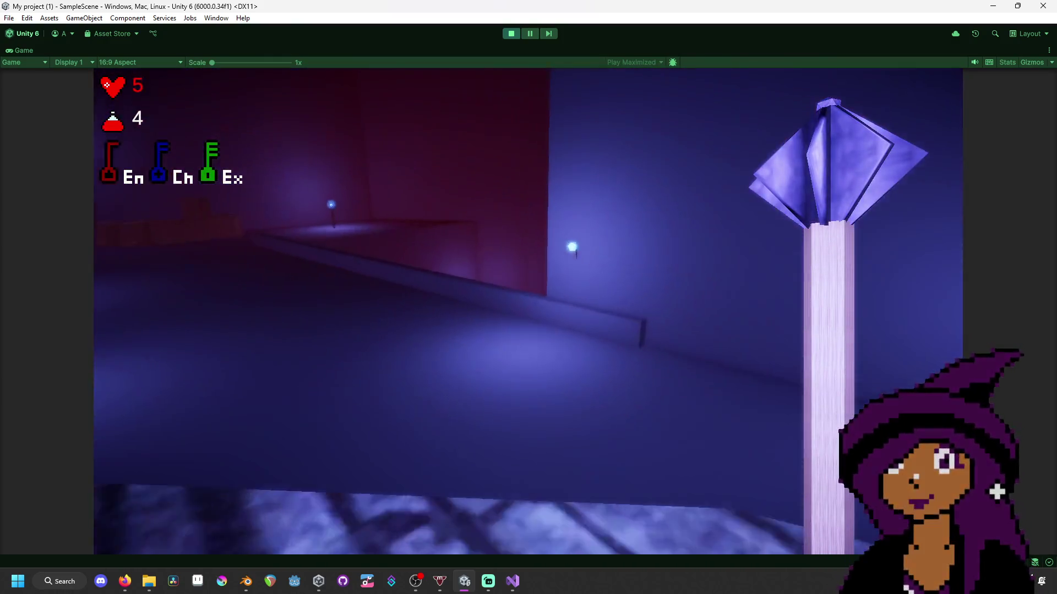
pyautogui.press('a')
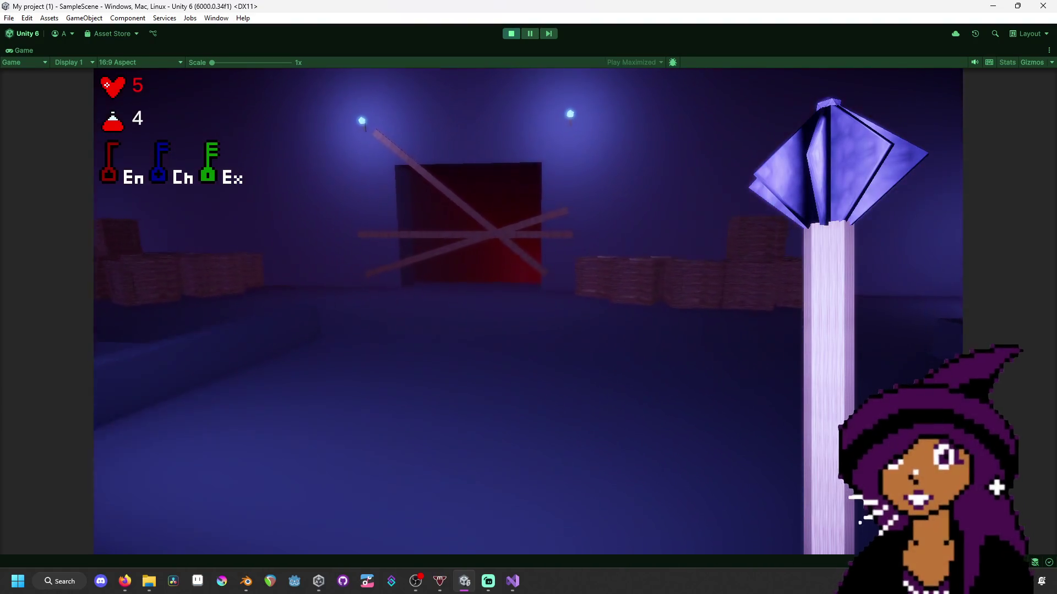
pyautogui.press('w')
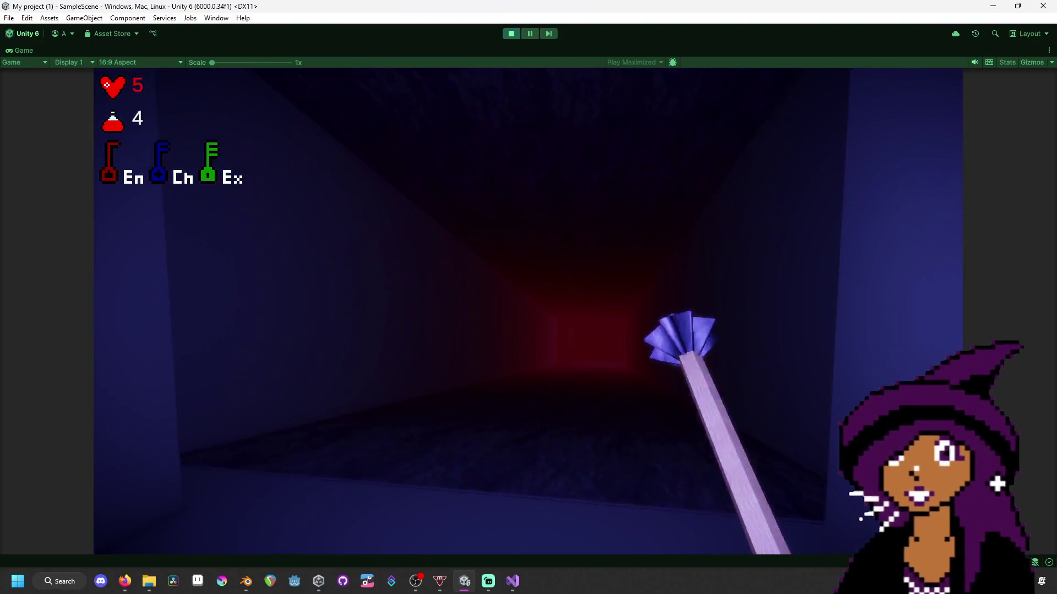
pyautogui.press('s')
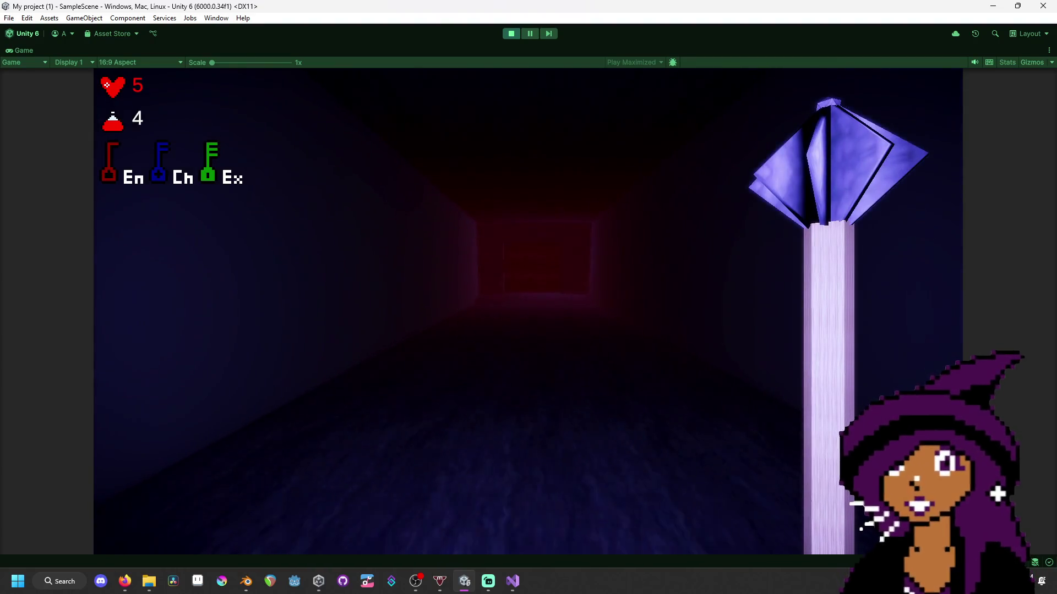
pyautogui.press('w')
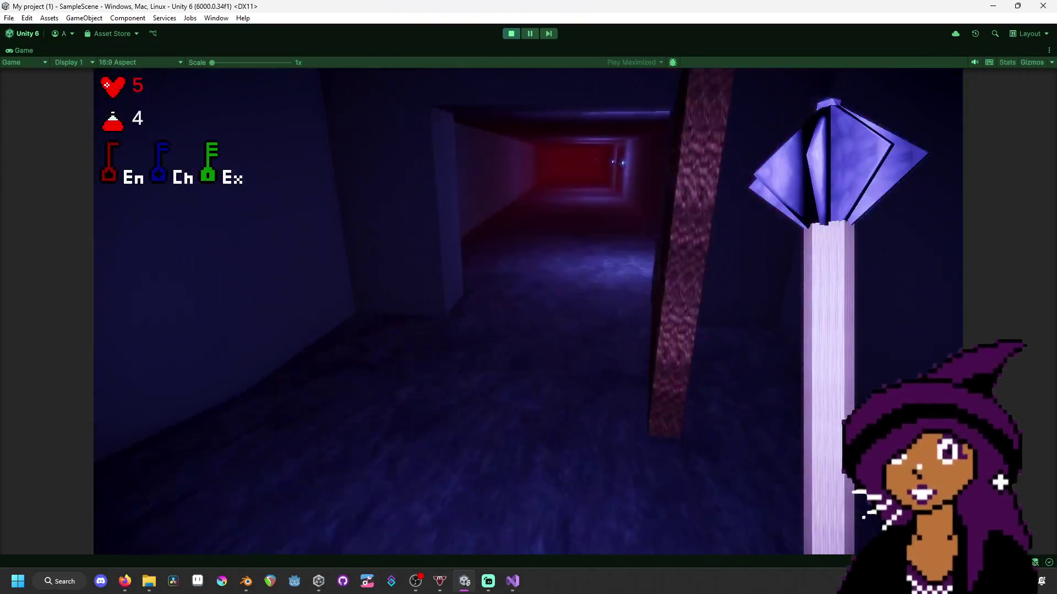
# - Walk through the rooms to the red wall panel and activate it
pyautogui.press('w')
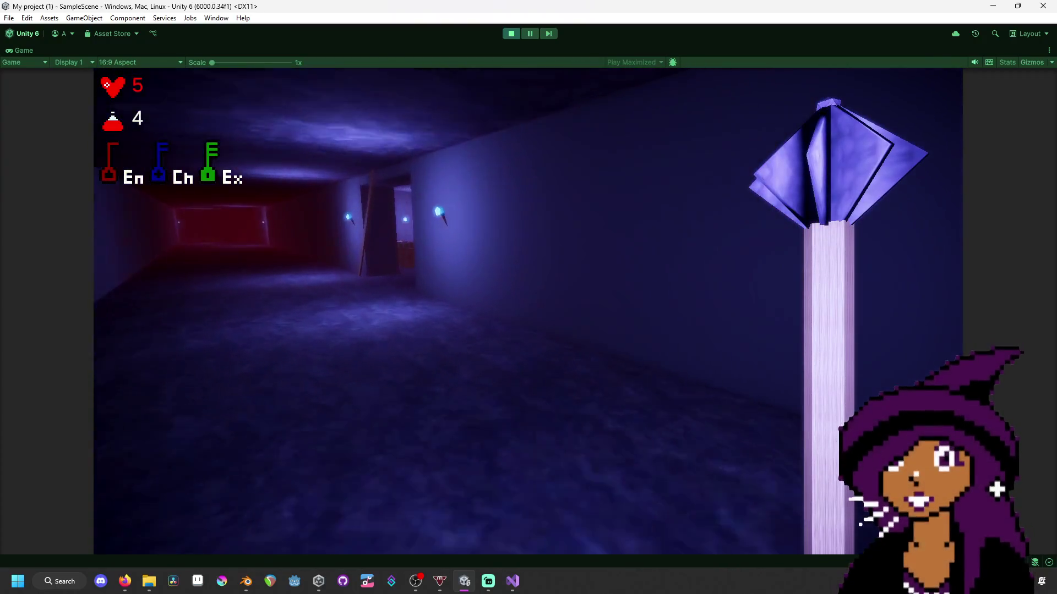
pyautogui.press('w')
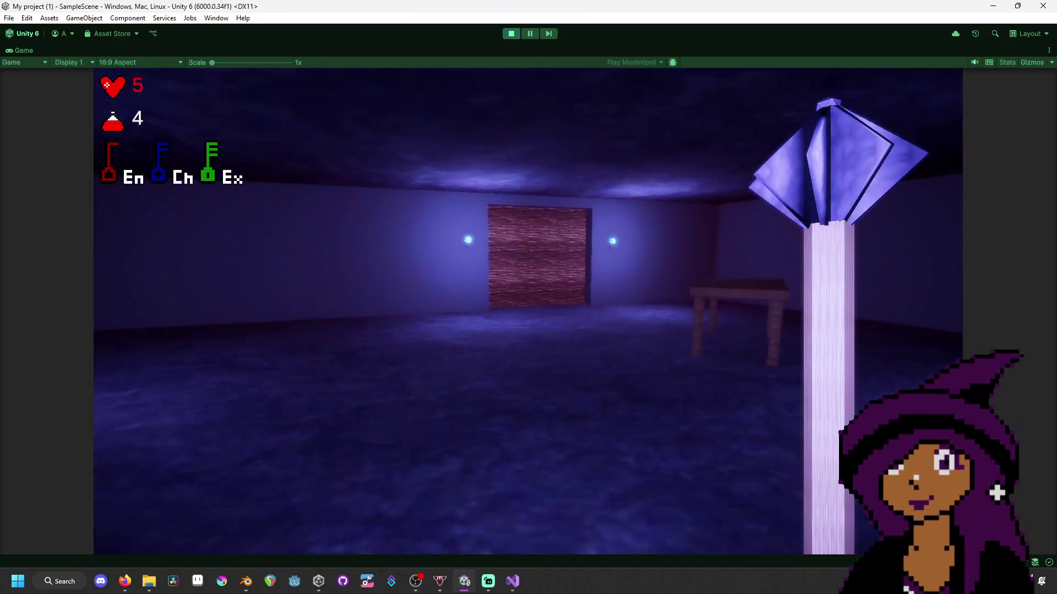
pyautogui.press('f')
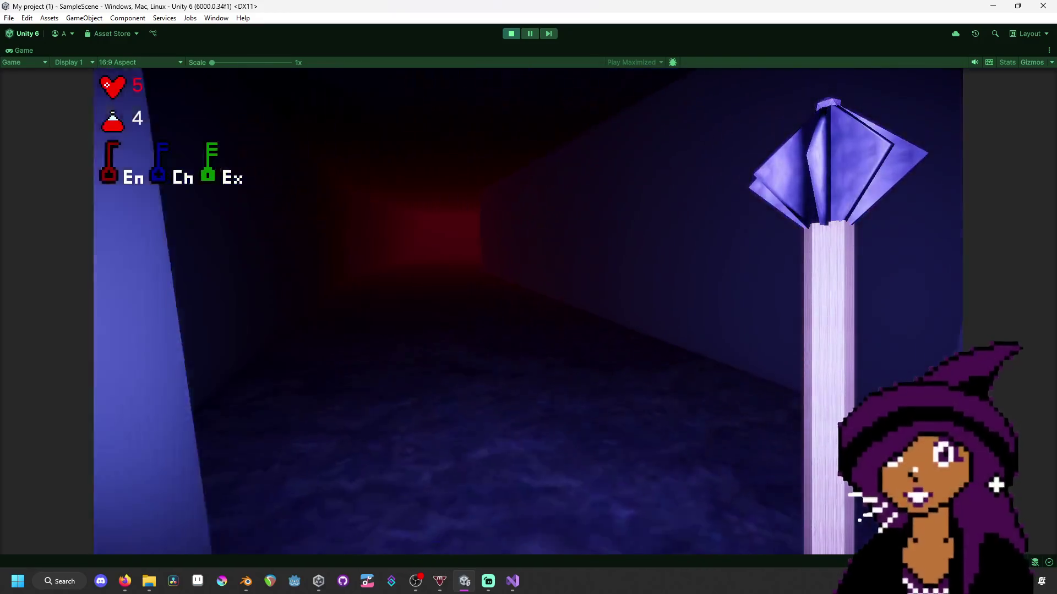
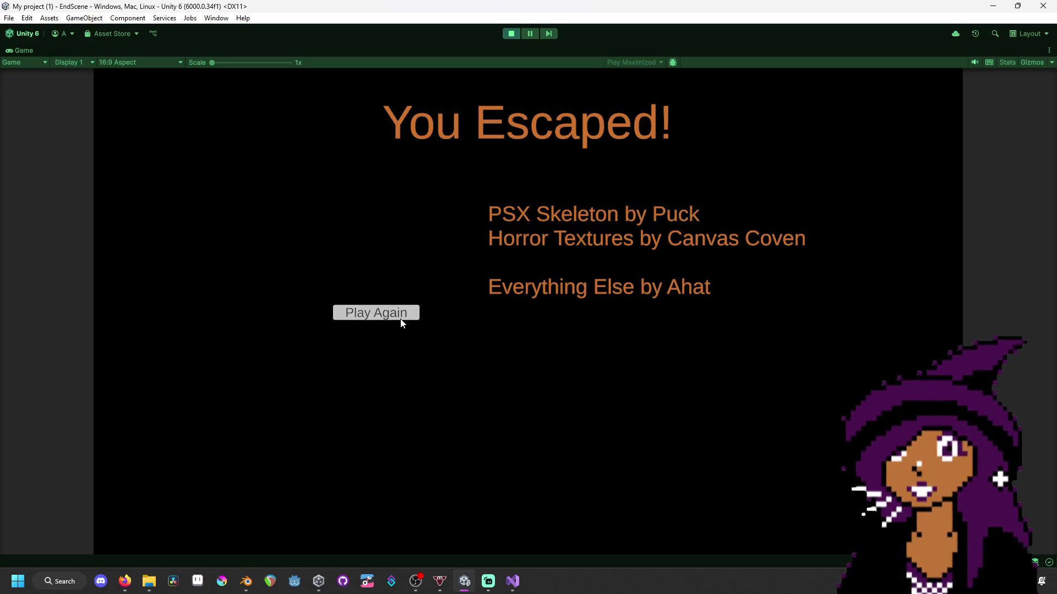
# - Replay the game from the escape screen and walk back into the dungeon
pyautogui.click(402, 315)
pyautogui.click(244, 370)
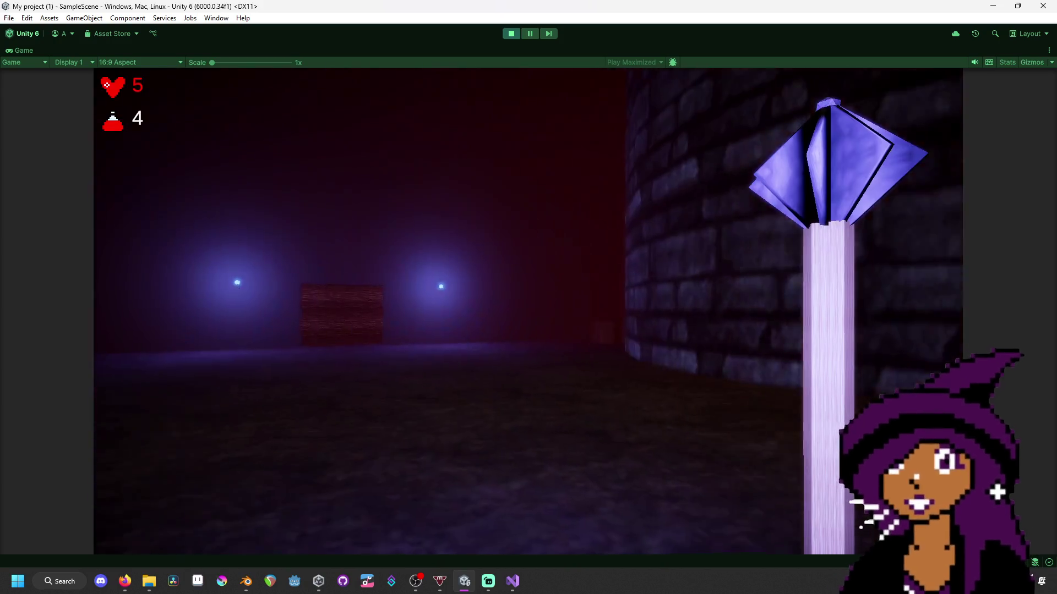
pyautogui.press('w')
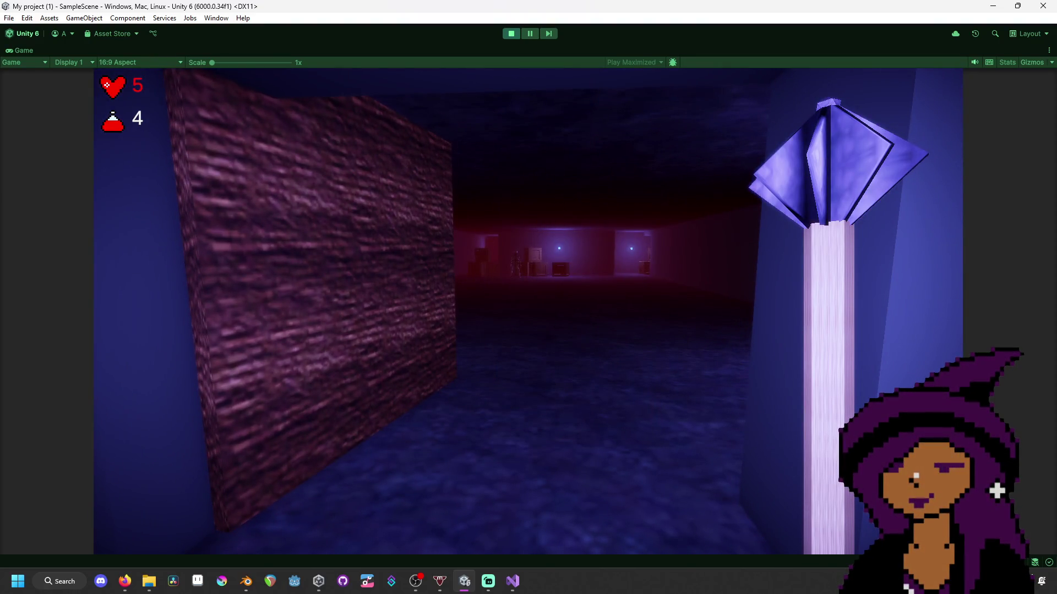
pyautogui.press('w')
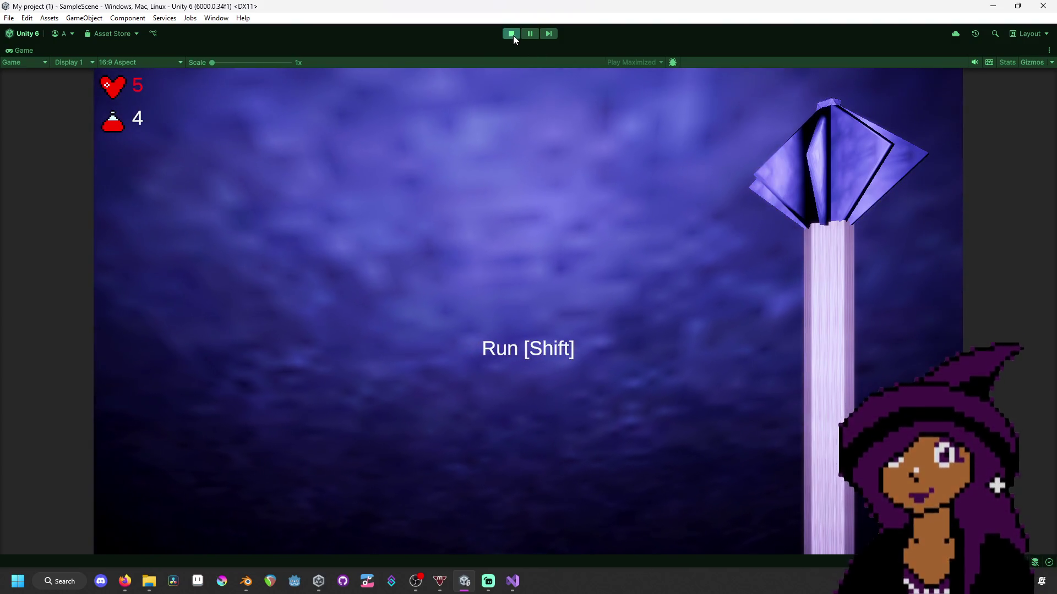
# - Stop play mode, inspect the end scene's Canvas and Game Manager, and open the GameManager script
pyautogui.click(513, 34)
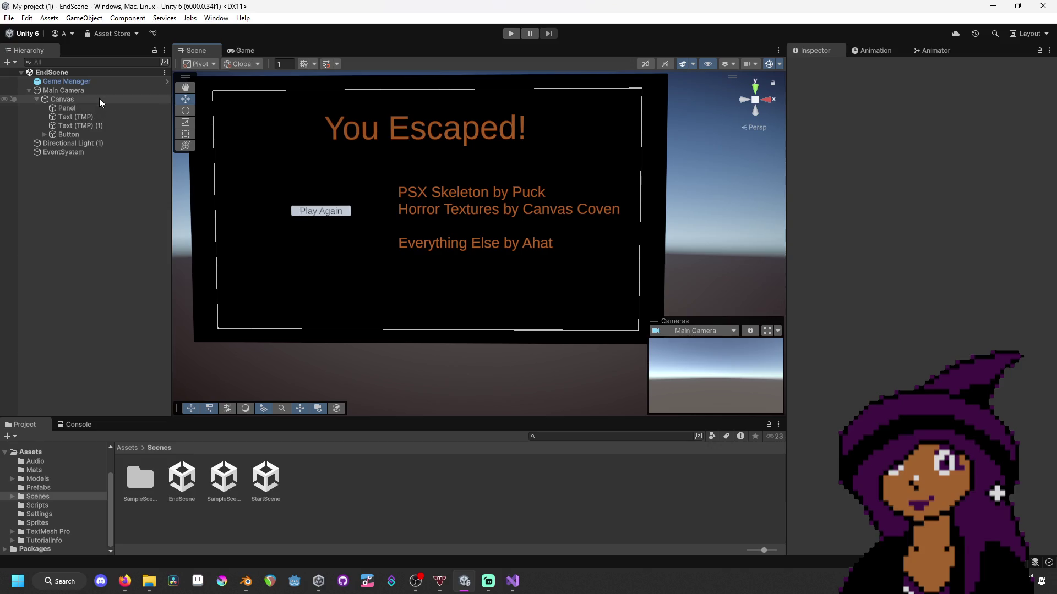
pyautogui.click(99, 99)
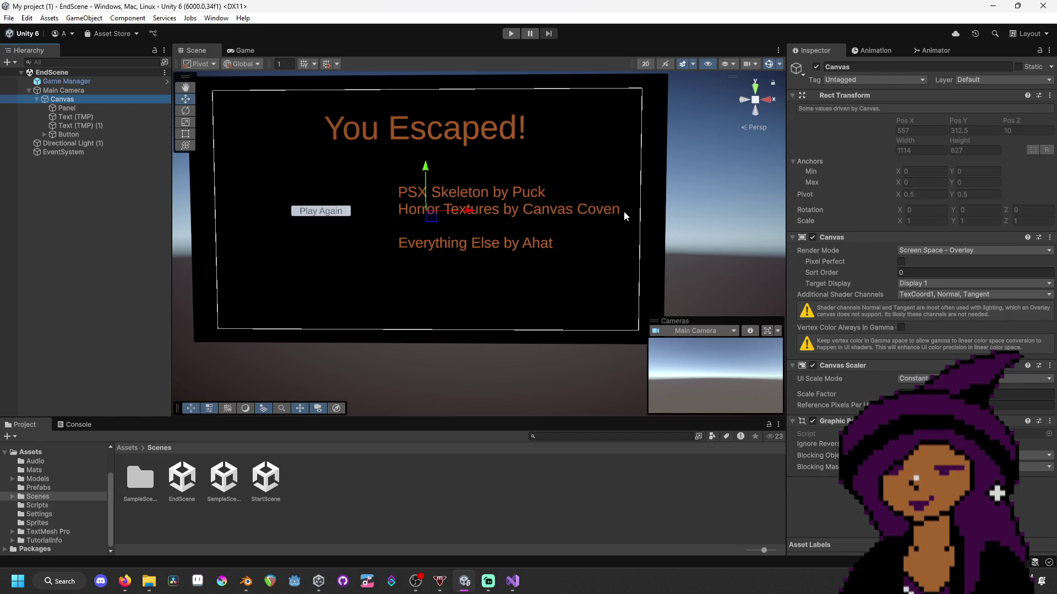
pyautogui.click(131, 81)
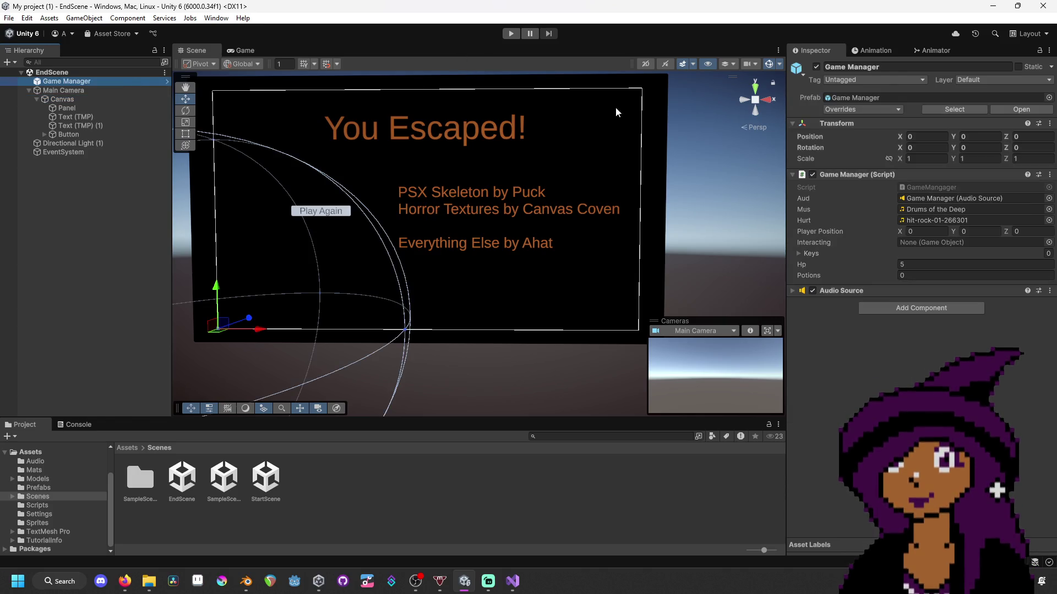
pyautogui.doubleClick(953, 187)
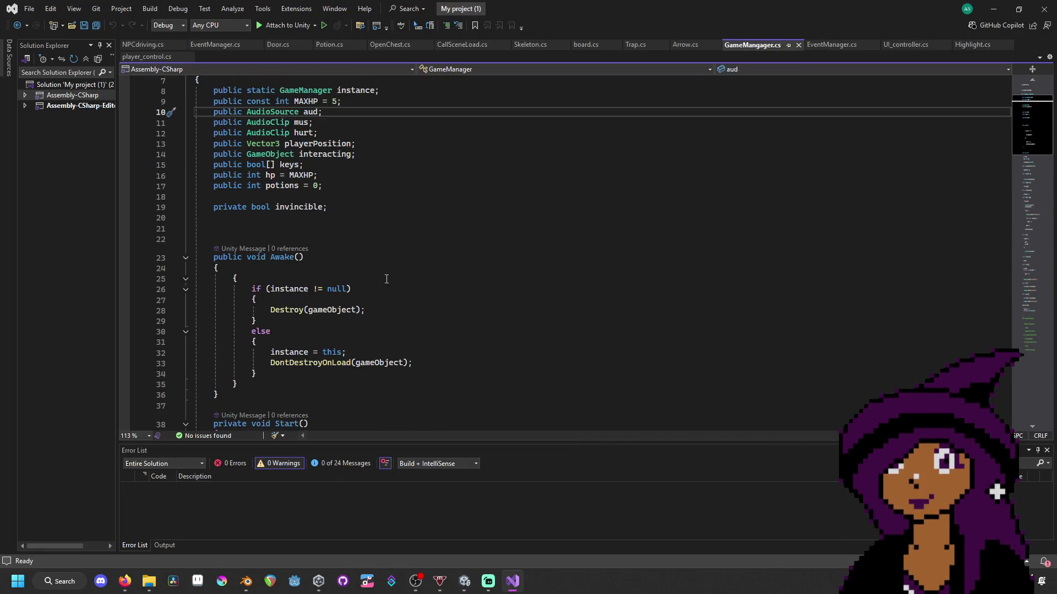
pyautogui.scroll(-5, 363, 268)
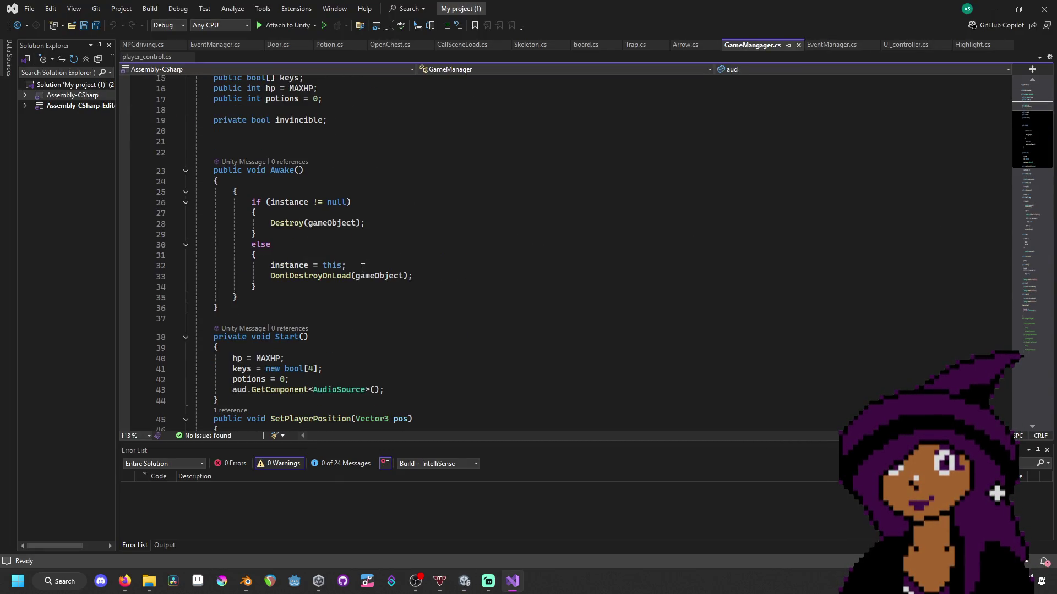
pyautogui.scroll(-10, 362, 268)
pyautogui.scroll(-14, 363, 268)
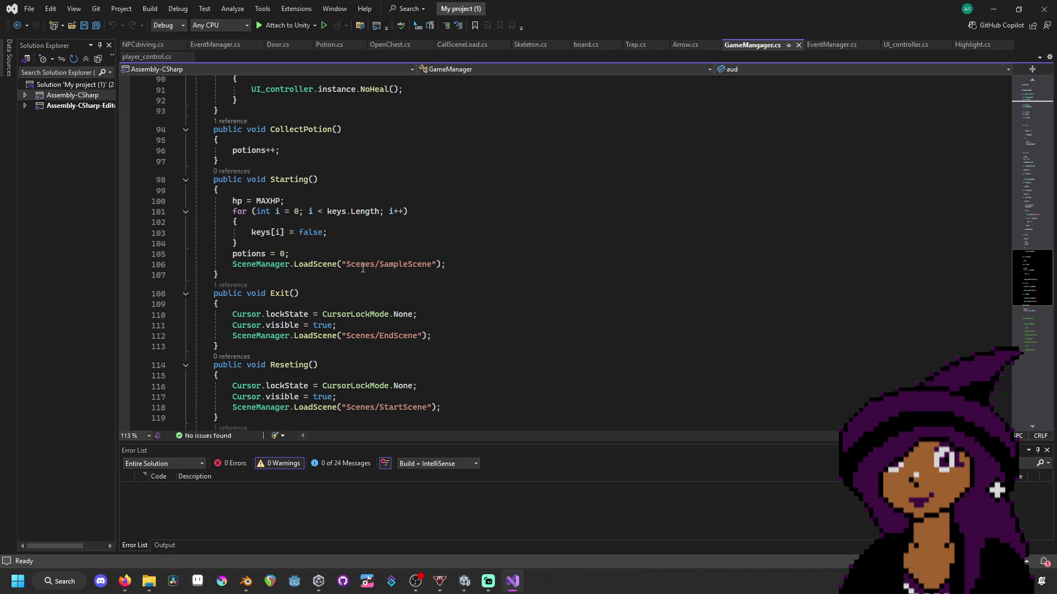
pyautogui.click(362, 268)
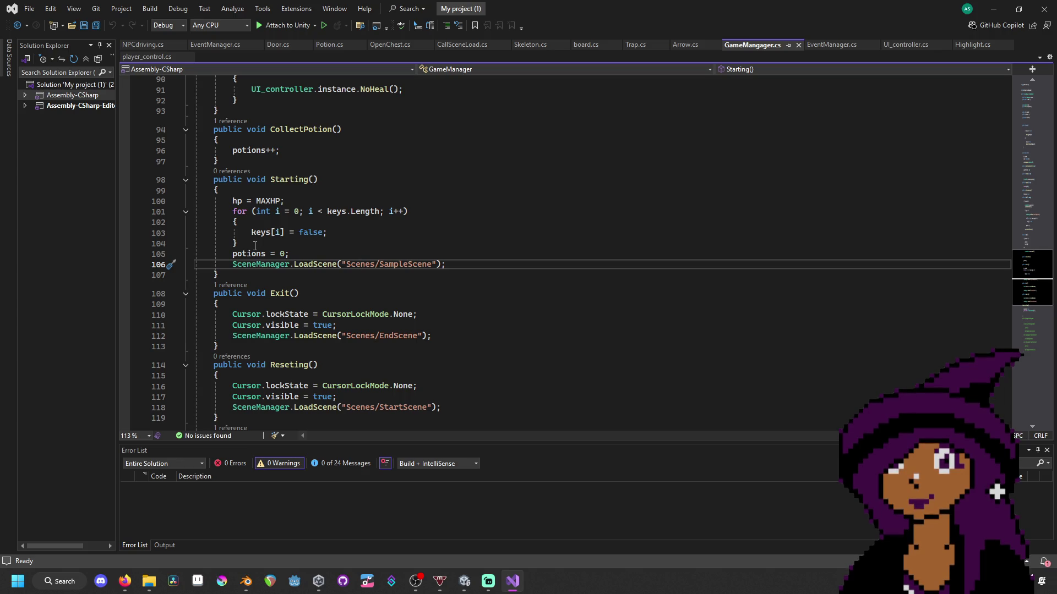
pyautogui.press('Up')
pyautogui.press('Up')
pyautogui.press('Up')
pyautogui.press('Up')
pyautogui.press('Up')
pyautogui.press('Up')
pyautogui.click(363, 212)
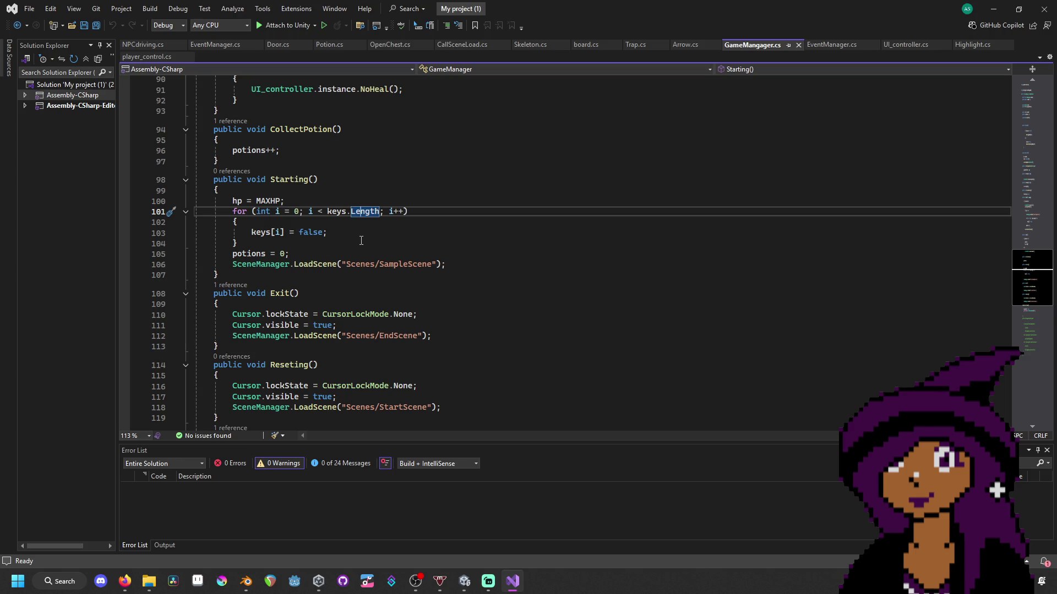
pyautogui.scroll(17, 361, 241)
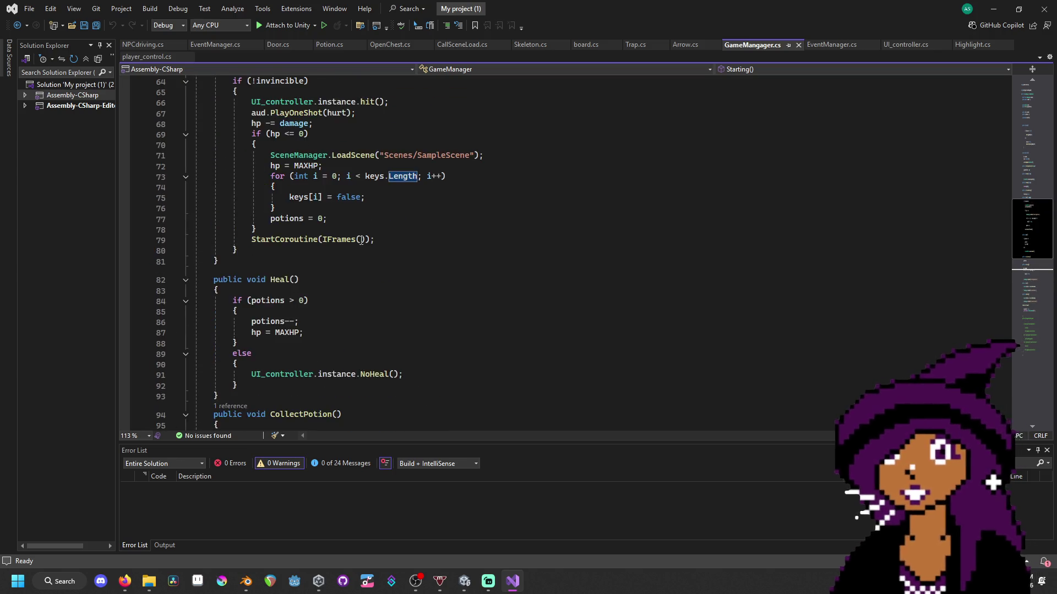
pyautogui.scroll(10, 361, 240)
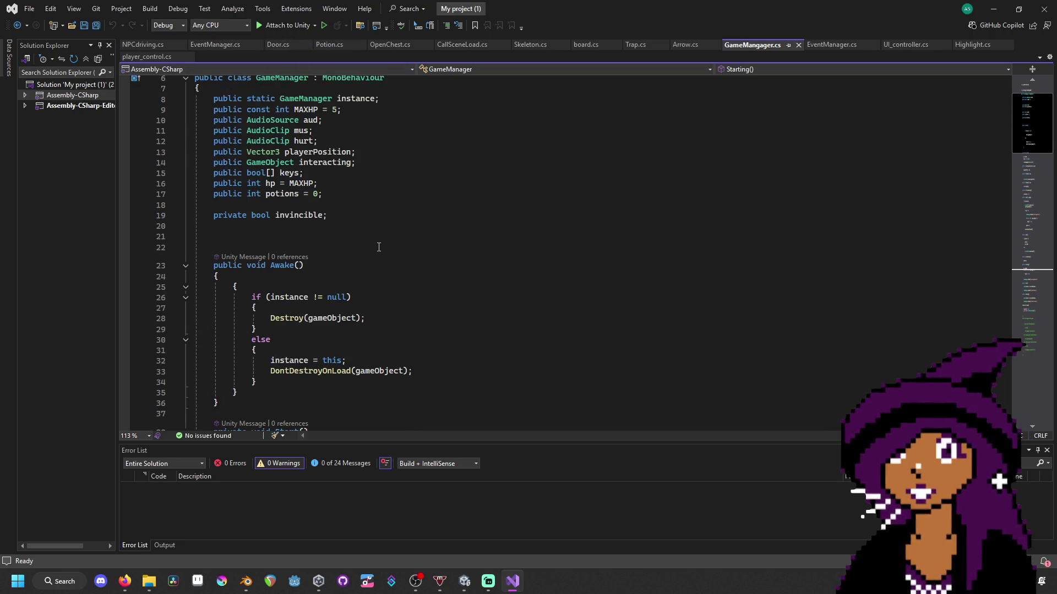
pyautogui.scroll(-3, 378, 251)
pyautogui.scroll(-16, 367, 158)
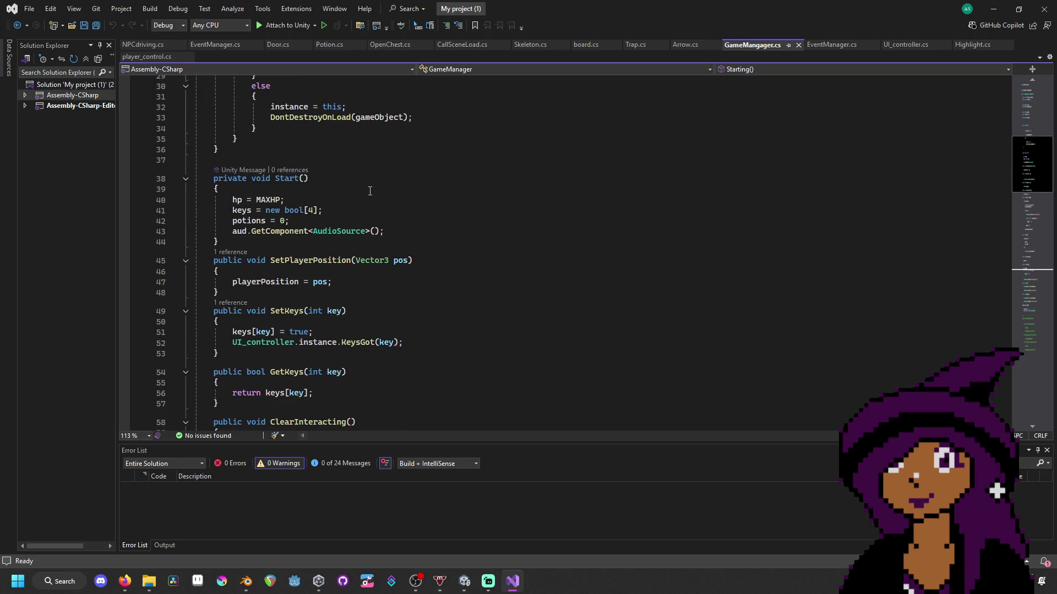
pyautogui.hotkey('ctrl', 'shift', 'Down')
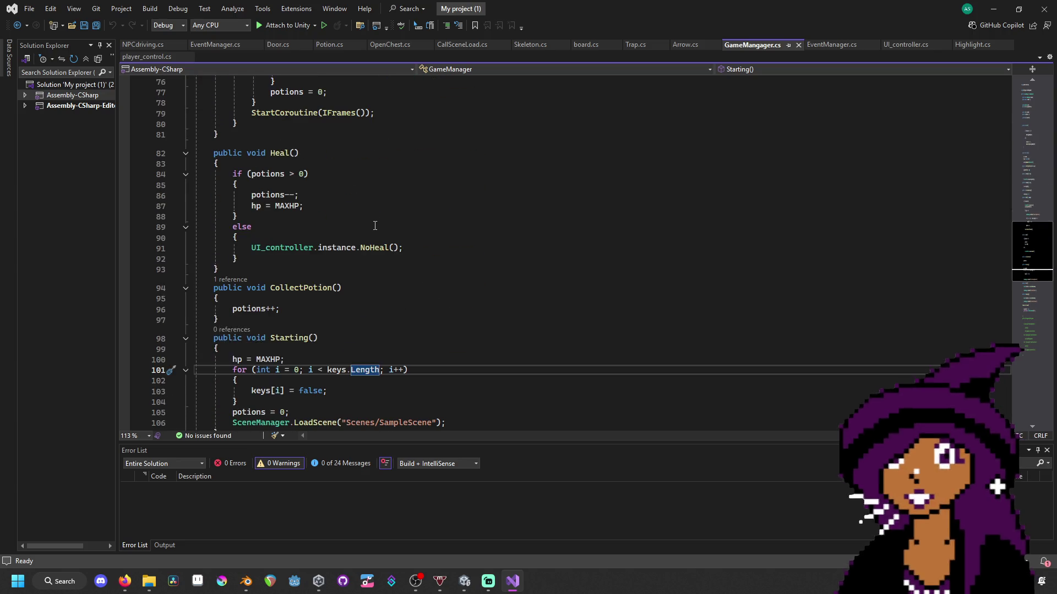
pyautogui.scroll(-4, 375, 226)
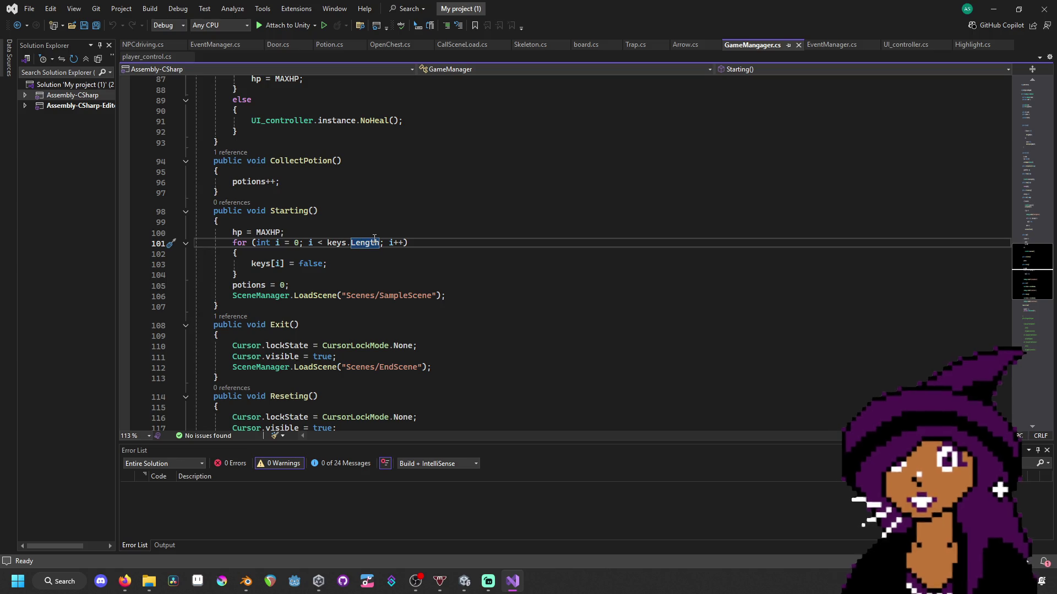
pyautogui.click(399, 295)
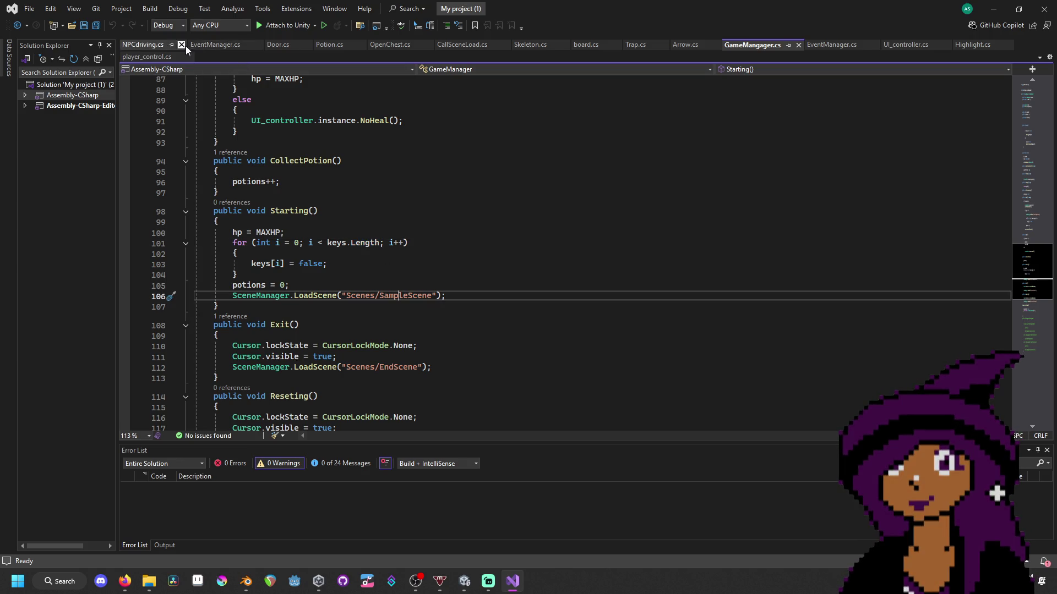
pyautogui.click(465, 582)
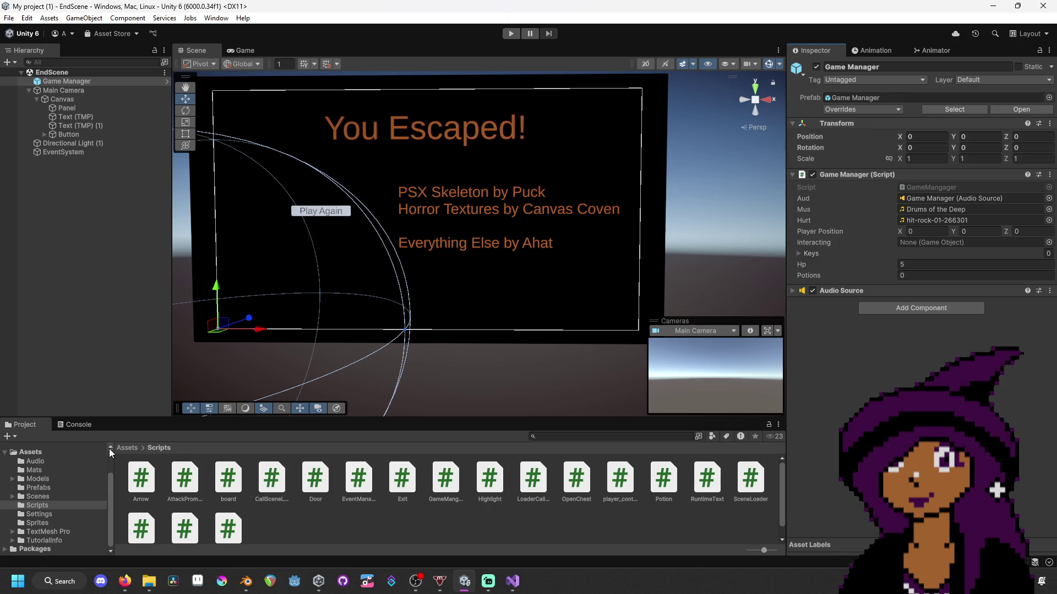
# - Open StartScene from the Scenes folder and review the Play button's On Click setup
pyautogui.click(37, 493)
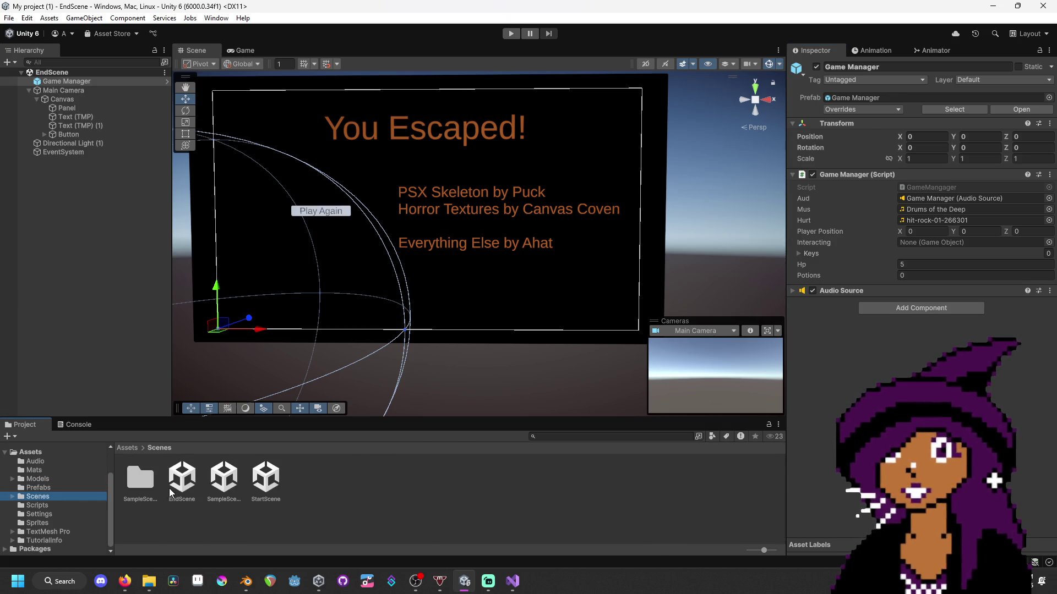
pyautogui.doubleClick(279, 480)
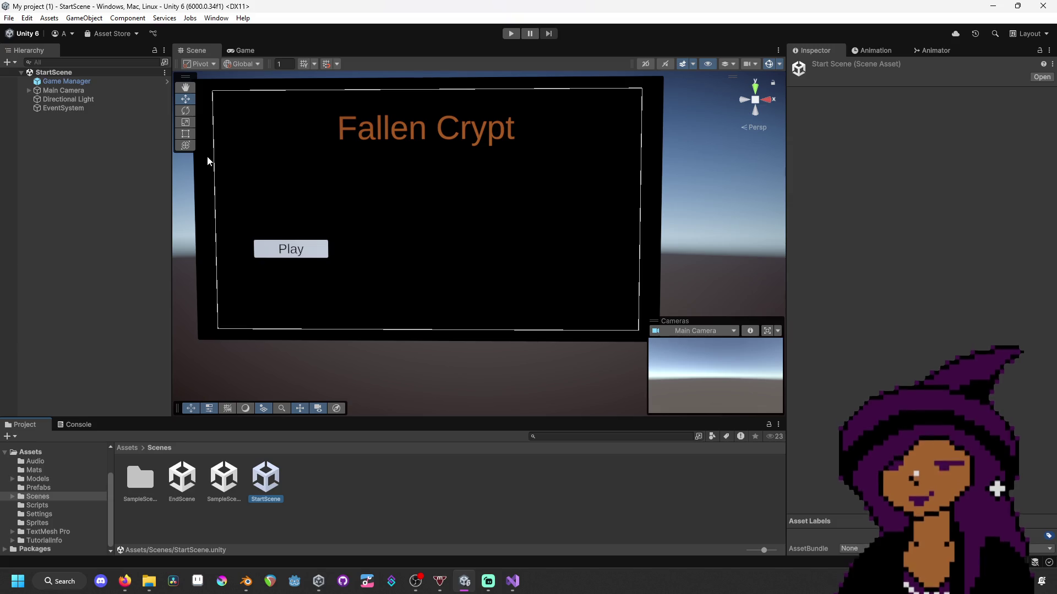
pyautogui.click(304, 259)
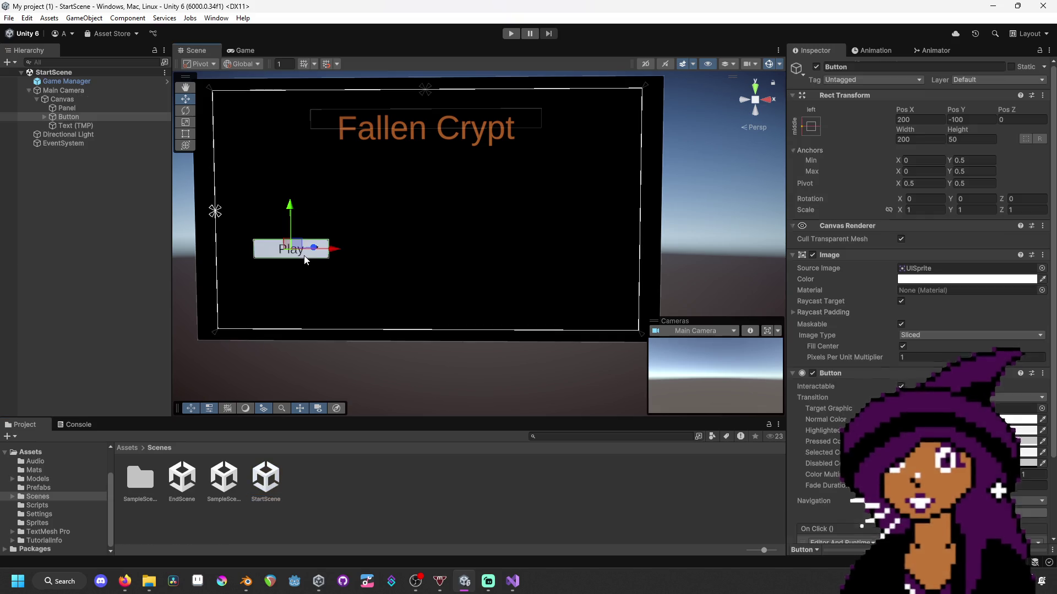
pyautogui.scroll(-5, 938, 304)
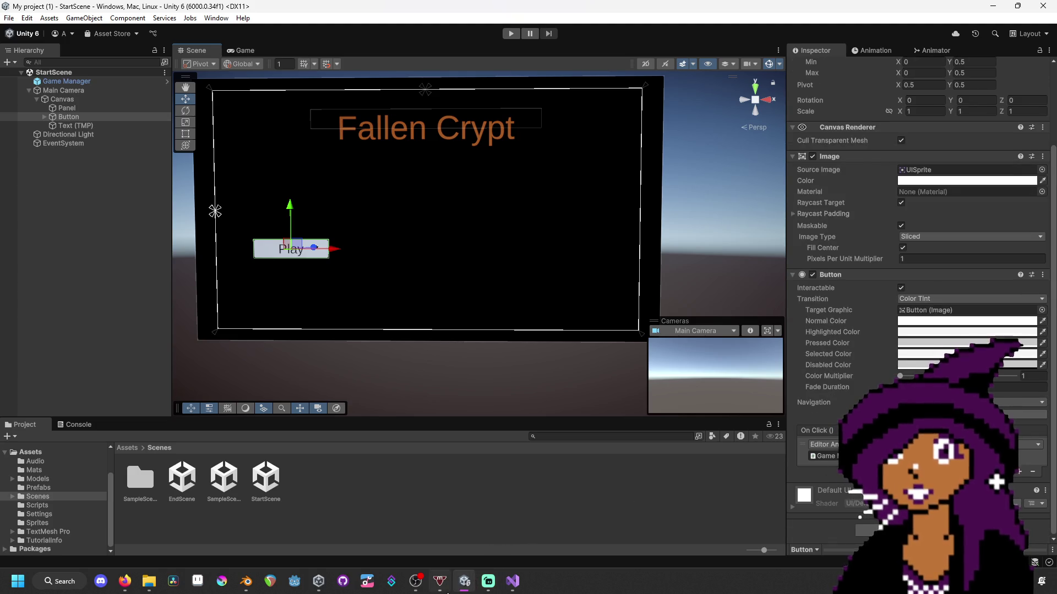
# - Switch between the OBS and Unity windows, then bring up the GameManager script in Visual Studio
pyautogui.moveTo(437, 591)
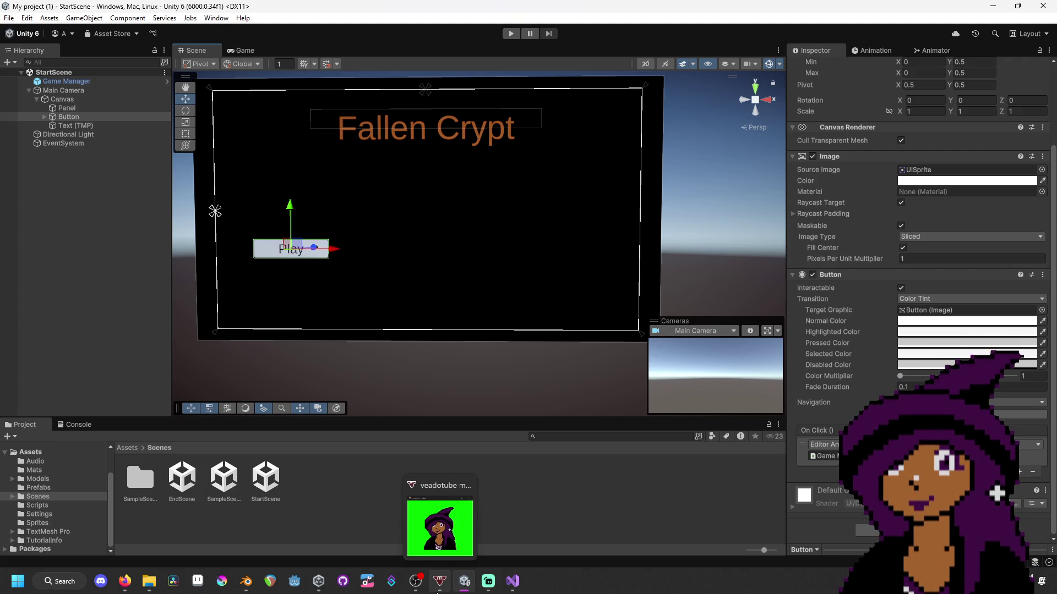
pyautogui.moveTo(464, 581)
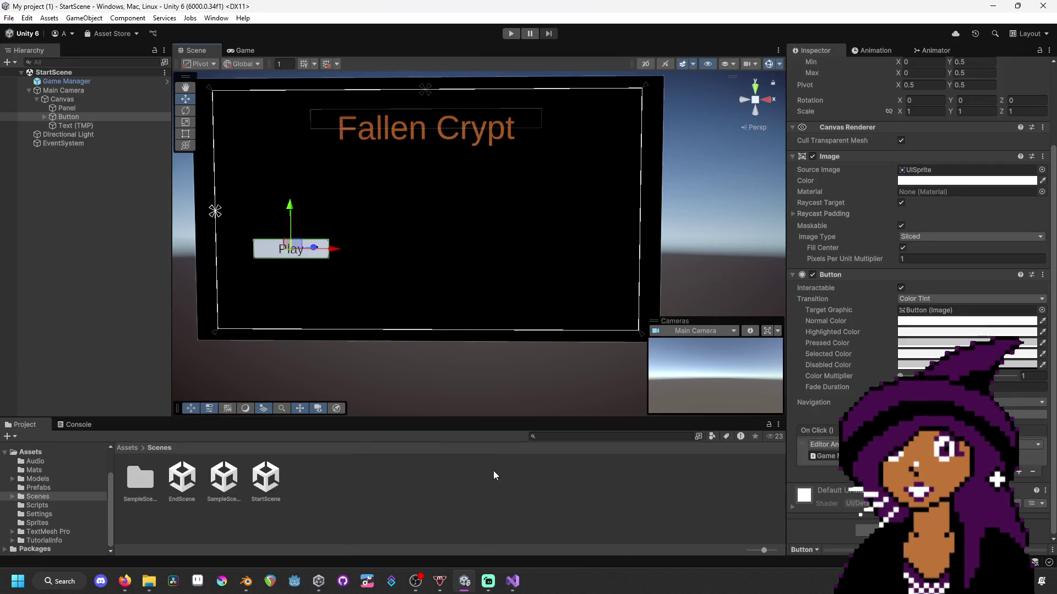
pyautogui.click(416, 582)
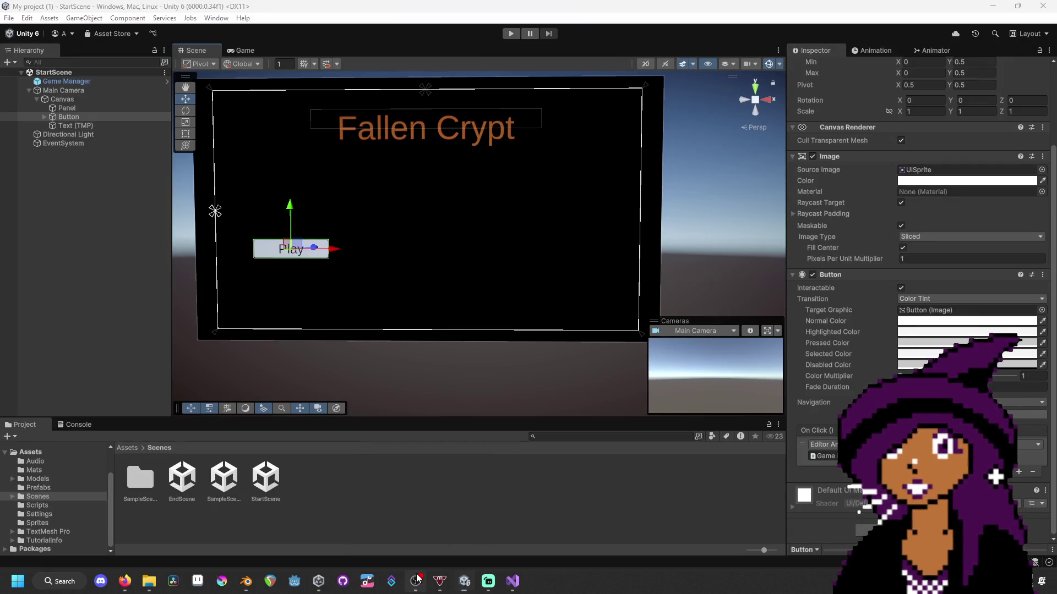
pyautogui.hotkey('alt', 'Tab')
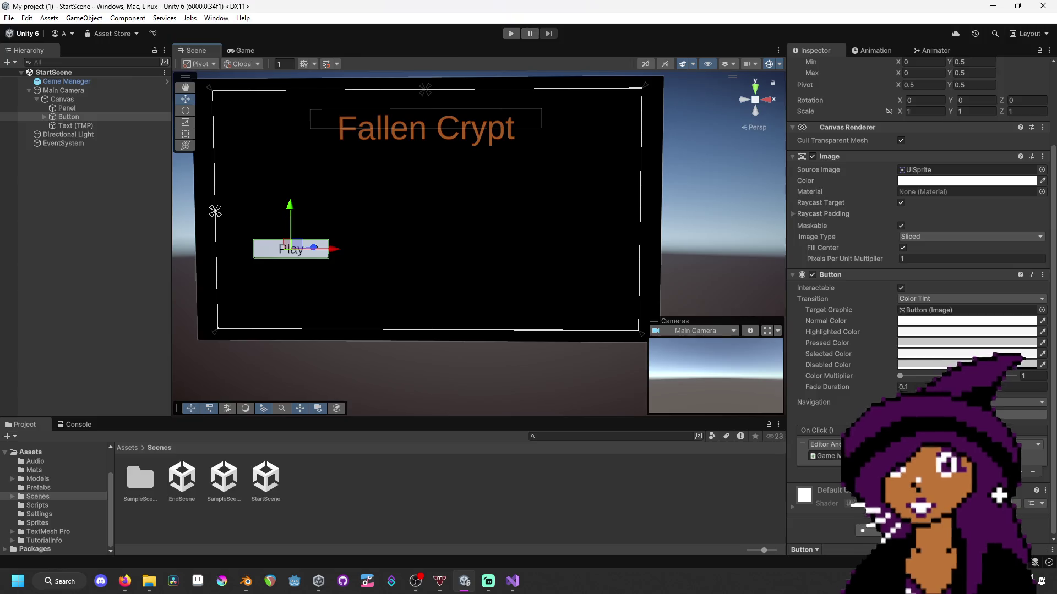
pyautogui.hotkey('alt', 'Tab')
pyautogui.hotkey('alt', 'Tab')
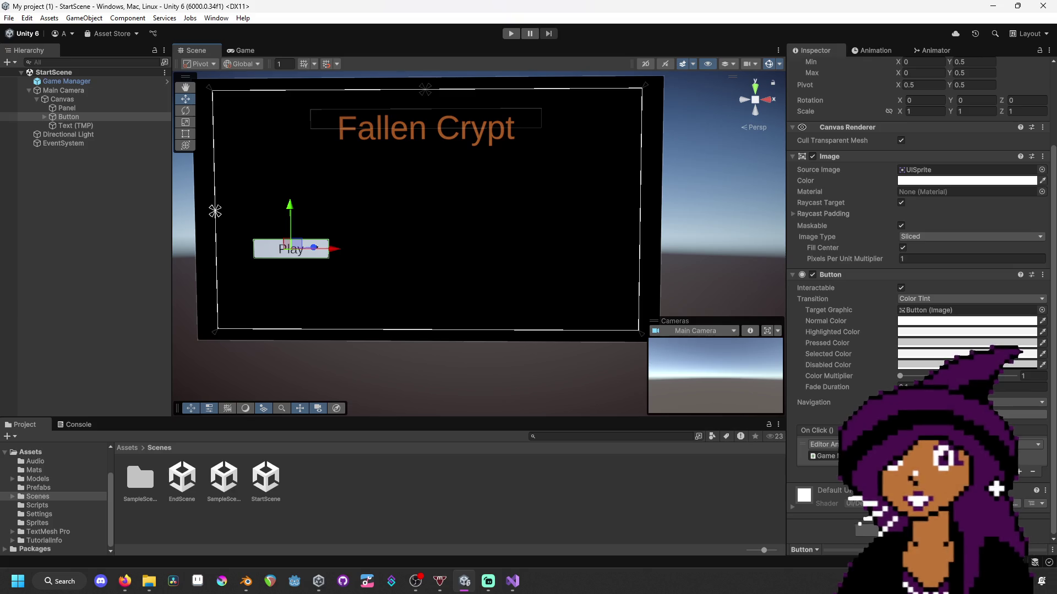
pyautogui.hotkey('alt', 'Tab')
pyautogui.press('super+shift+Right')
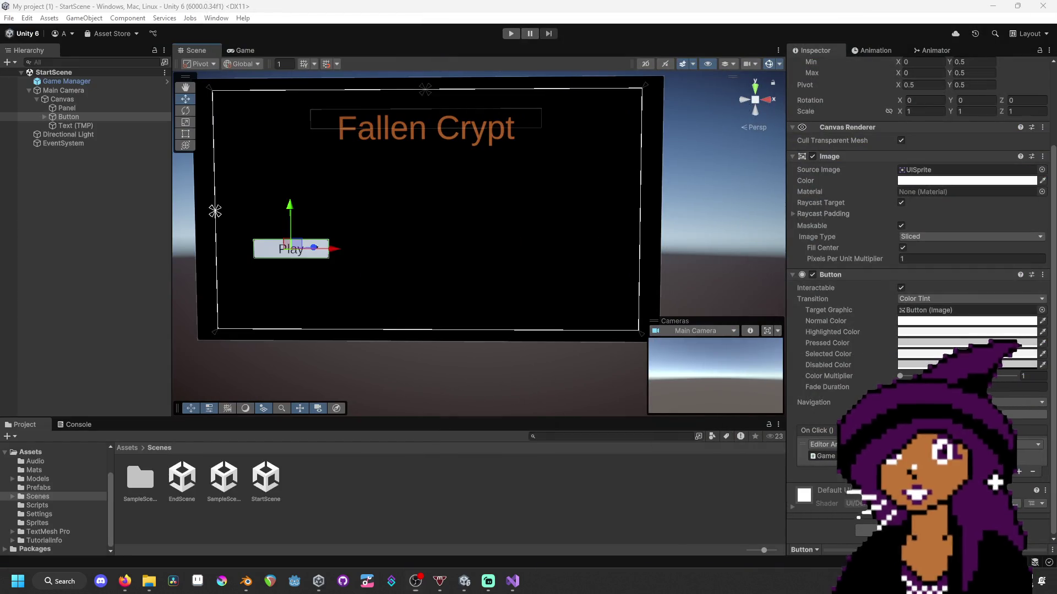
pyautogui.press('super+d')
pyautogui.press('super+d')
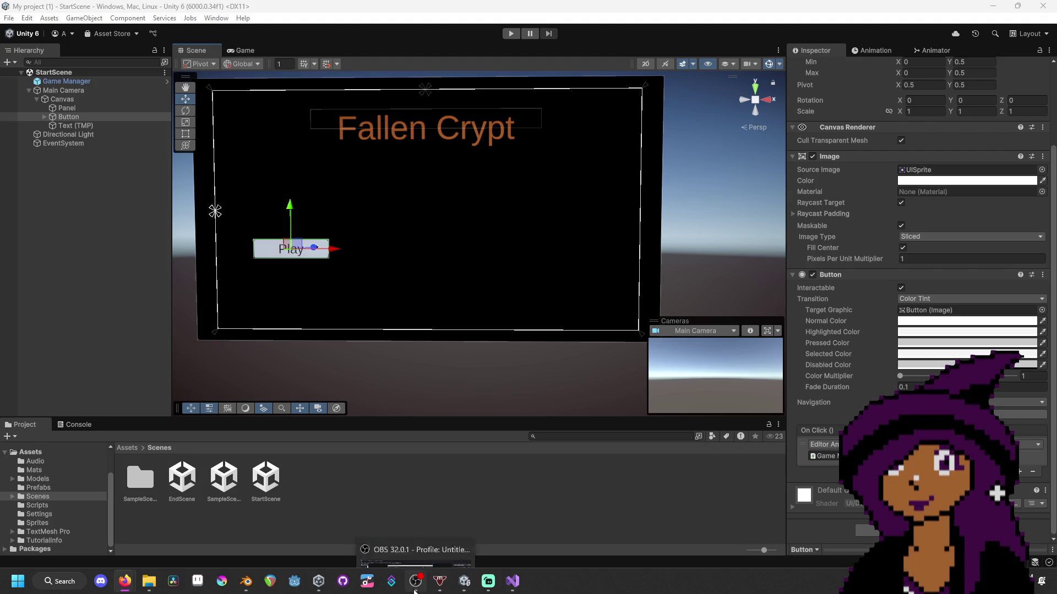
pyautogui.moveTo(415, 579)
pyautogui.moveTo(428, 527)
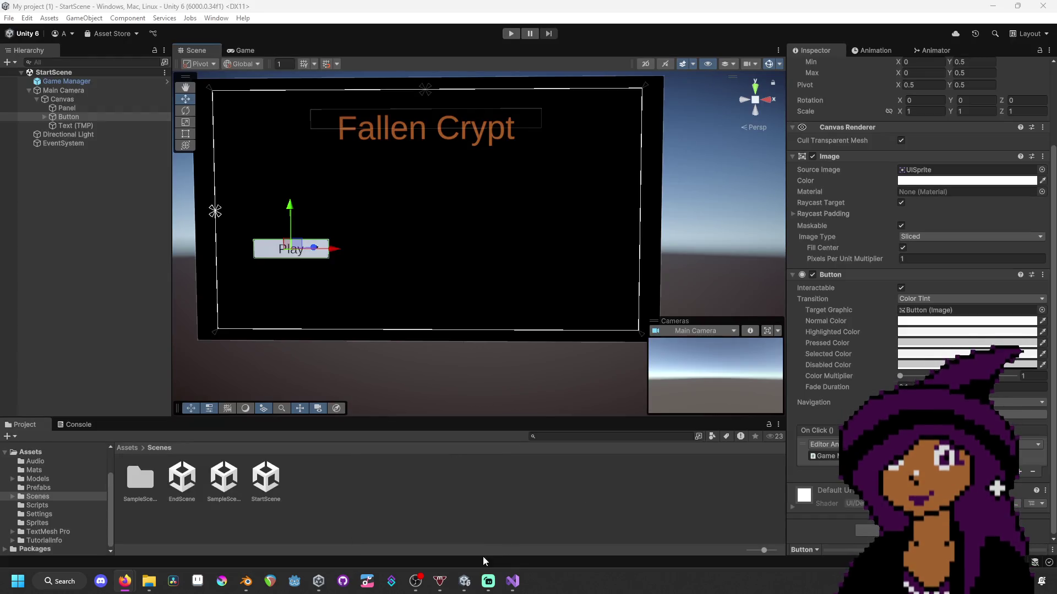
pyautogui.moveTo(466, 580)
pyautogui.click(509, 580)
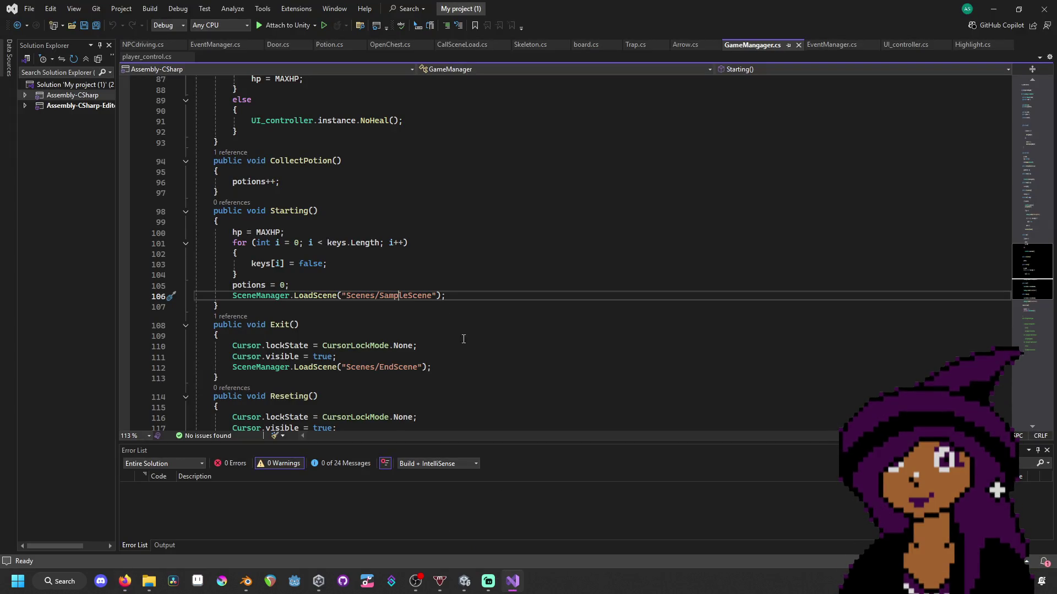
# - Review the Door script's GetKeys exit check, then close NPCdriving.cs and the duplicate EventManager.cs tab
pyautogui.scroll(4, 360, 270)
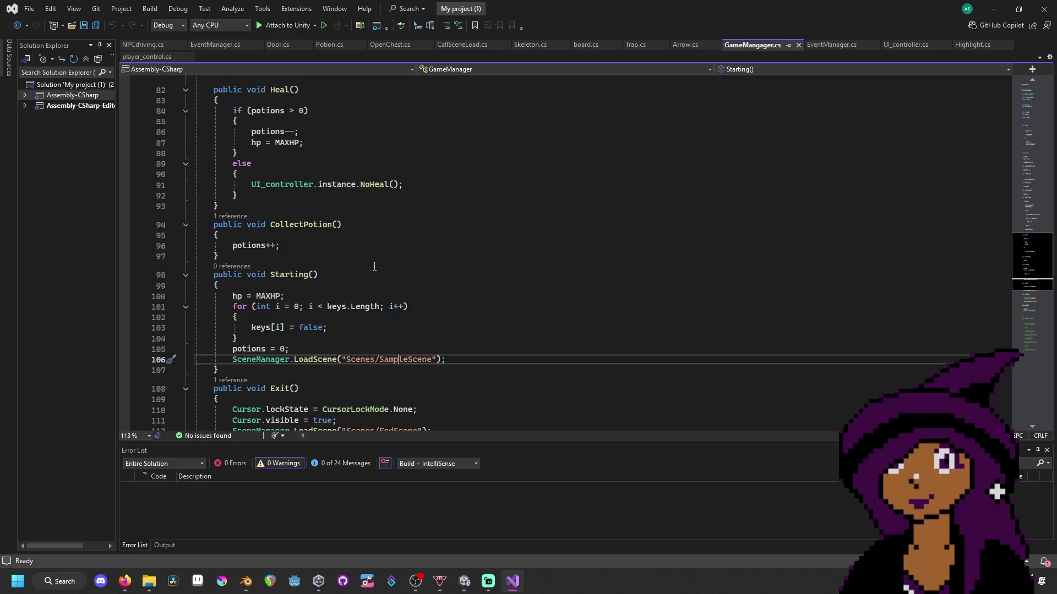
pyautogui.click(290, 43)
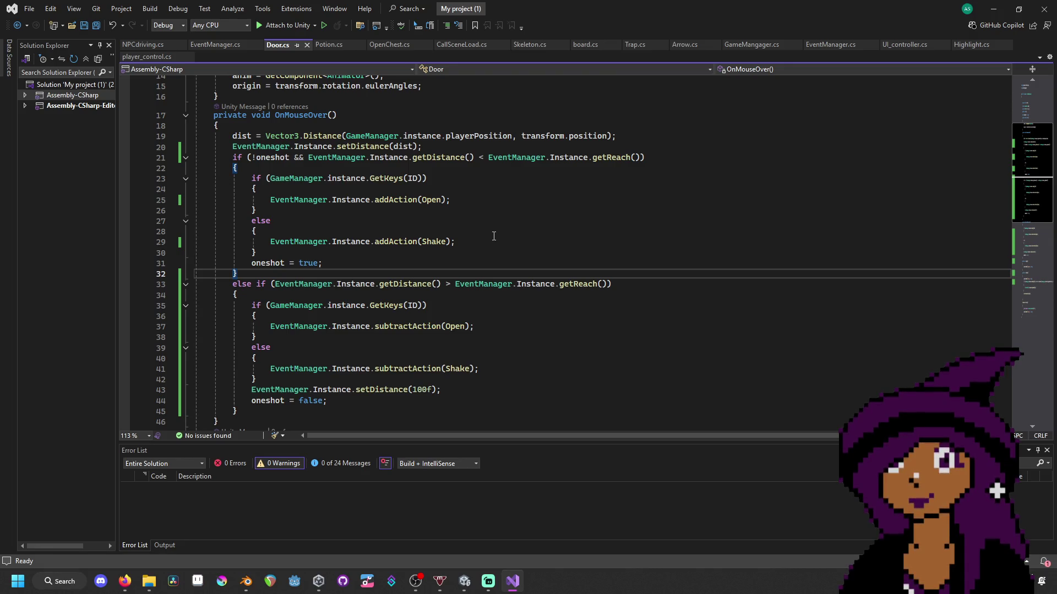
pyautogui.click(399, 308)
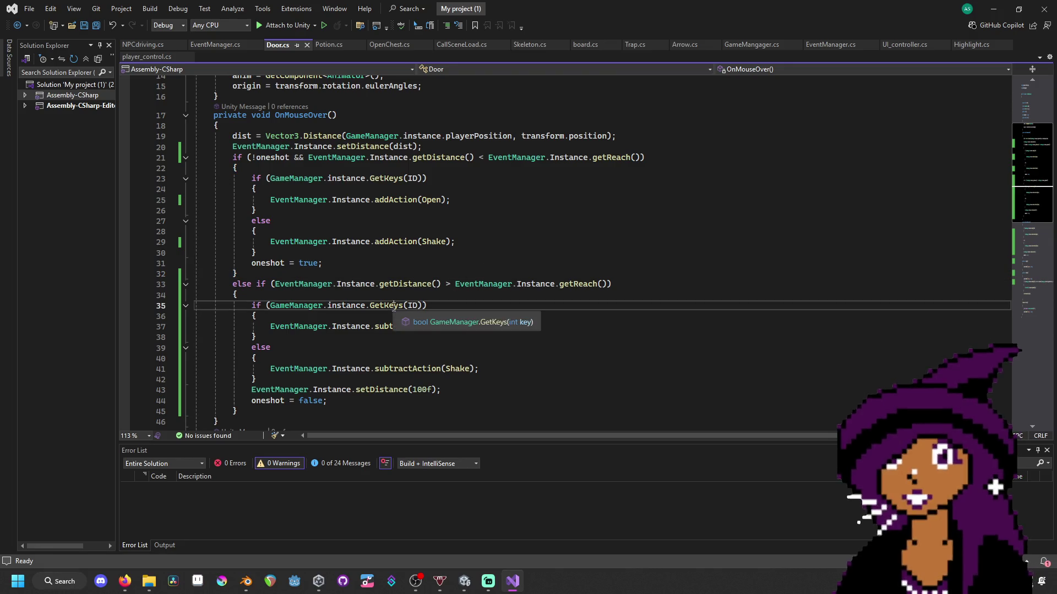
pyautogui.click(207, 43)
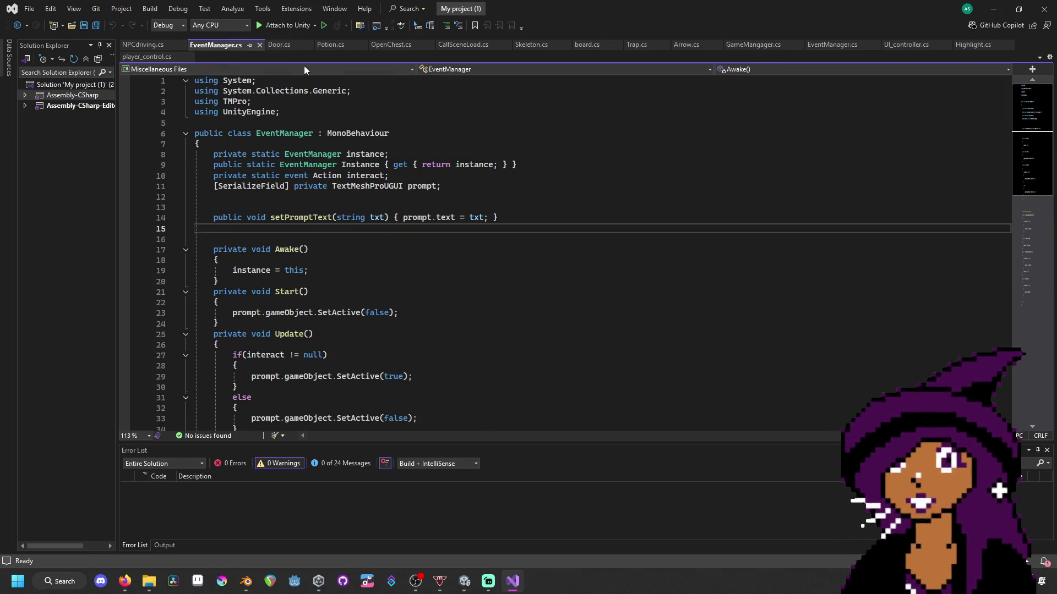
pyautogui.scroll(-5, 407, 290)
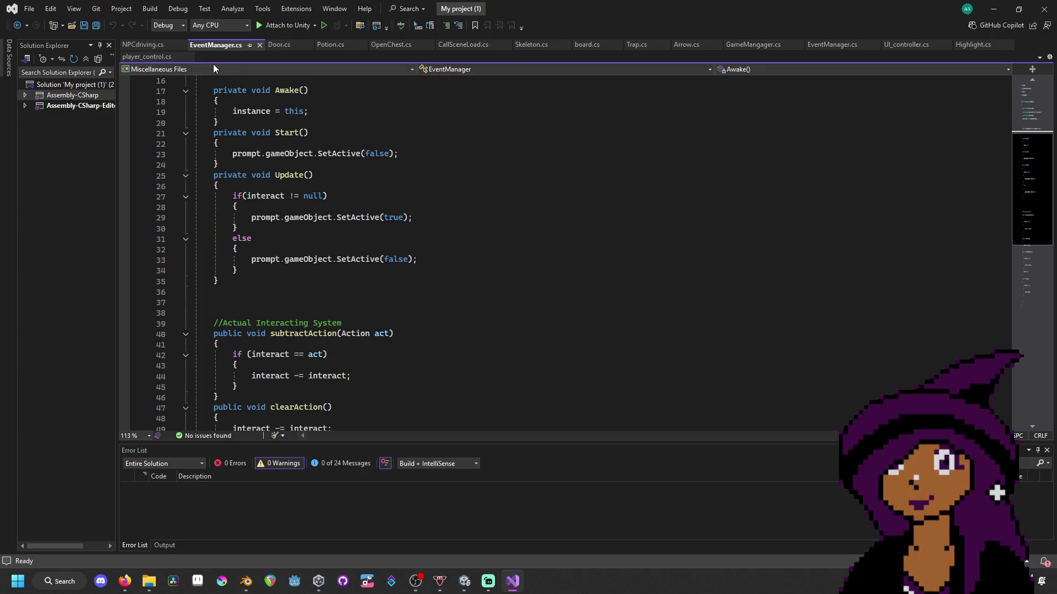
pyautogui.click(143, 43)
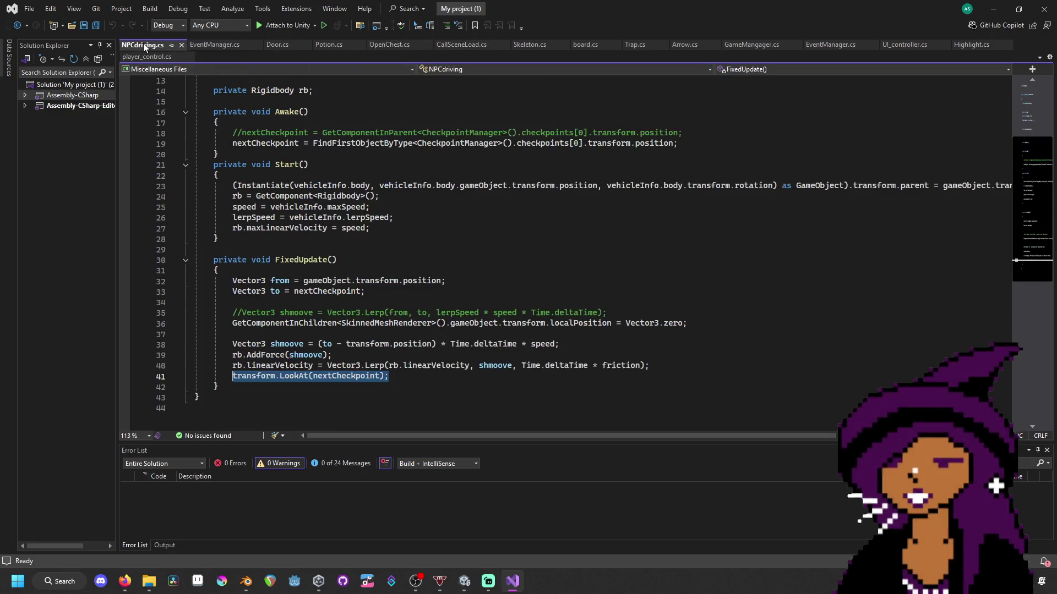
pyautogui.click(180, 44)
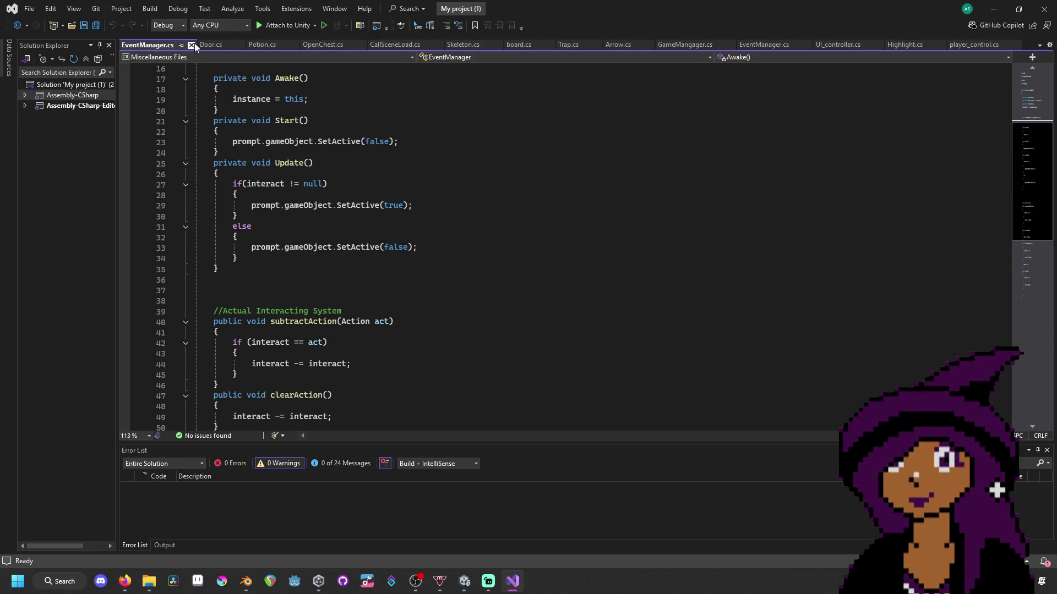
pyautogui.click(193, 44)
# - Look through the player_control and GameManager scripts
pyautogui.click(907, 49)
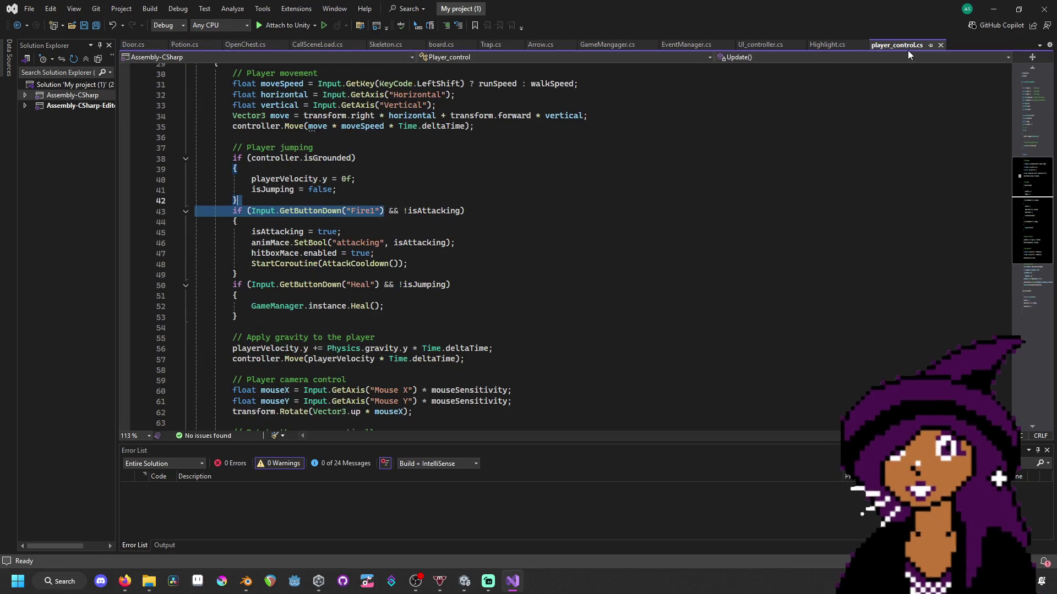
pyautogui.scroll(-2, 738, 189)
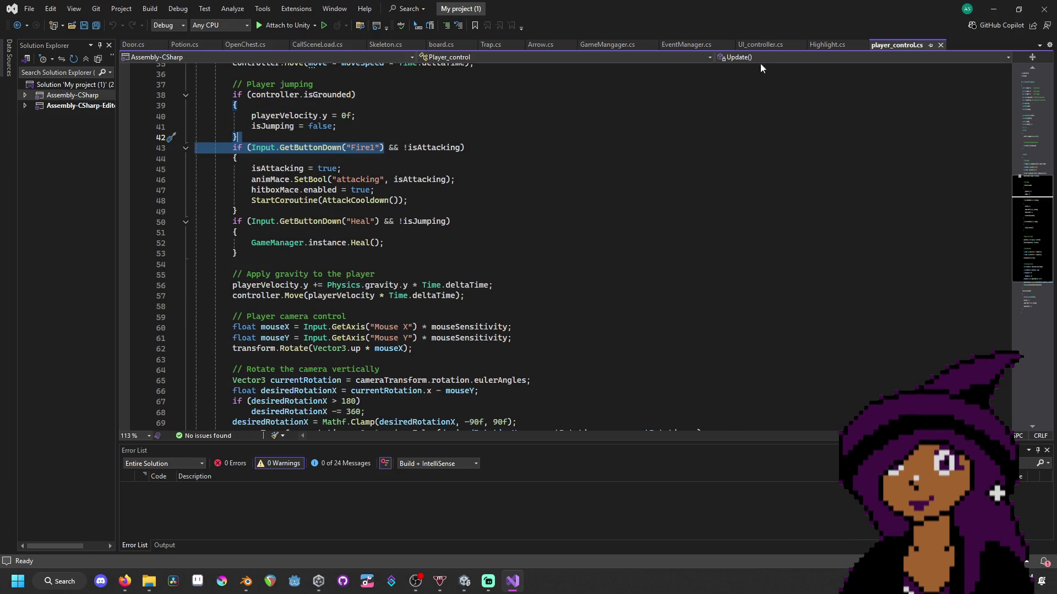
pyautogui.click(595, 43)
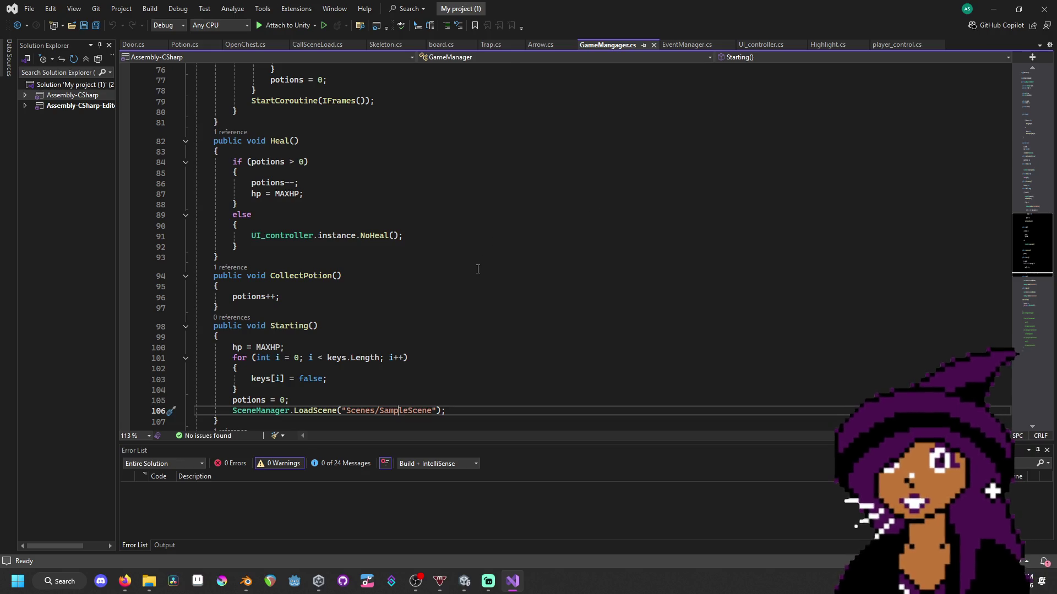
pyautogui.scroll(-9, 478, 269)
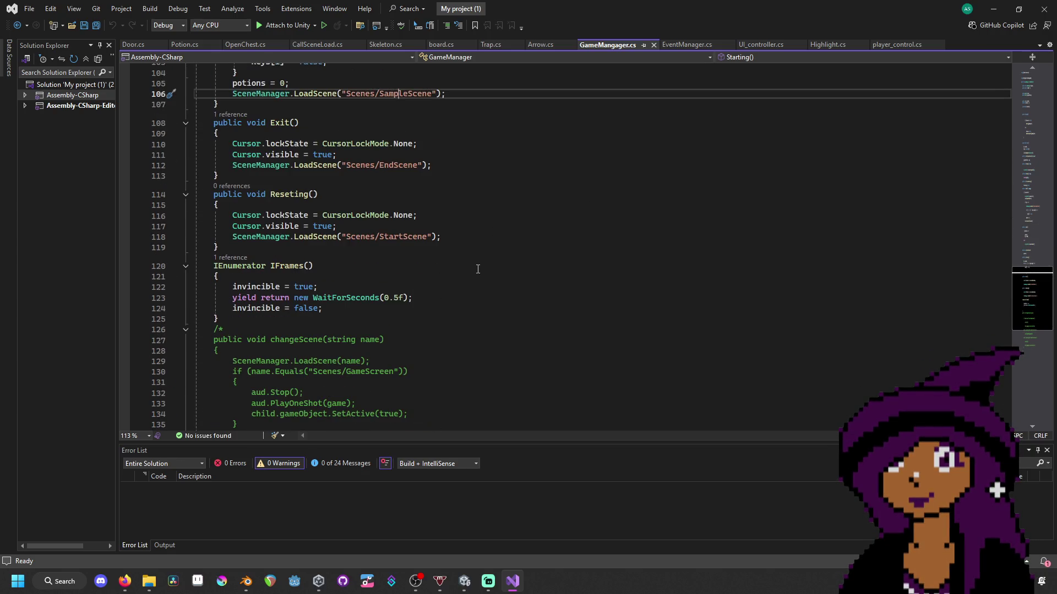
pyautogui.scroll(14, 478, 269)
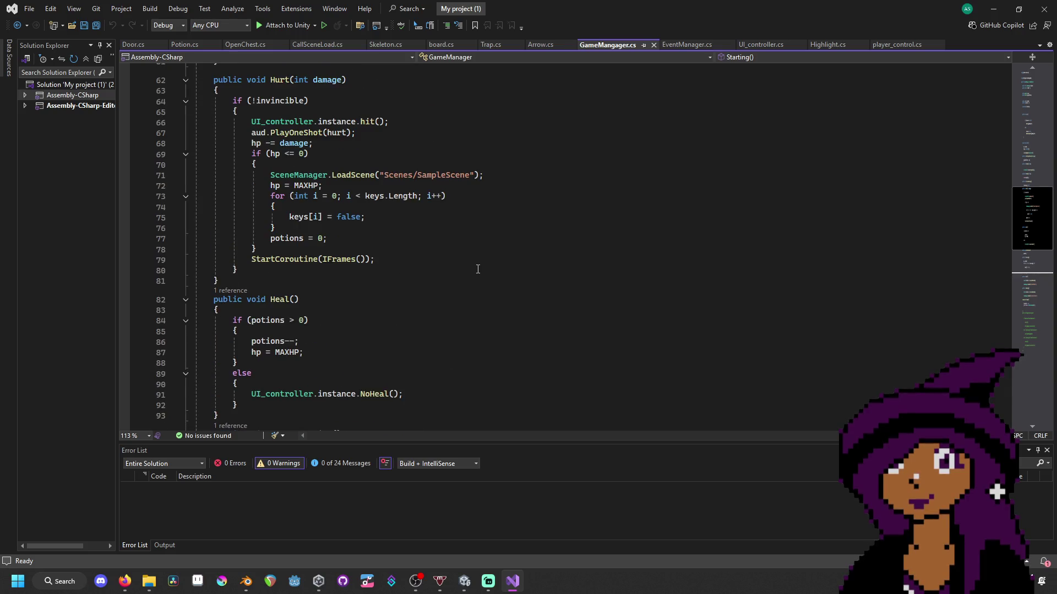
pyautogui.scroll(5, 478, 269)
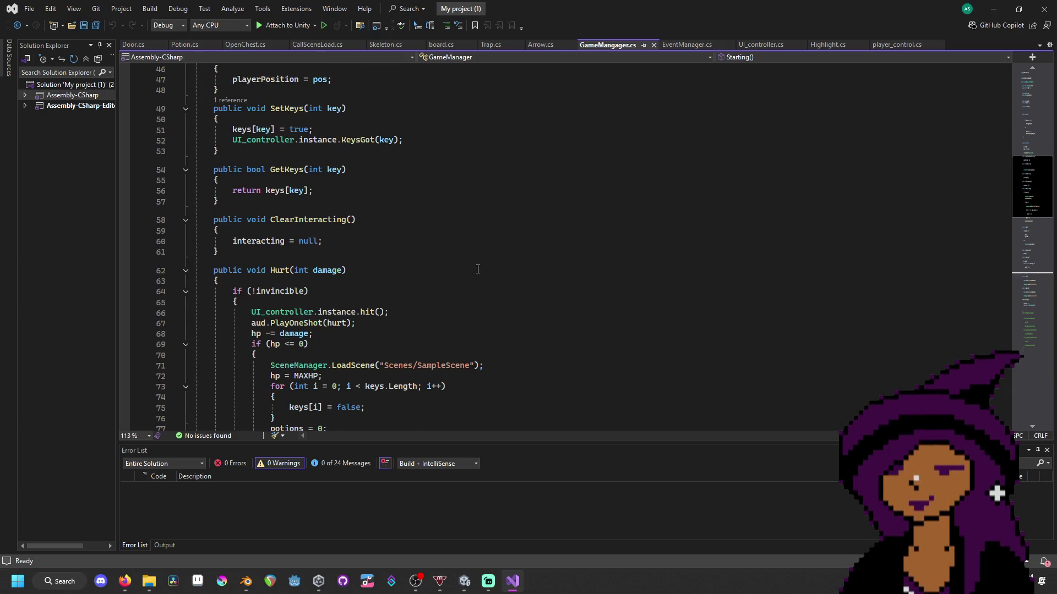
pyautogui.scroll(2, 478, 270)
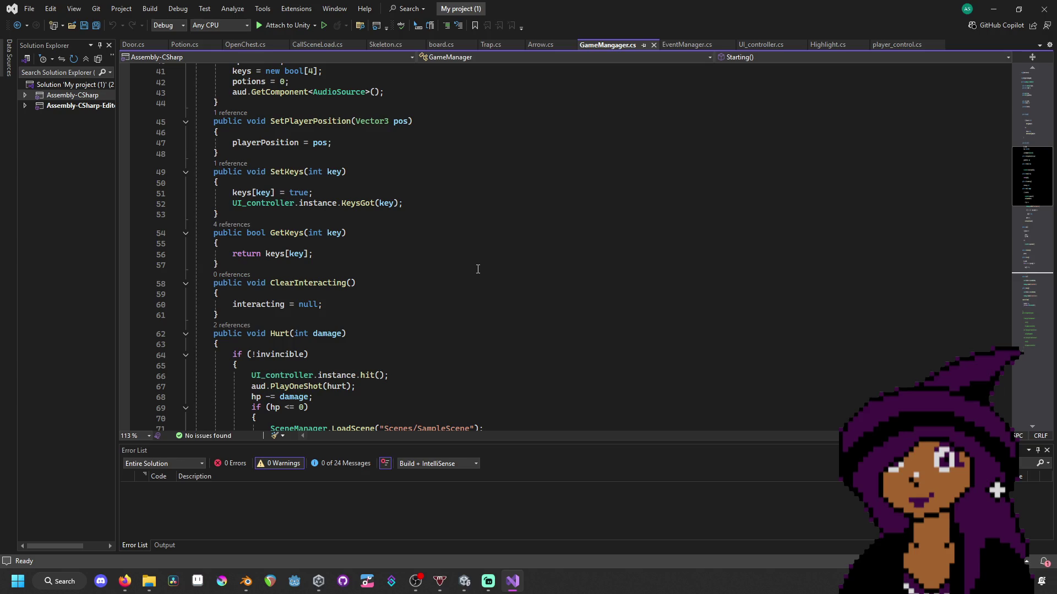
pyautogui.scroll(-15, 478, 269)
pyautogui.scroll(-5, 478, 269)
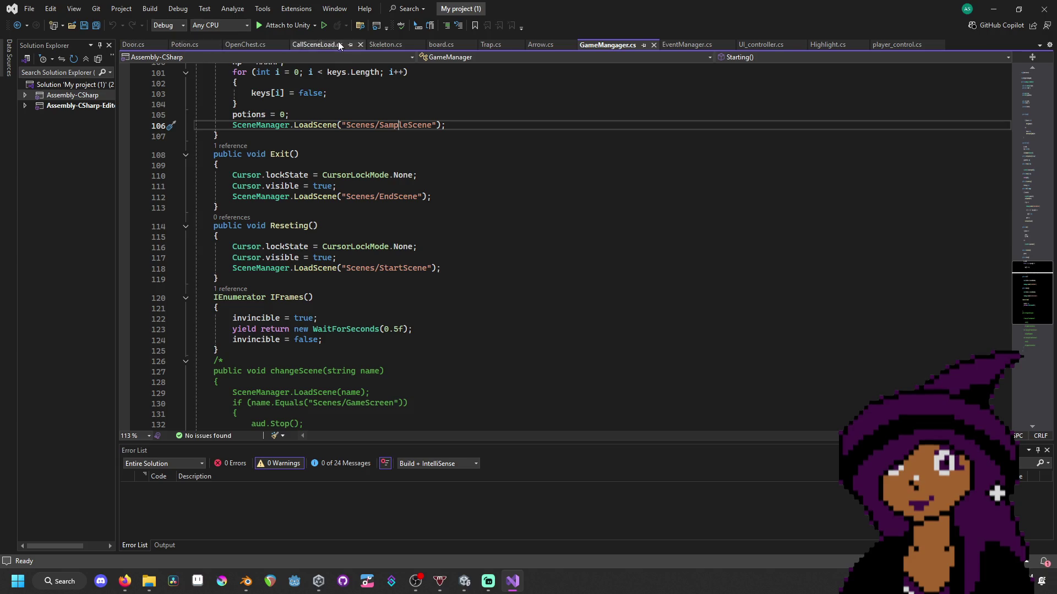
# - In the project's EventManager.cs Update, change 'distance <= reach' to 'distance < reach'
pyautogui.click(698, 40)
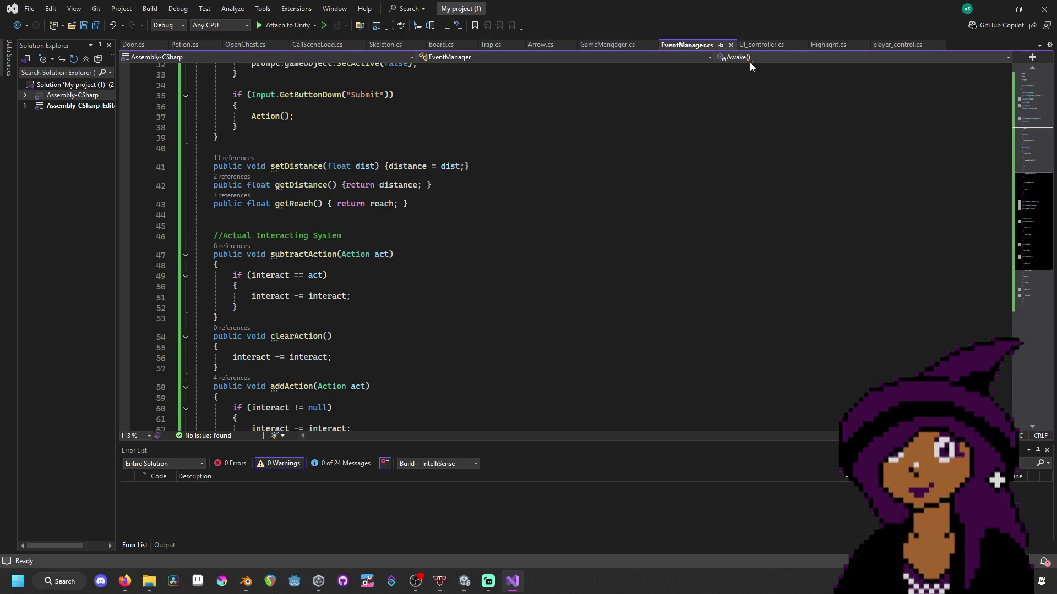
pyautogui.scroll(10, 419, 148)
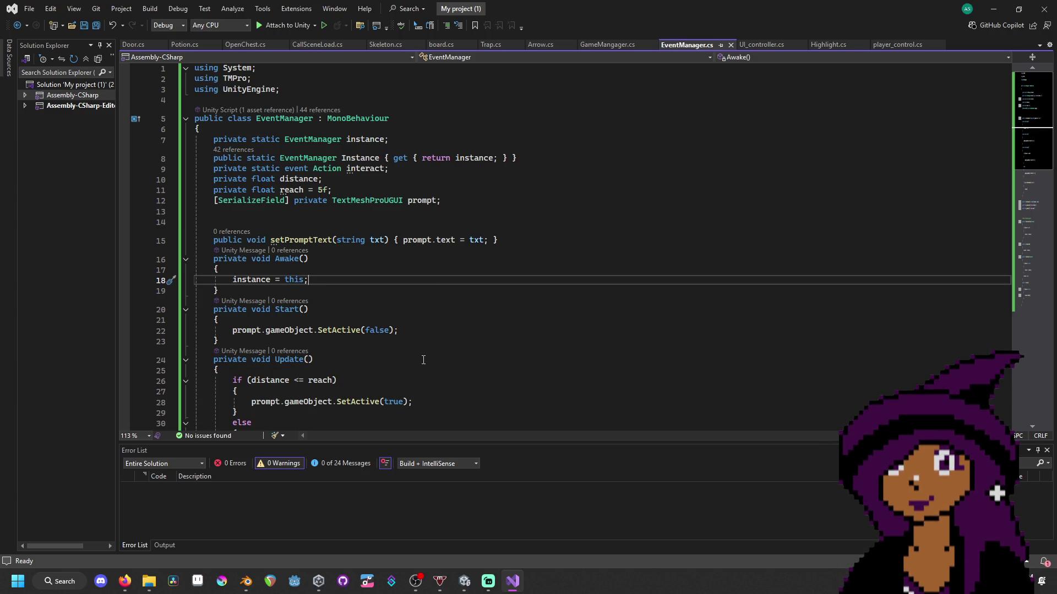
pyautogui.scroll(-5, 423, 360)
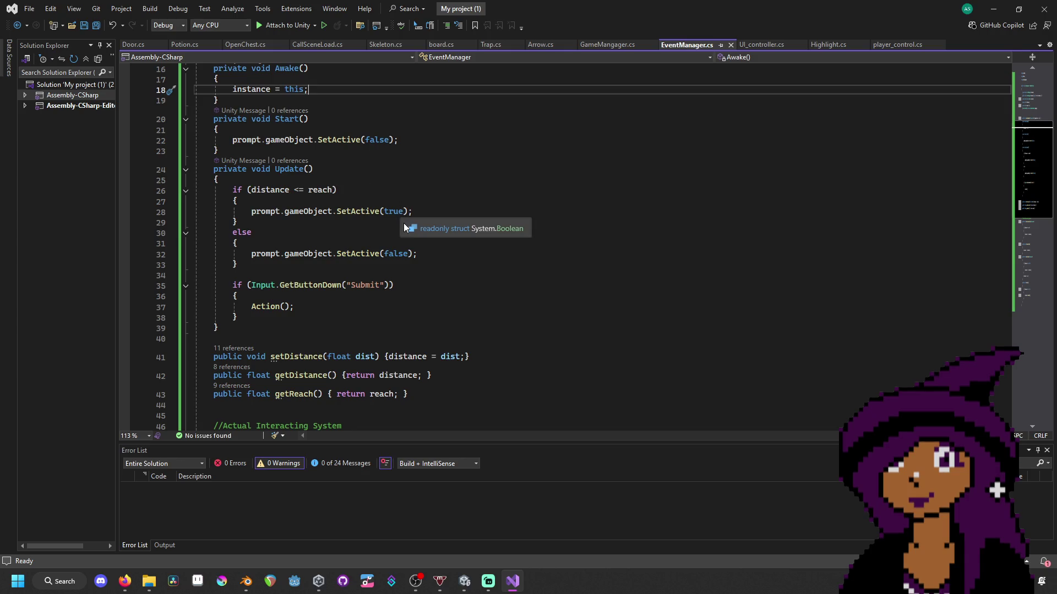
pyautogui.click(305, 192)
pyautogui.press('BackSpace')
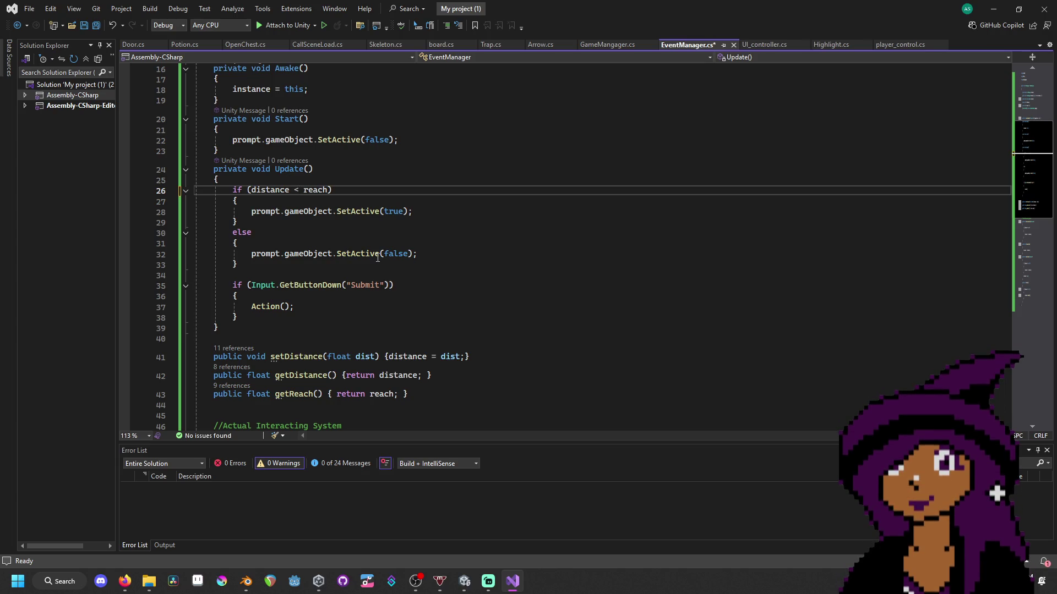
# - Check which if the else belongs to, scroll through EventManager.cs, and return to Unity
pyautogui.click(428, 238)
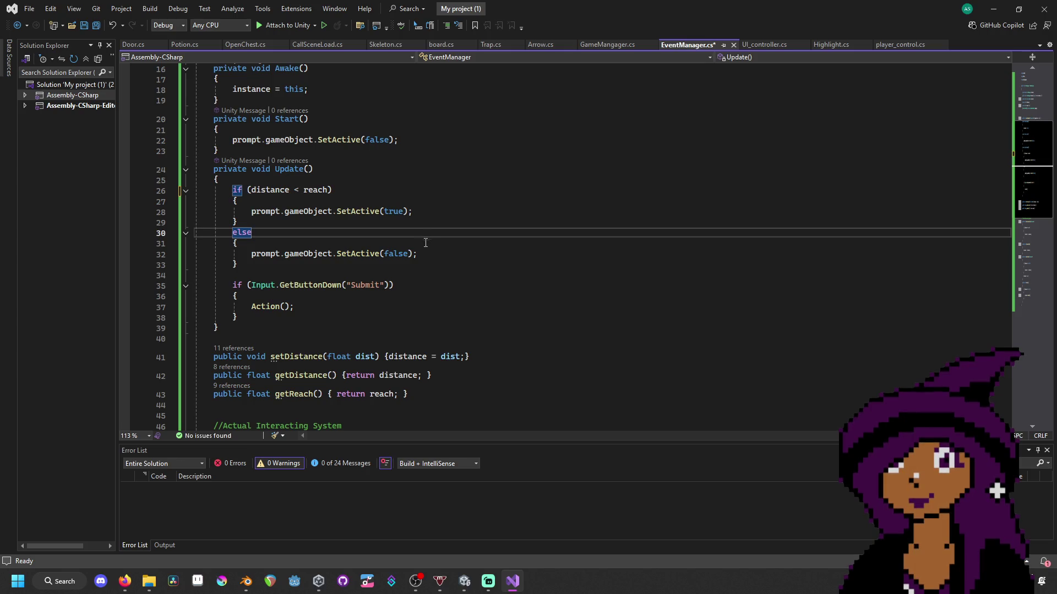
pyautogui.scroll(3, 437, 241)
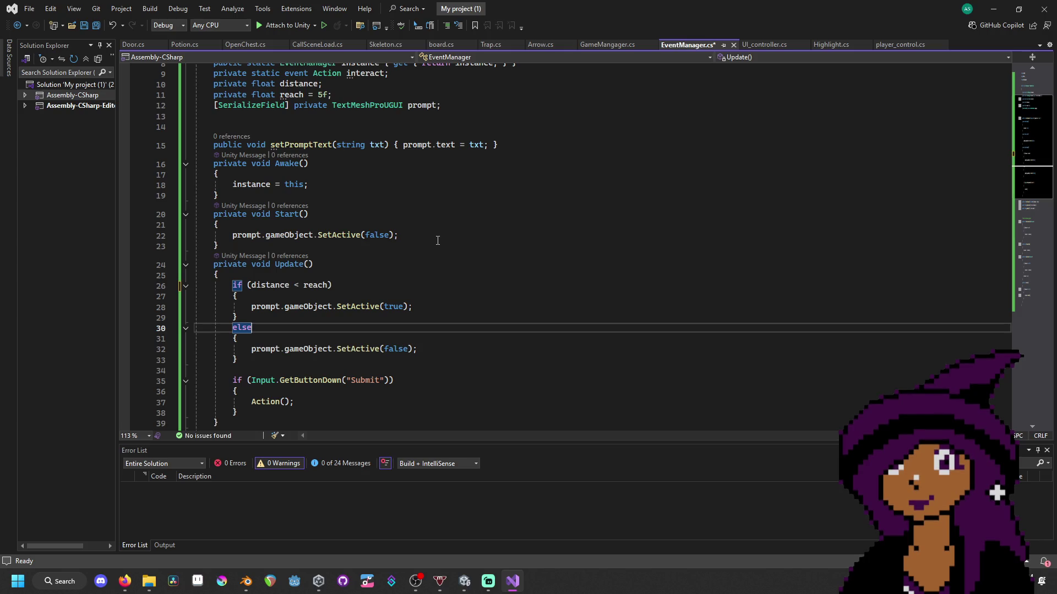
pyautogui.scroll(-4, 437, 241)
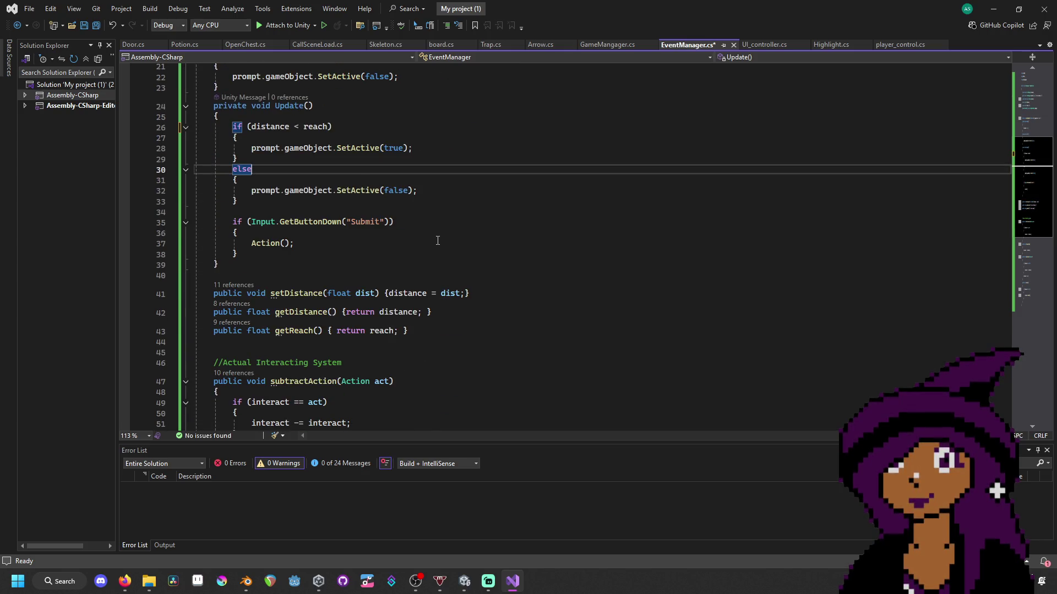
pyautogui.scroll(-7, 438, 241)
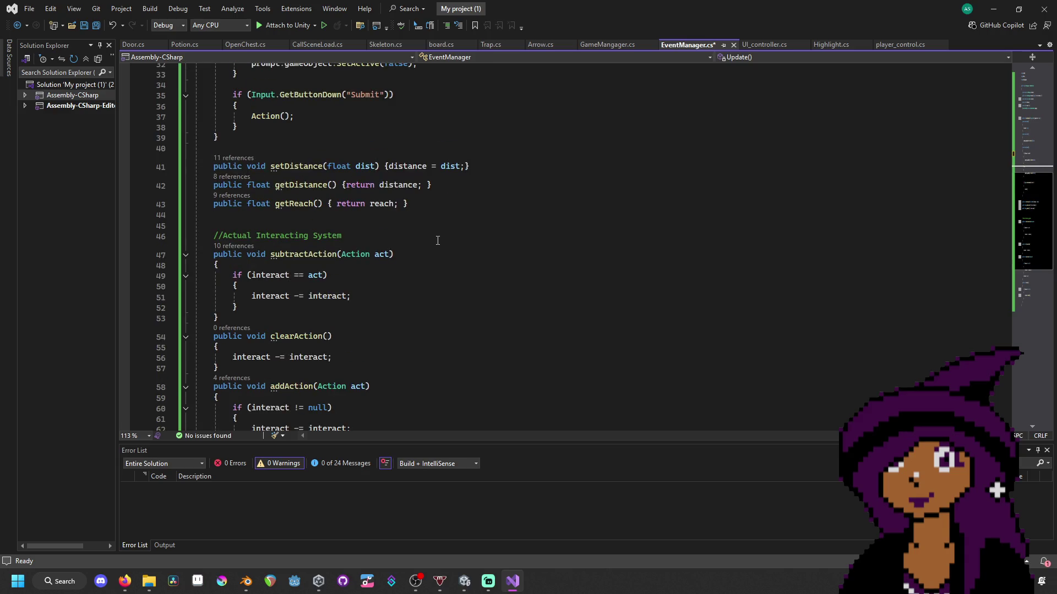
pyautogui.scroll(-3, 438, 240)
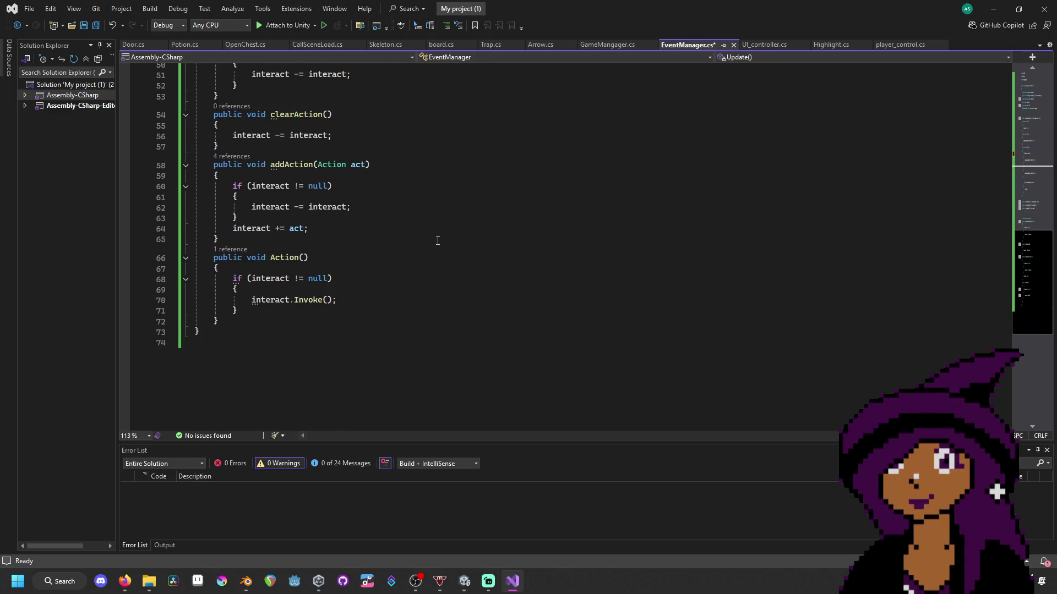
pyautogui.click(464, 581)
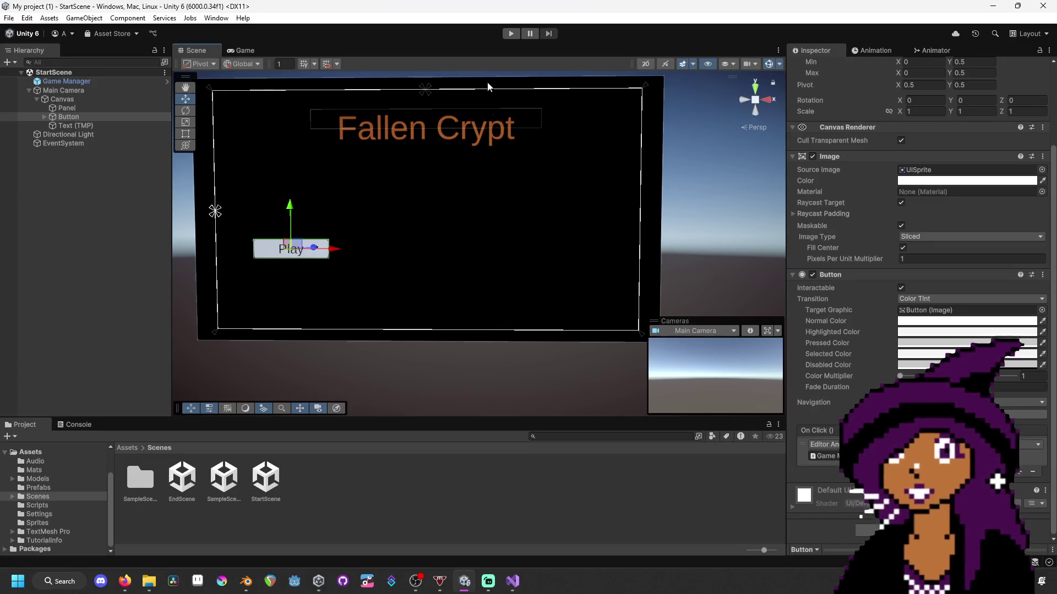
# - Enter Play mode, start from the Fallen Crypt menu, and test the first locked door
pyautogui.click(515, 36)
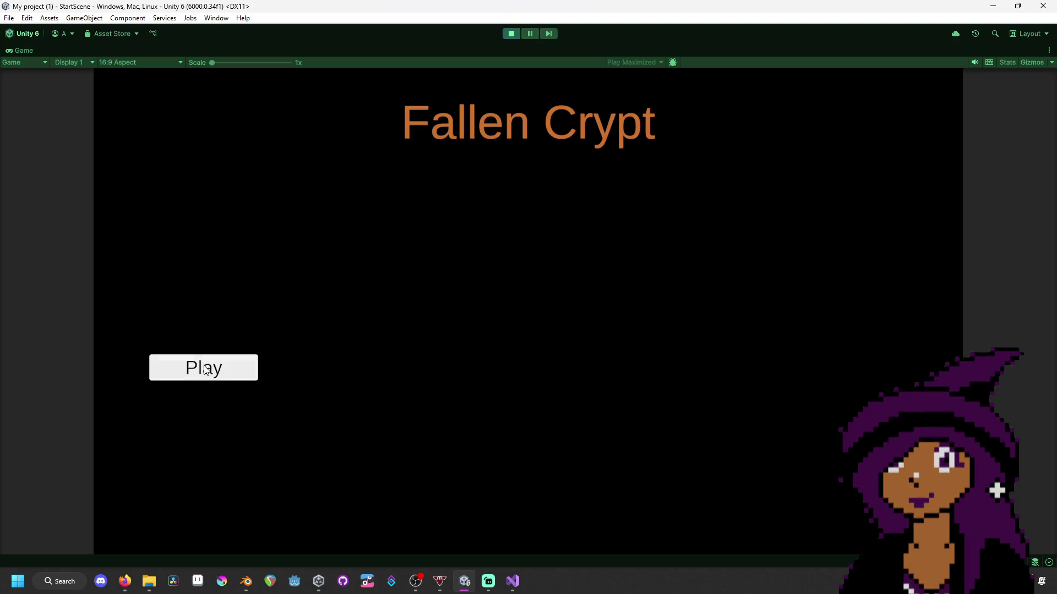
pyautogui.click(205, 370)
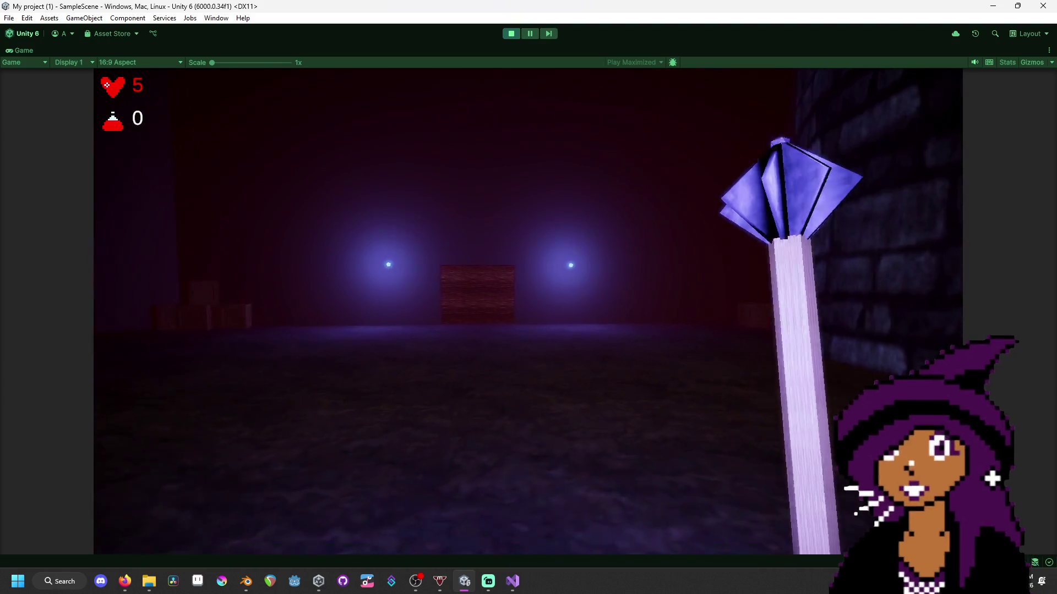
pyautogui.press('w')
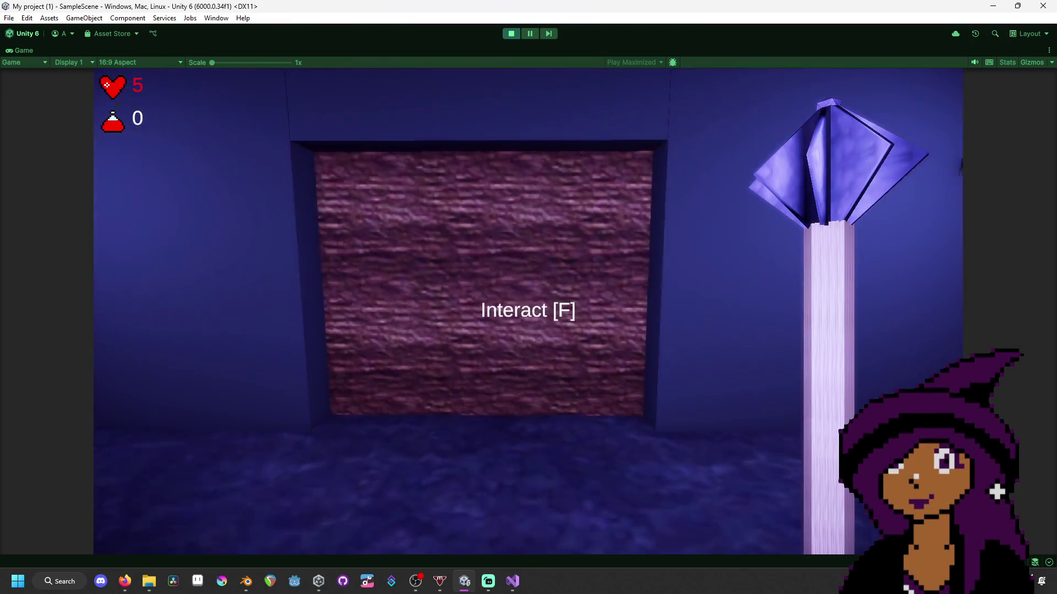
pyautogui.press('f')
# - Walk past the boarded door to the chest, take the Entrance Key, and stop play mode
pyautogui.press('w')
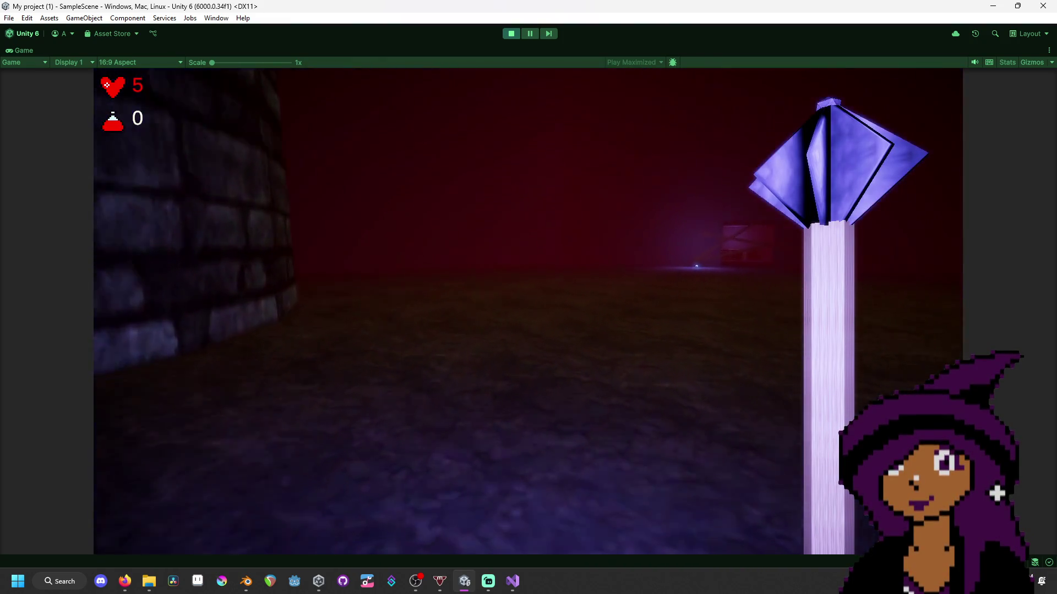
pyautogui.press('w')
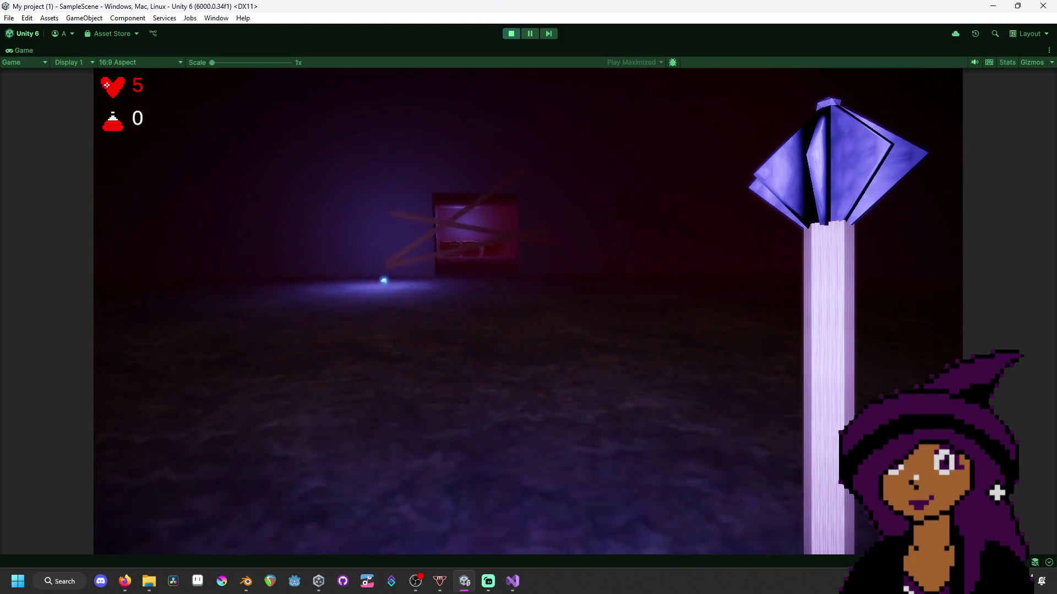
pyautogui.press('w')
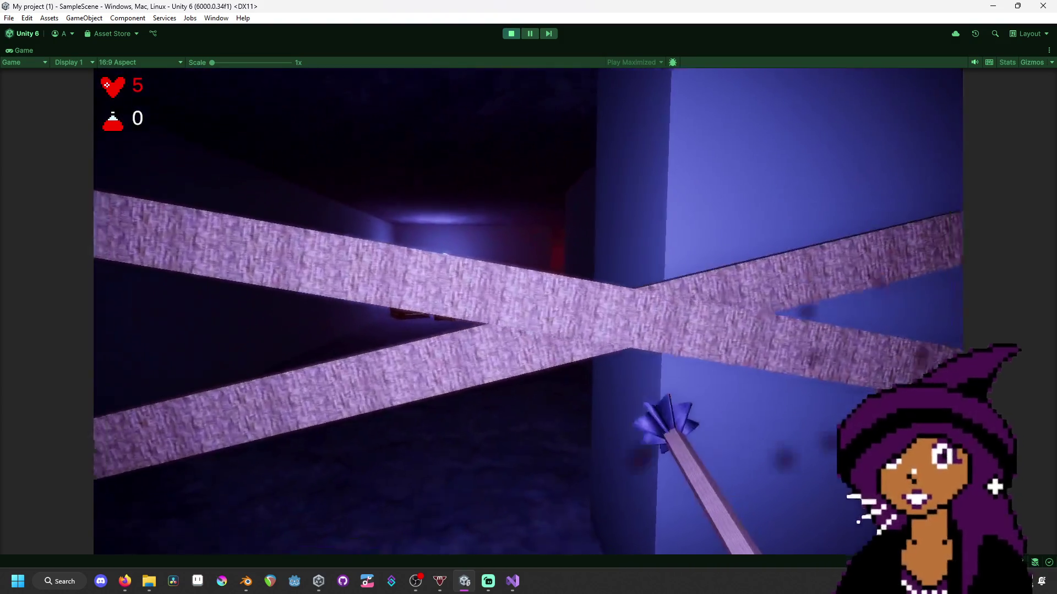
pyautogui.press('w')
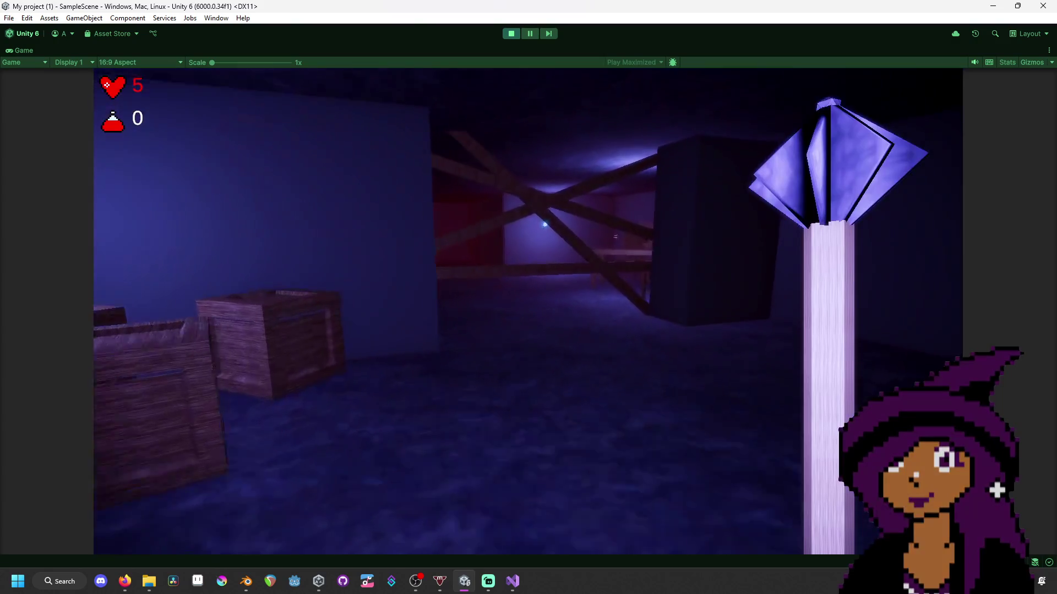
pyautogui.press('w')
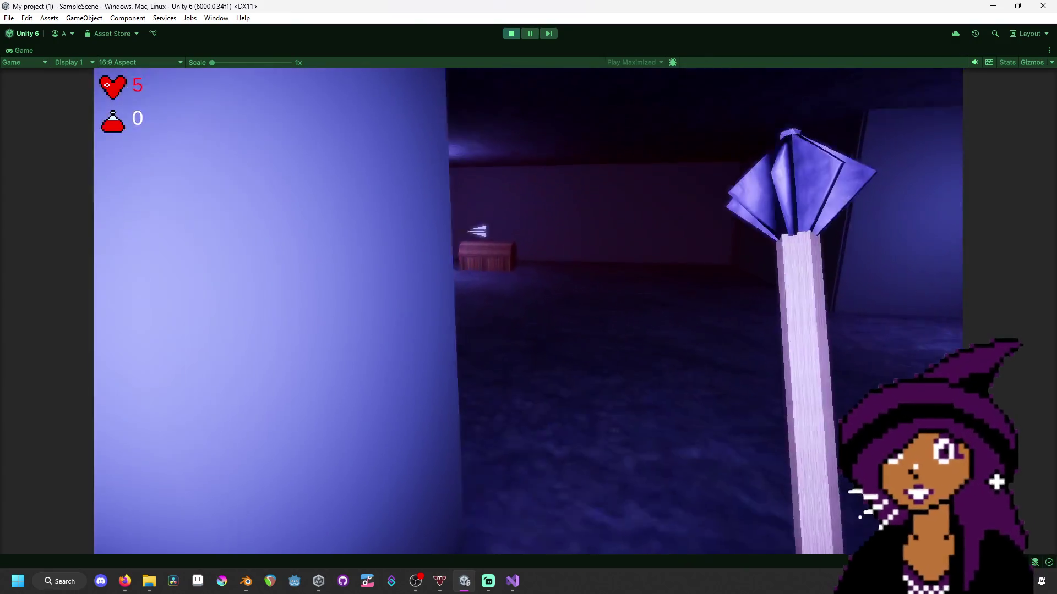
pyautogui.press('w')
pyautogui.press('f')
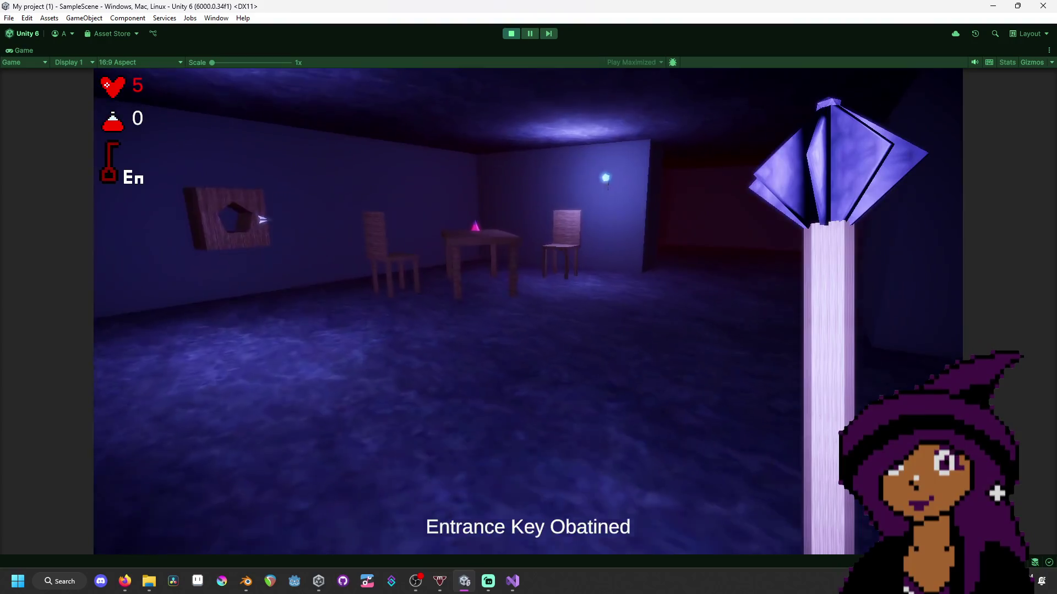
pyautogui.press('w')
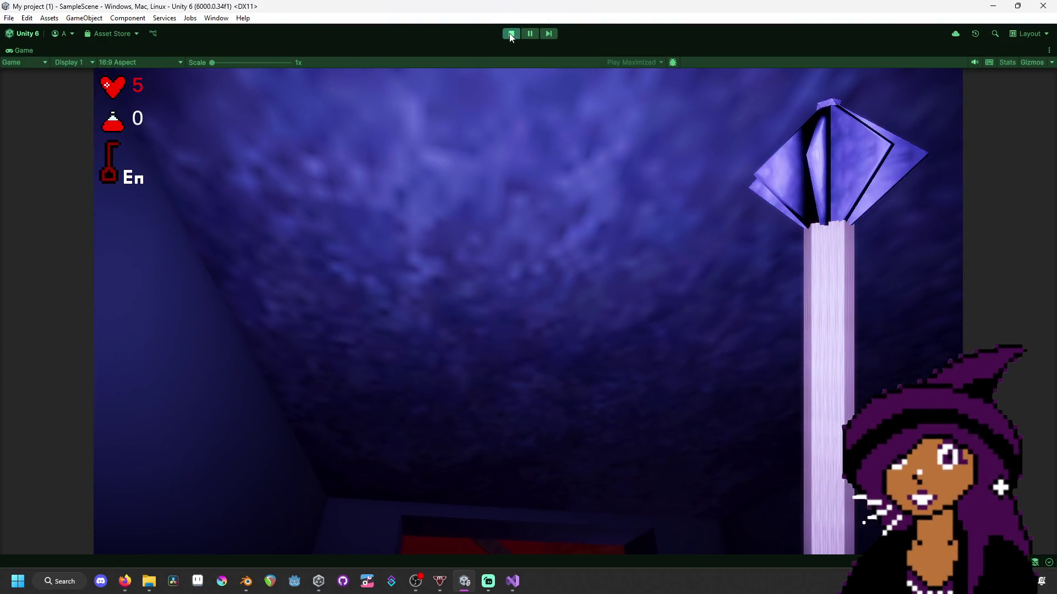
pyautogui.click(511, 33)
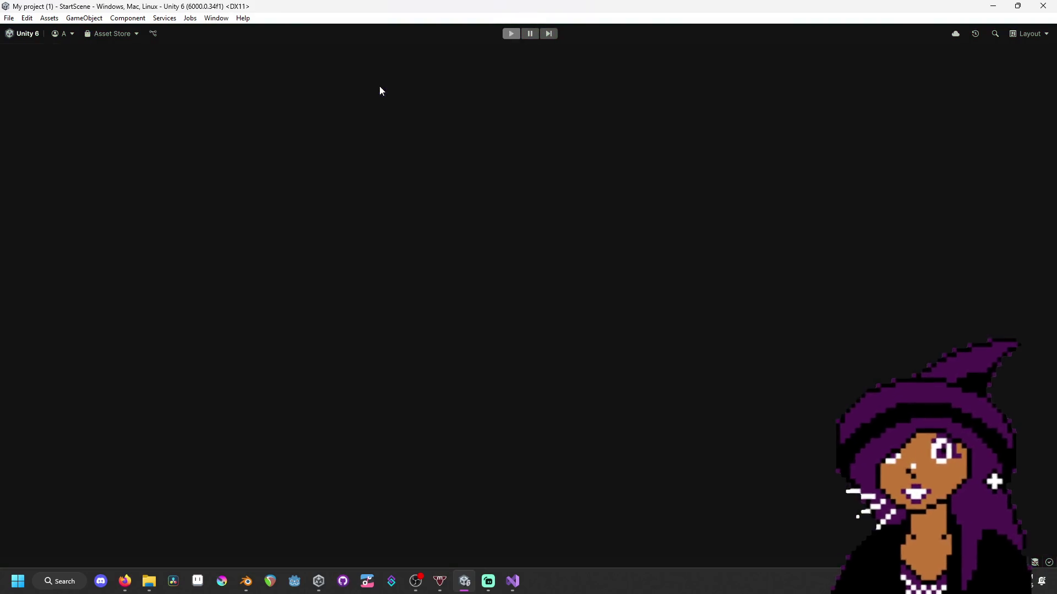
# - Build And Run the game with 0export > FallenCrypt as the output folder
pyautogui.click(8, 17)
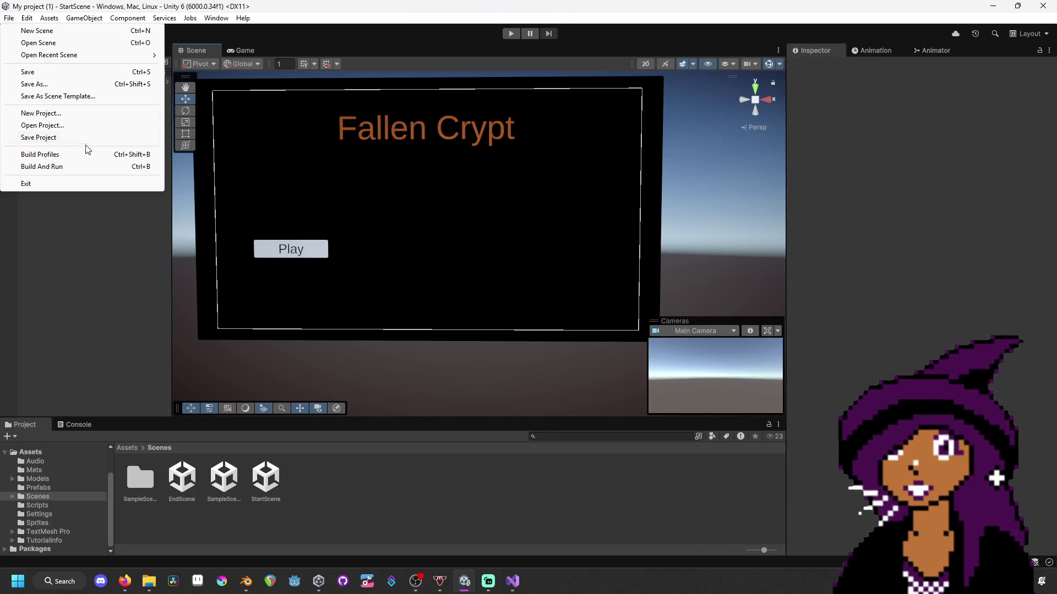
pyautogui.click(89, 168)
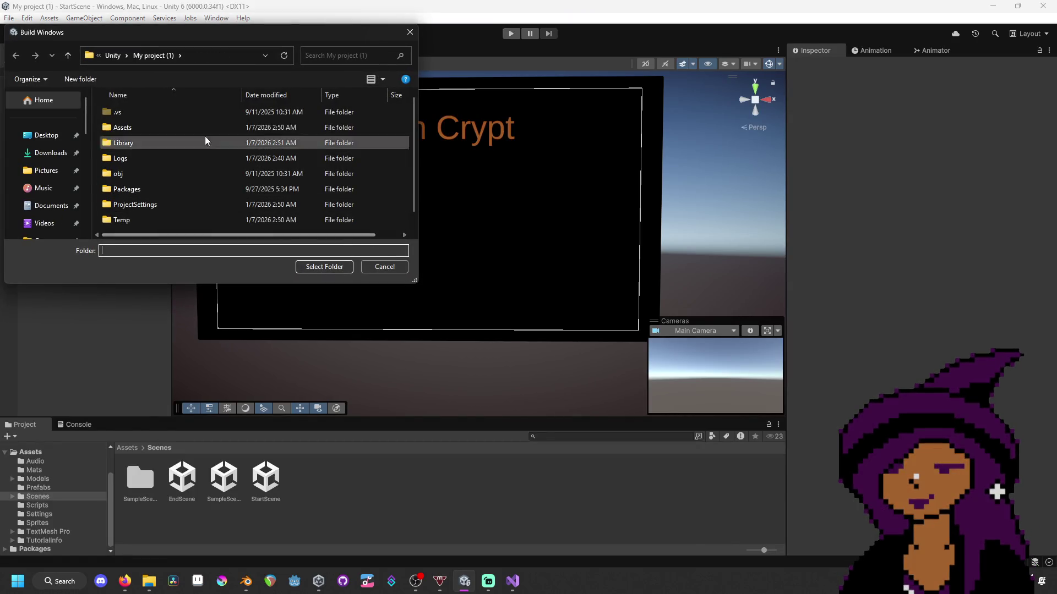
pyautogui.click(113, 56)
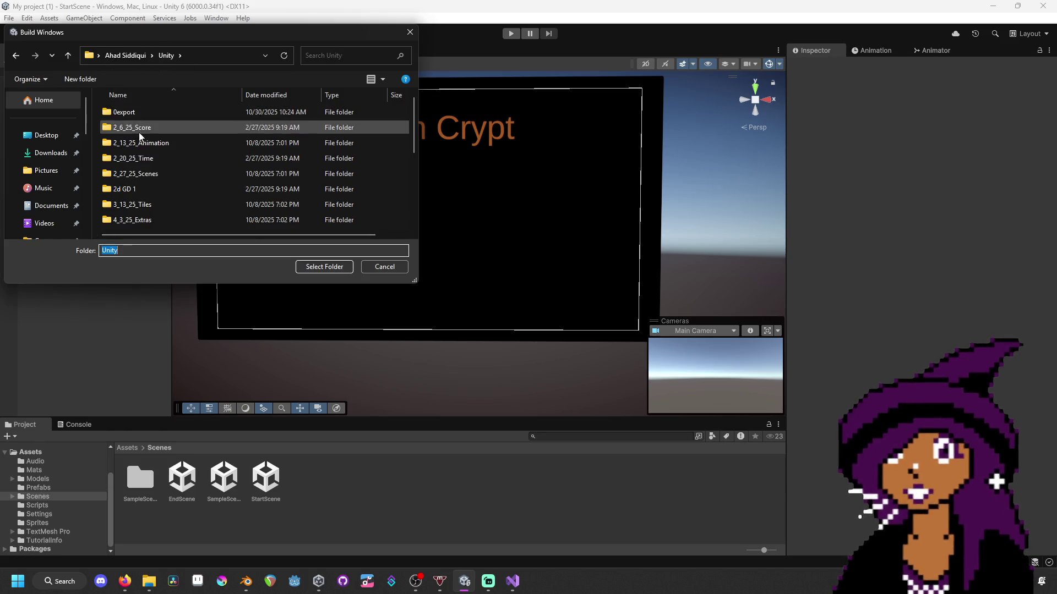
pyautogui.doubleClick(186, 109)
pyautogui.doubleClick(190, 113)
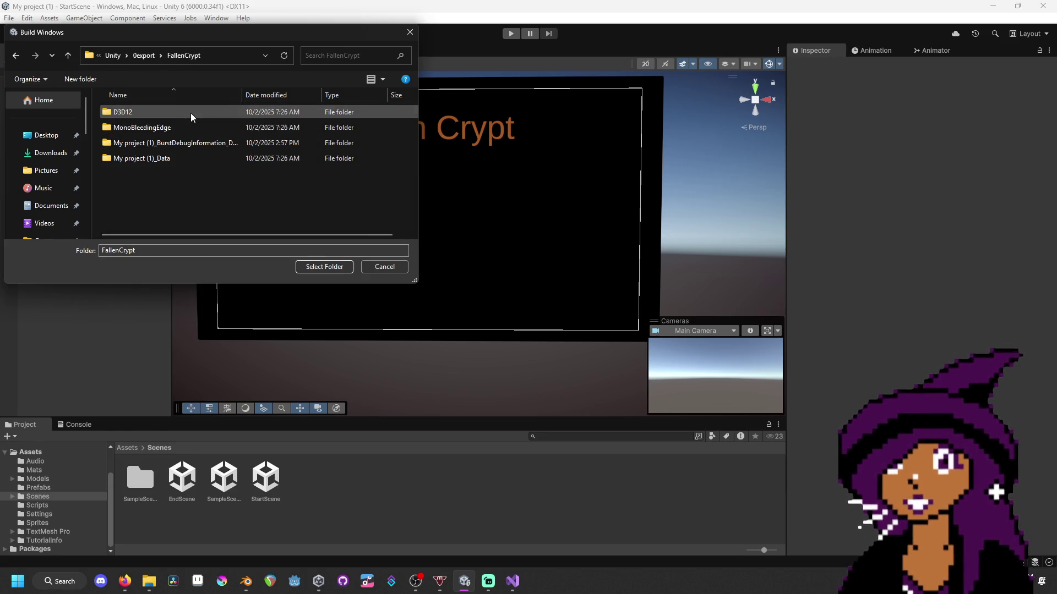
pyautogui.rightClick(203, 192)
pyautogui.press('Escape')
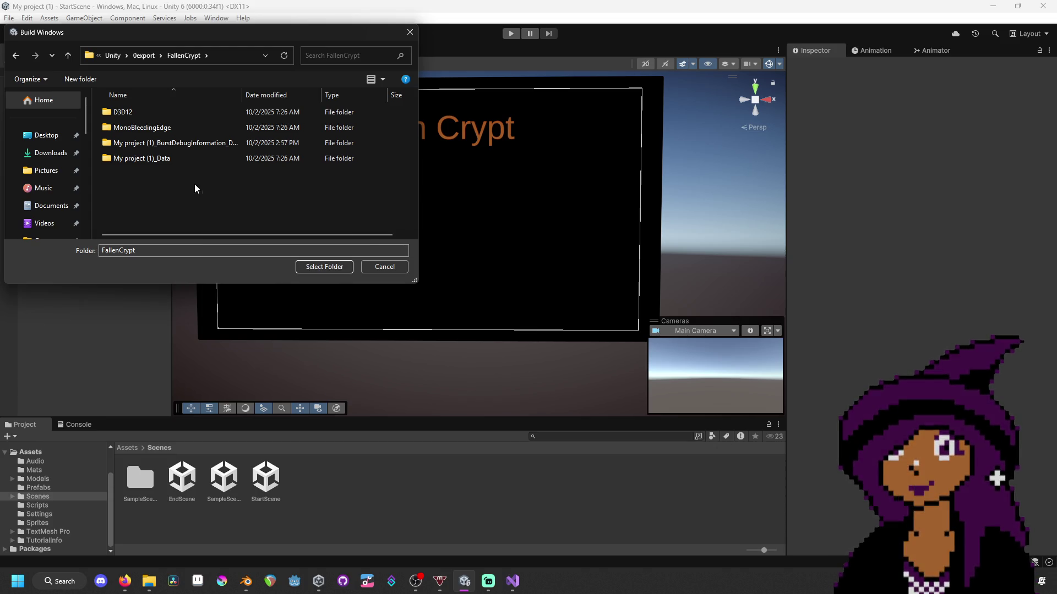
pyautogui.click(145, 56)
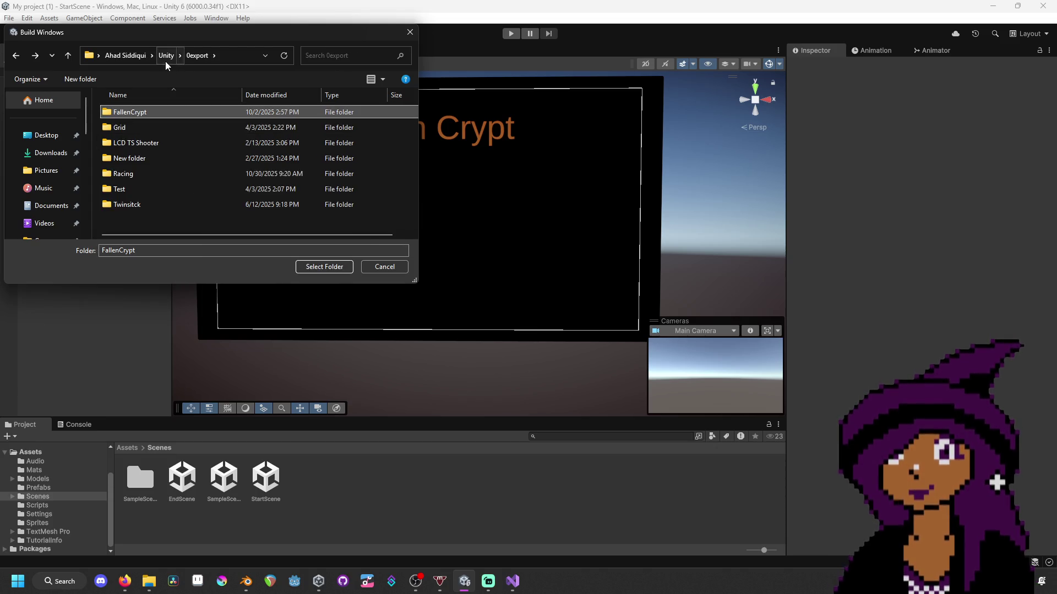
pyautogui.doubleClick(149, 113)
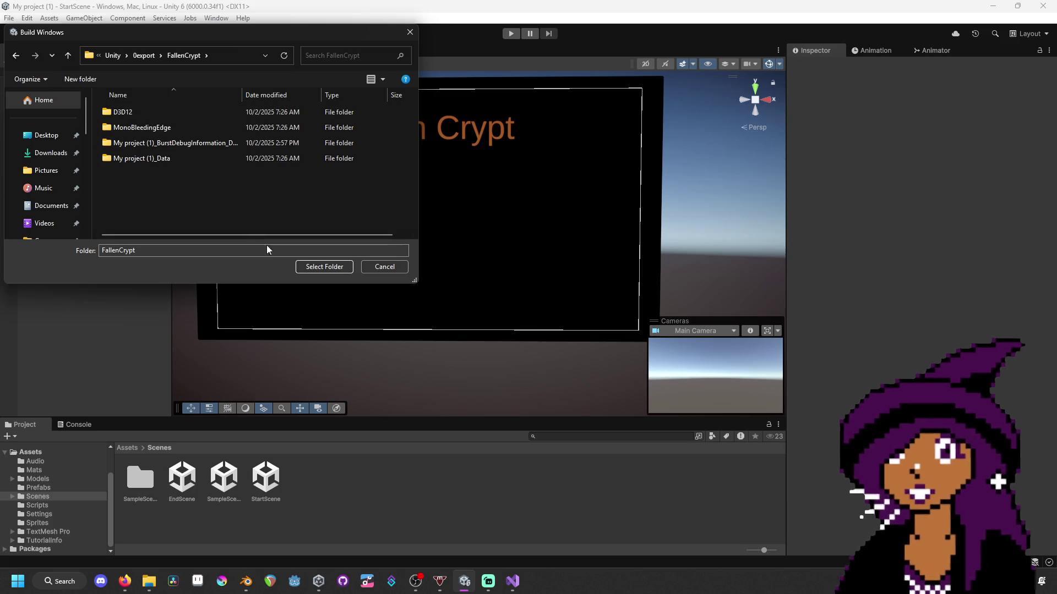
pyautogui.click(316, 267)
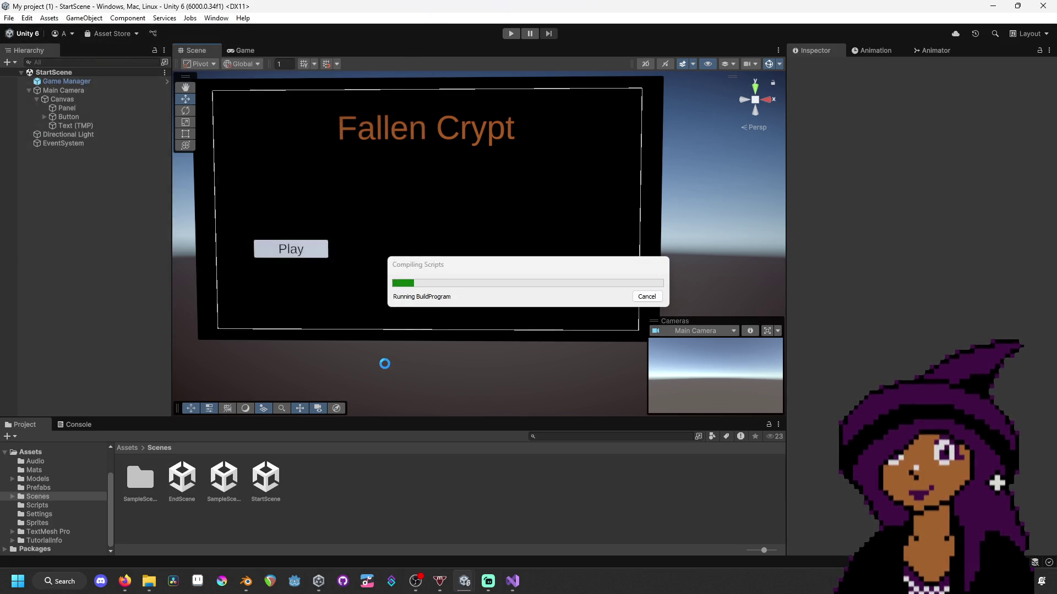
# - In File Explorer, go through Game projects and Unity - Shortcut into the 0export folder
pyautogui.moveTo(149, 581)
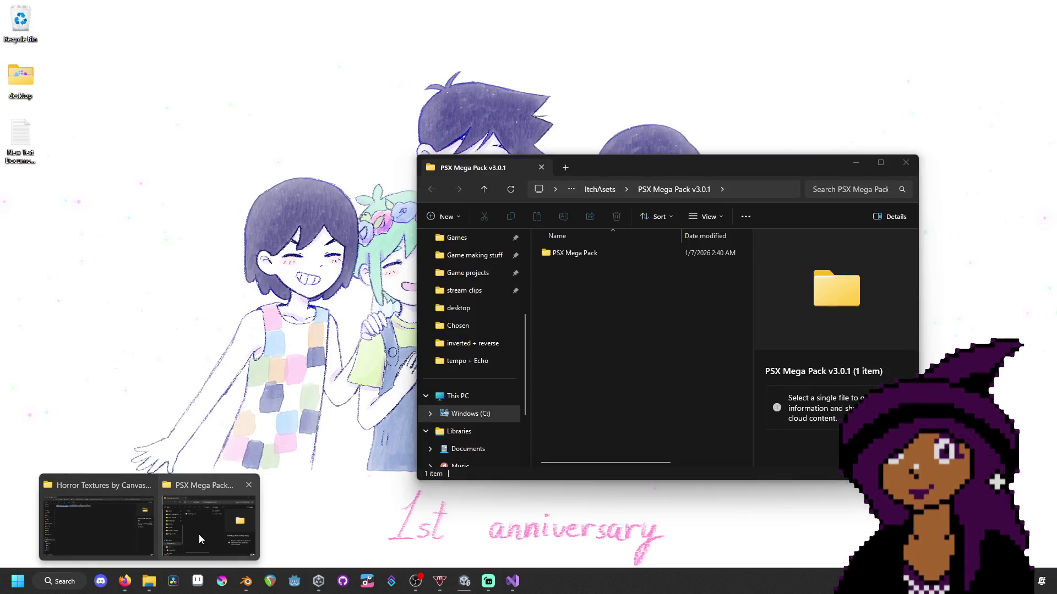
pyautogui.click(199, 533)
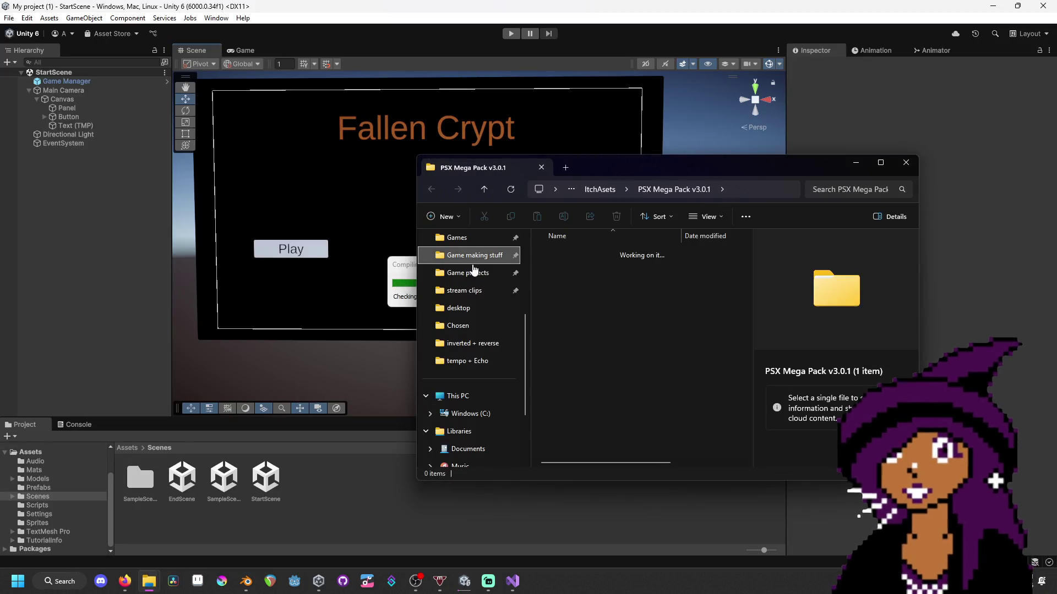
pyautogui.click(472, 272)
pyautogui.scroll(-1, 603, 415)
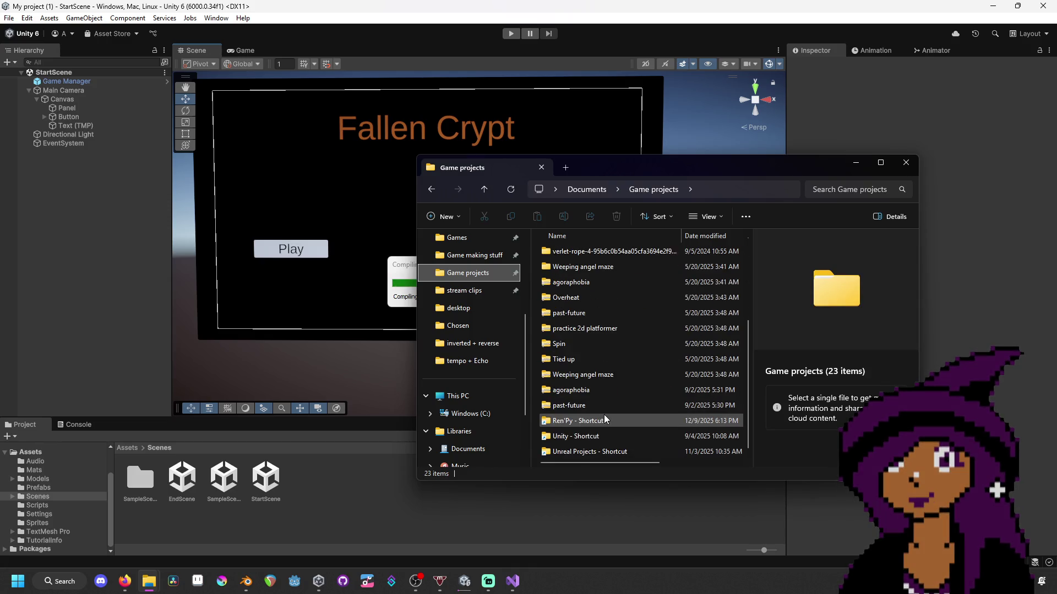
pyautogui.doubleClick(607, 432)
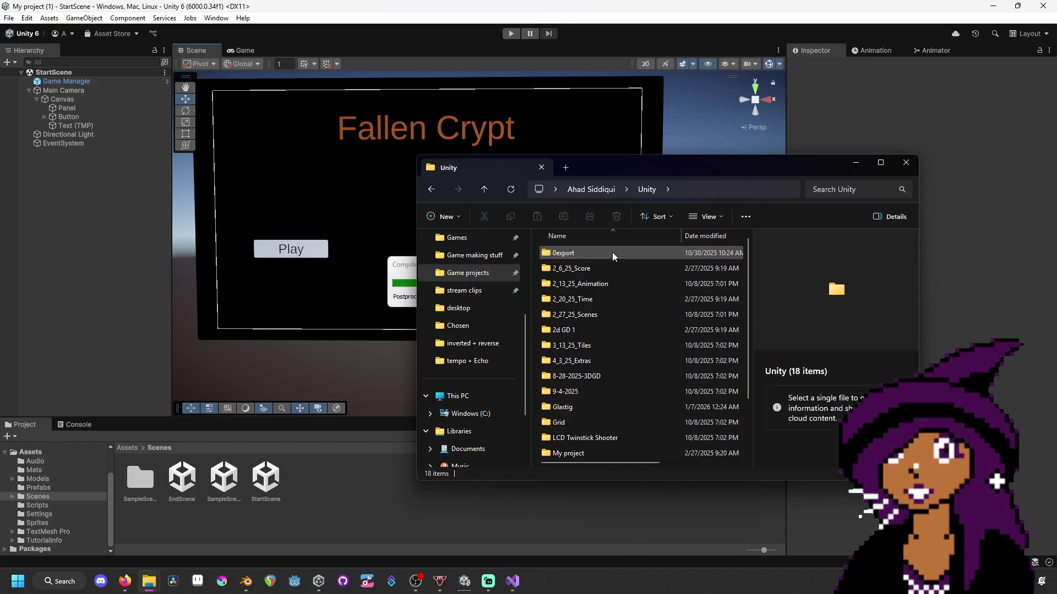
pyautogui.doubleClick(612, 252)
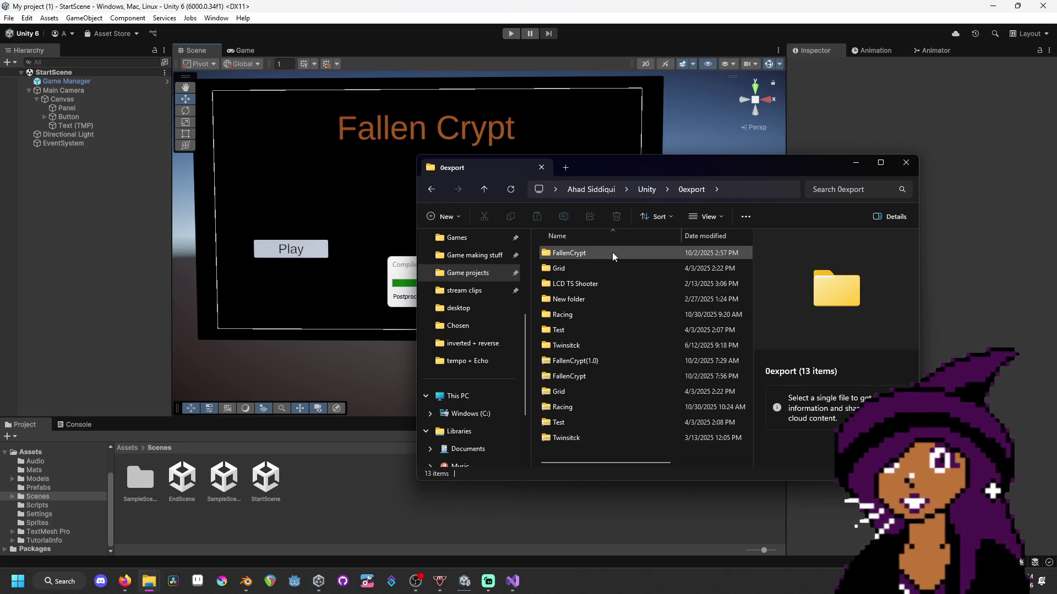
pyautogui.moveTo(632, 166)
pyautogui.mouseDown()
pyautogui.moveTo(798, 250)
pyautogui.moveTo(679, 310)
pyautogui.mouseUp()
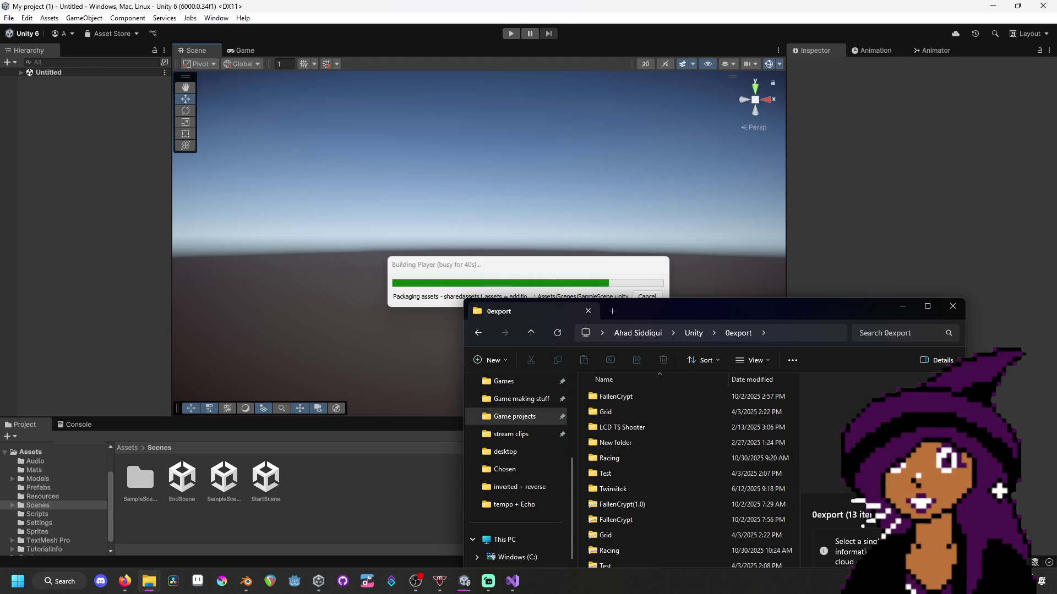
pyautogui.hotkey('alt', 'Tab')
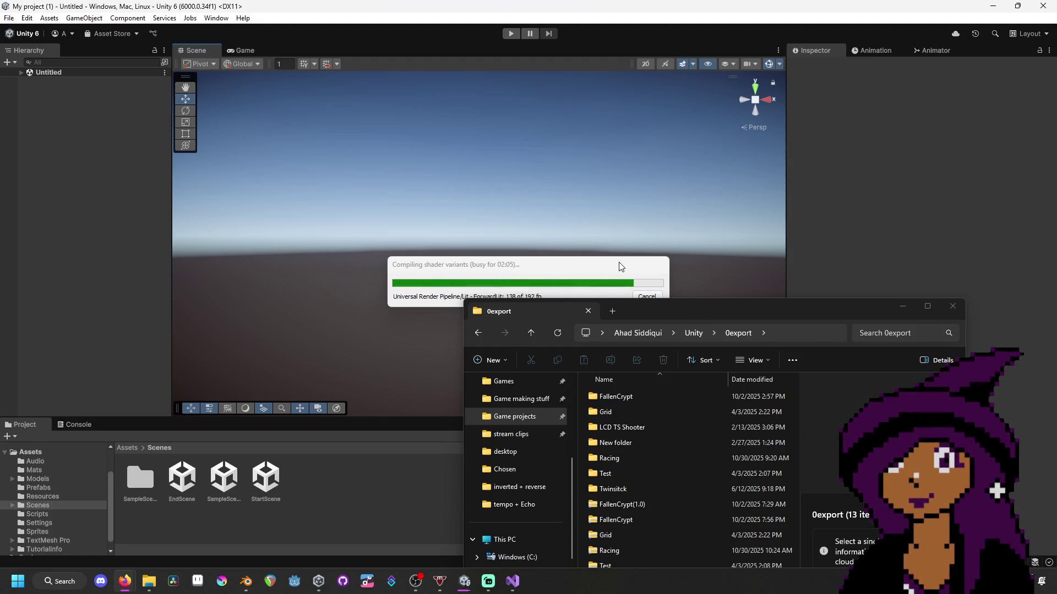
# - Open the FallenCrypt build folder to review its files, then go back to 0export
pyautogui.doubleClick(626, 399)
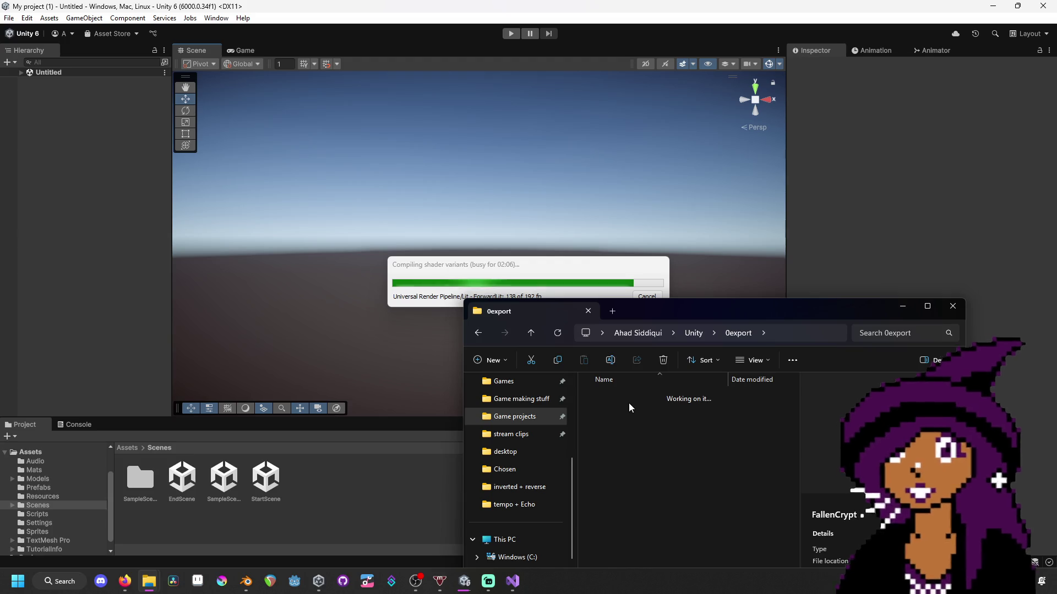
pyautogui.moveTo(696, 309); pyautogui.dragTo(677, 222)
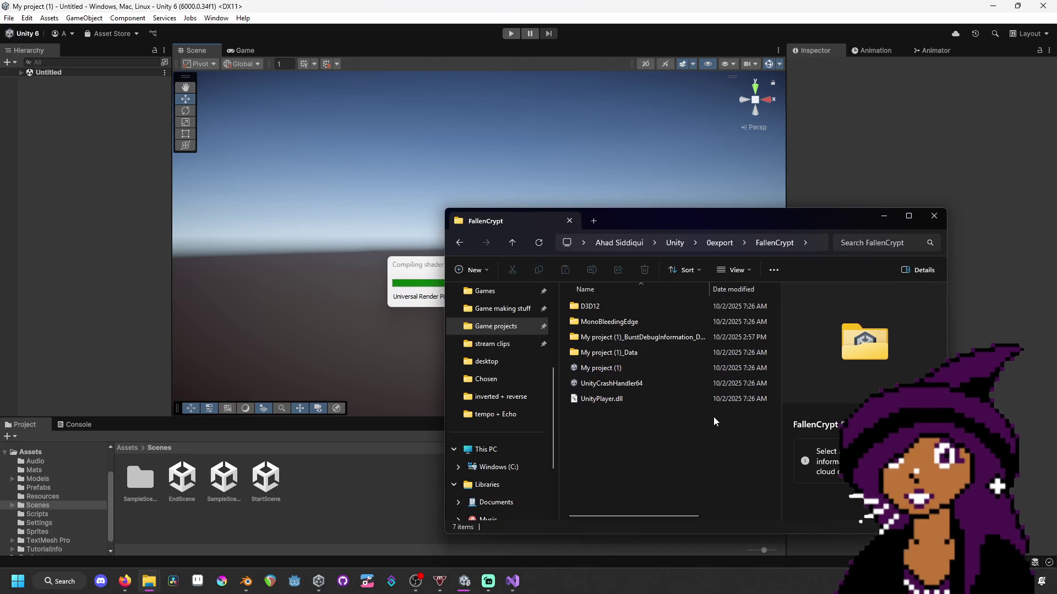
pyautogui.hotkey('alt', 'Left')
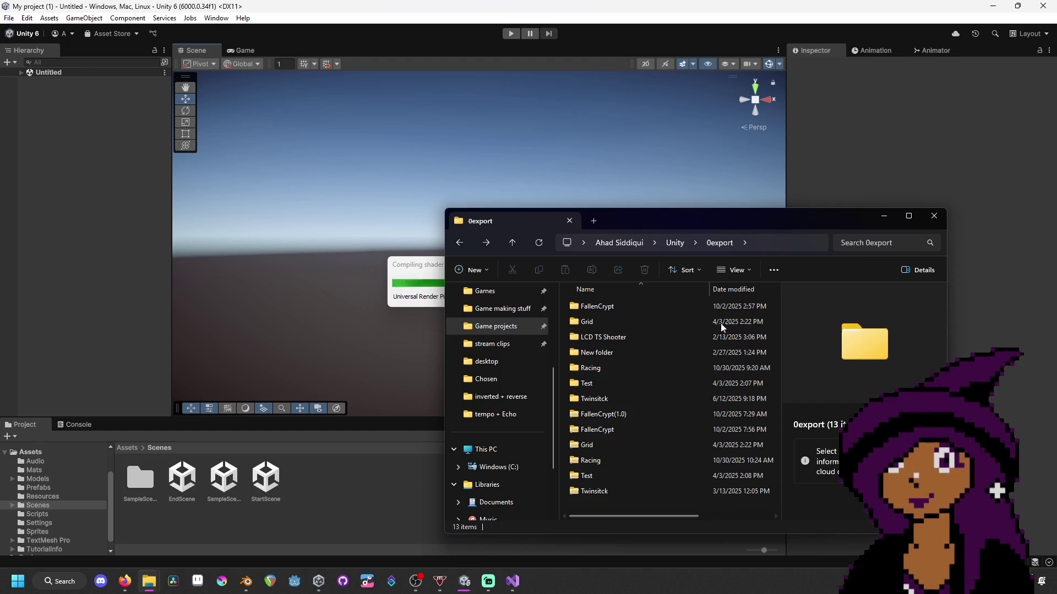
# - Make the Explorer window taller and select all 13 export folders
pyautogui.moveTo(738, 211); pyautogui.dragTo(738, 137)
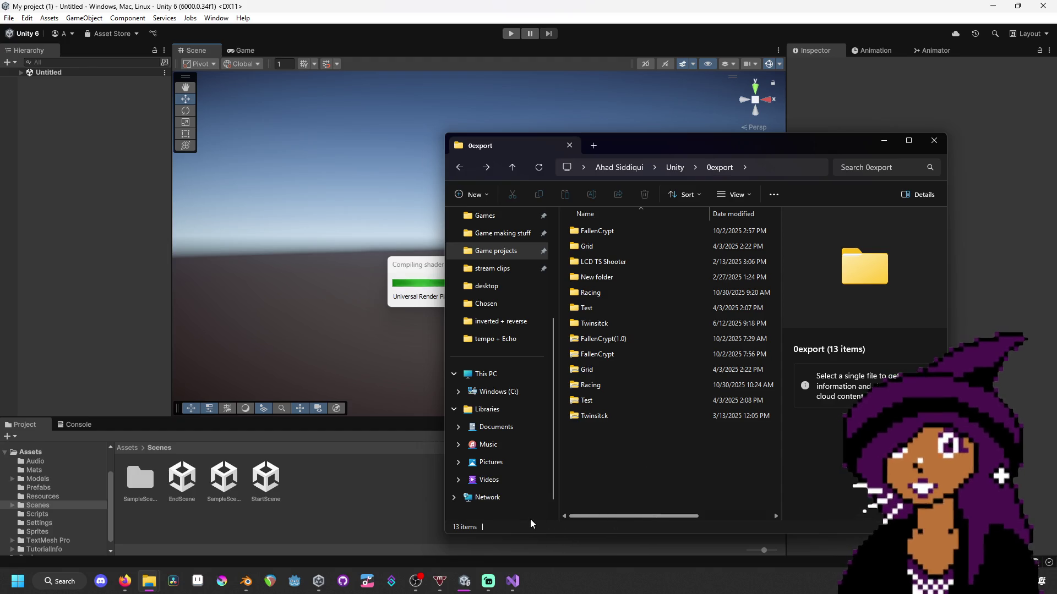
pyautogui.moveTo(645, 476); pyautogui.dragTo(642, 226)
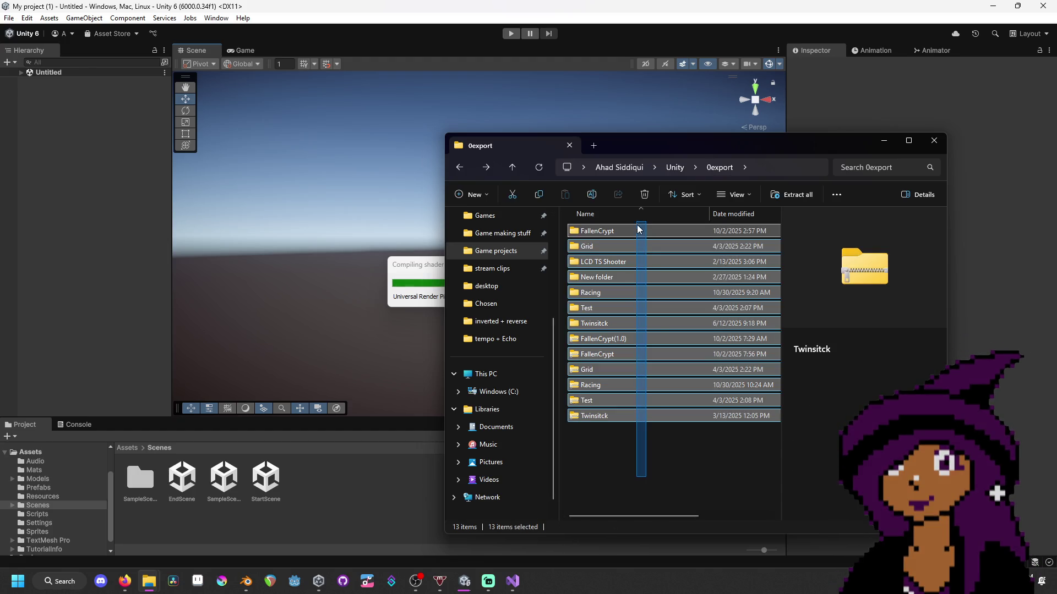
pyautogui.click(659, 464)
pyautogui.moveTo(646, 461); pyautogui.dragTo(644, 233)
pyautogui.moveTo(696, 143); pyautogui.dragTo(654, 262)
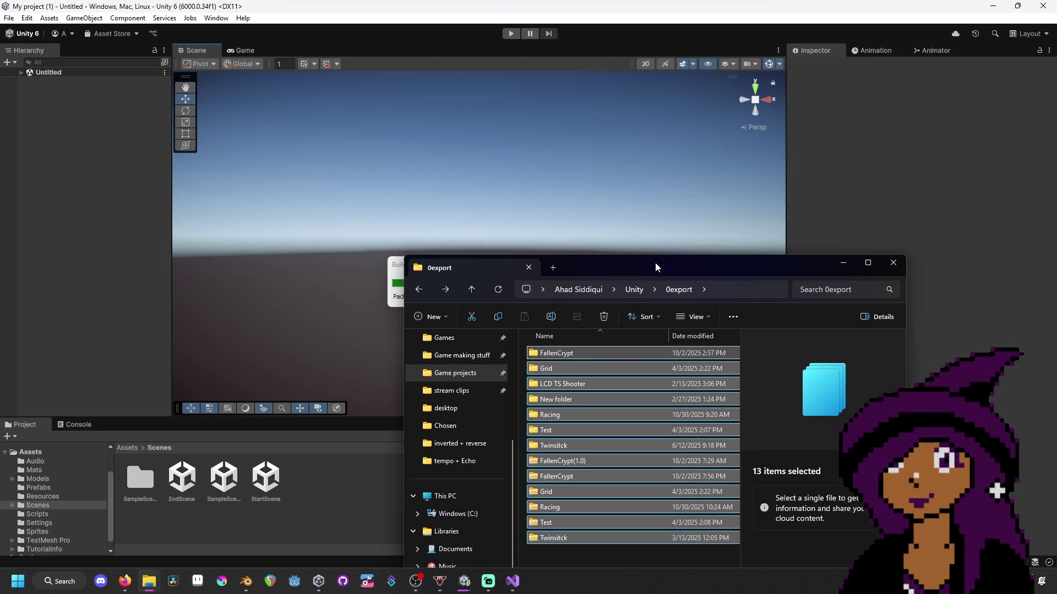
pyautogui.moveTo(774, 259); pyautogui.dragTo(821, 130)
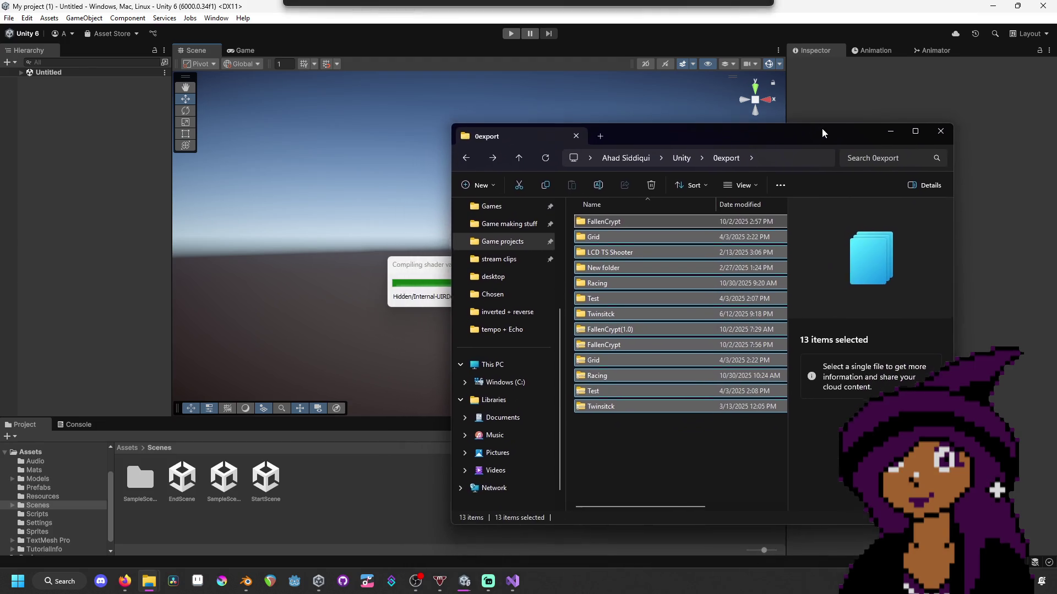
# - Minimize Explorer and reposition the build progress box until the game launches
pyautogui.click(890, 130)
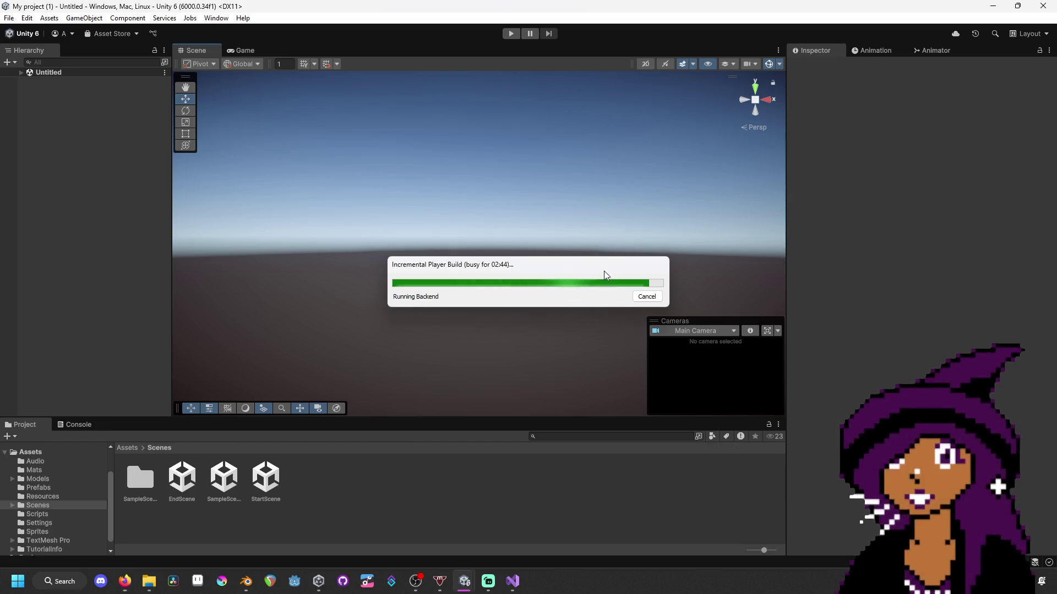
pyautogui.moveTo(609, 270)
pyautogui.mouseDown()
pyautogui.moveTo(595, 269)
pyautogui.moveTo(592, 245)
pyautogui.moveTo(554, 236)
pyautogui.mouseUp()
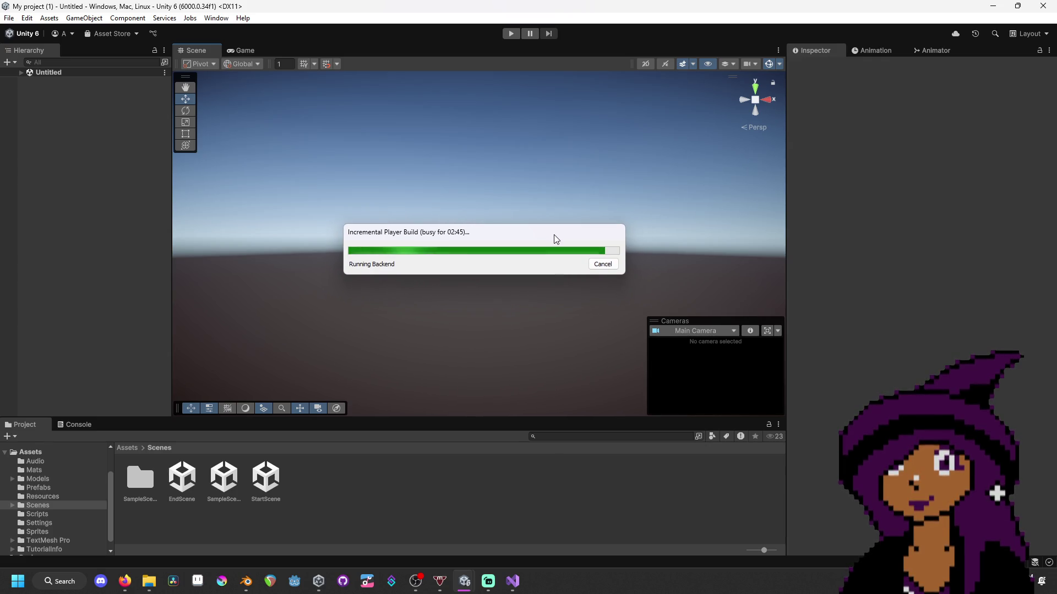
pyautogui.moveTo(554, 235); pyautogui.dragTo(563, 230)
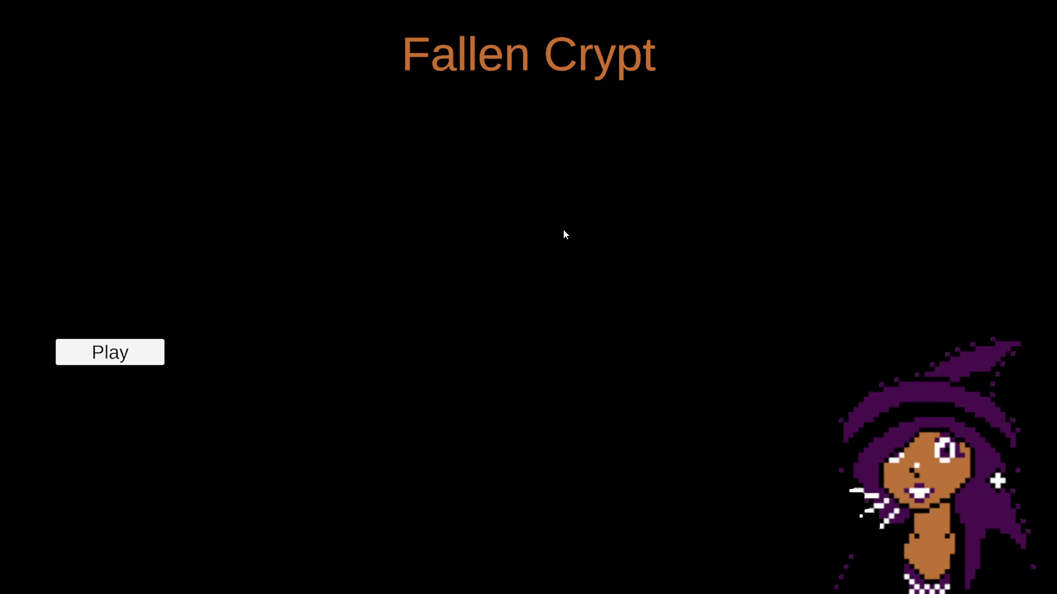
# - Start a new game, walk to the boarded doorway, and smash its planks
pyautogui.click(99, 360)
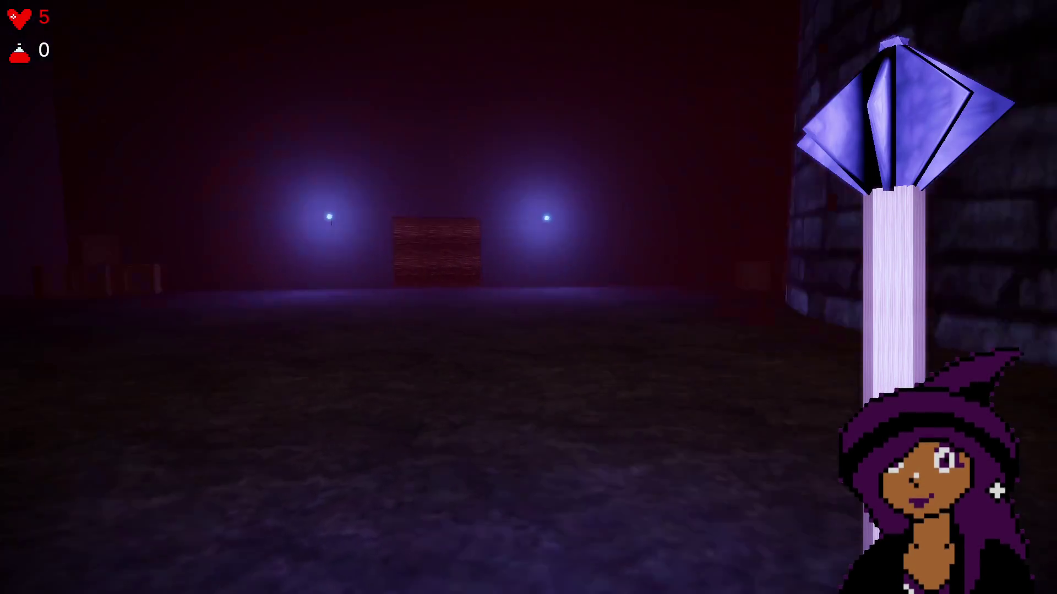
pyautogui.moveTo(528, 297)
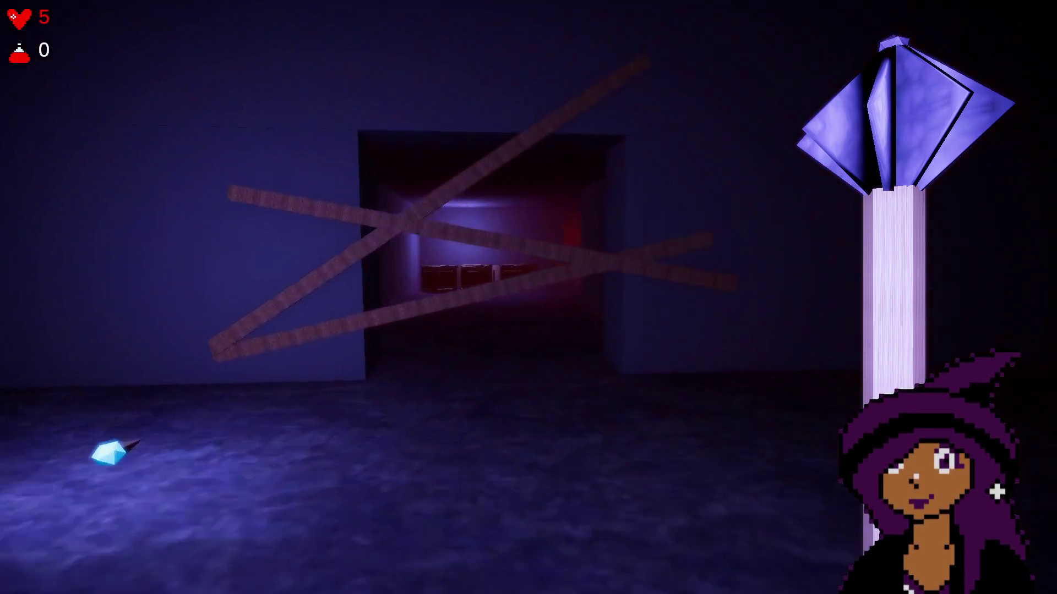
pyautogui.press('w')
pyautogui.click(528, 297)
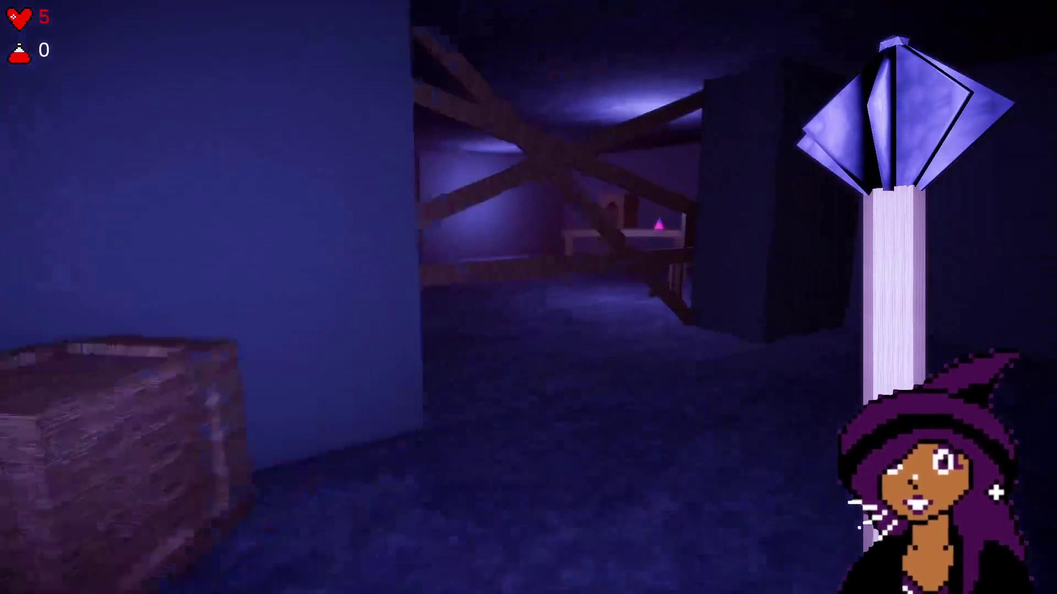
pyautogui.click(529, 297)
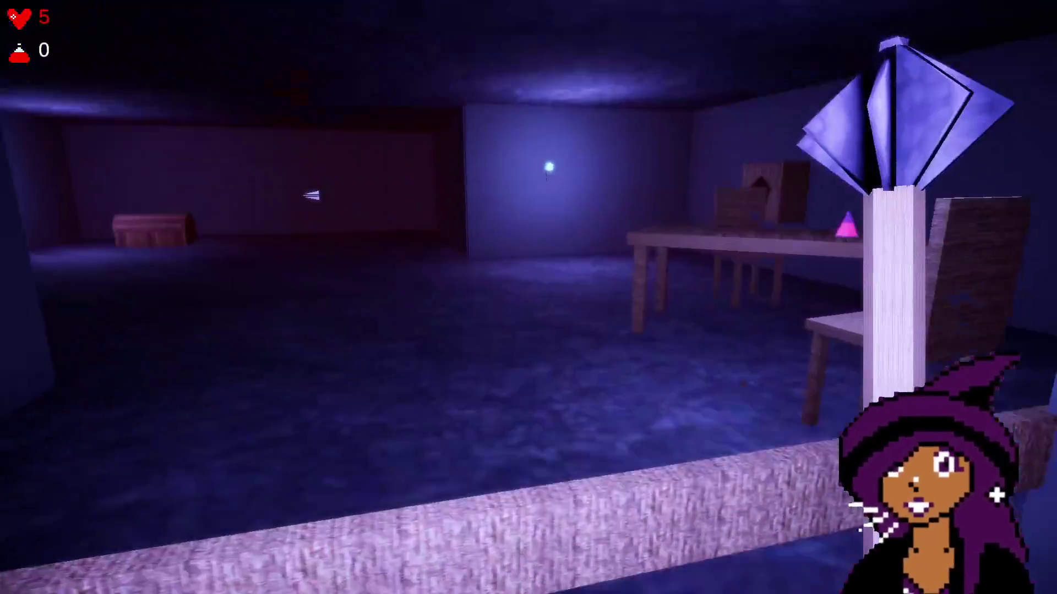
pyautogui.moveTo(529, 297)
# - Take the potion and Entrance Key, walk to the crate room, and hit the skeleton
pyautogui.press('w')
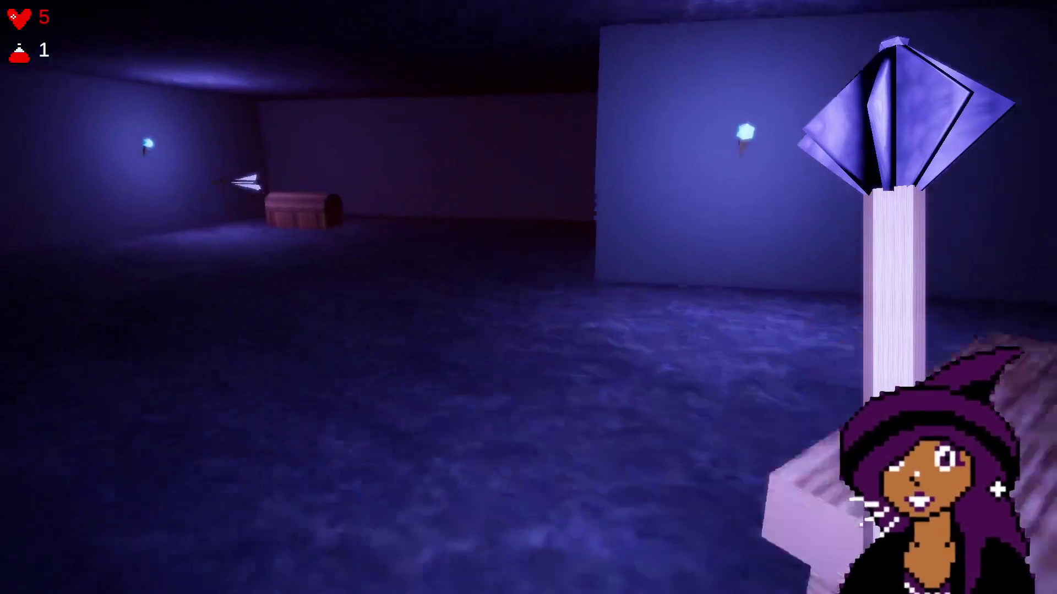
pyautogui.press('w')
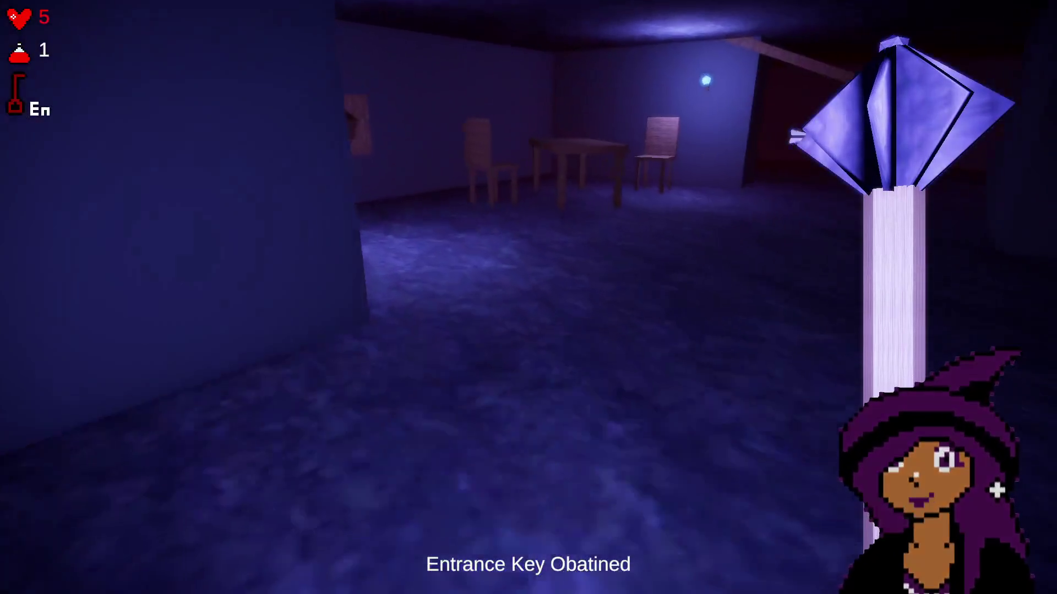
pyautogui.press('w')
pyautogui.click(528, 298)
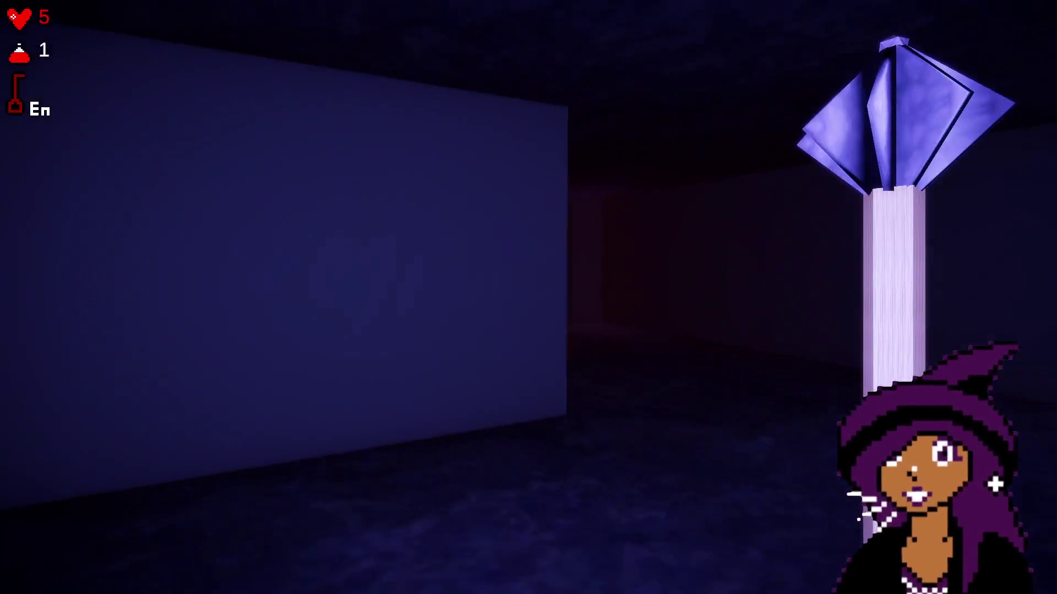
pyautogui.moveTo(528, 297)
pyautogui.press('w')
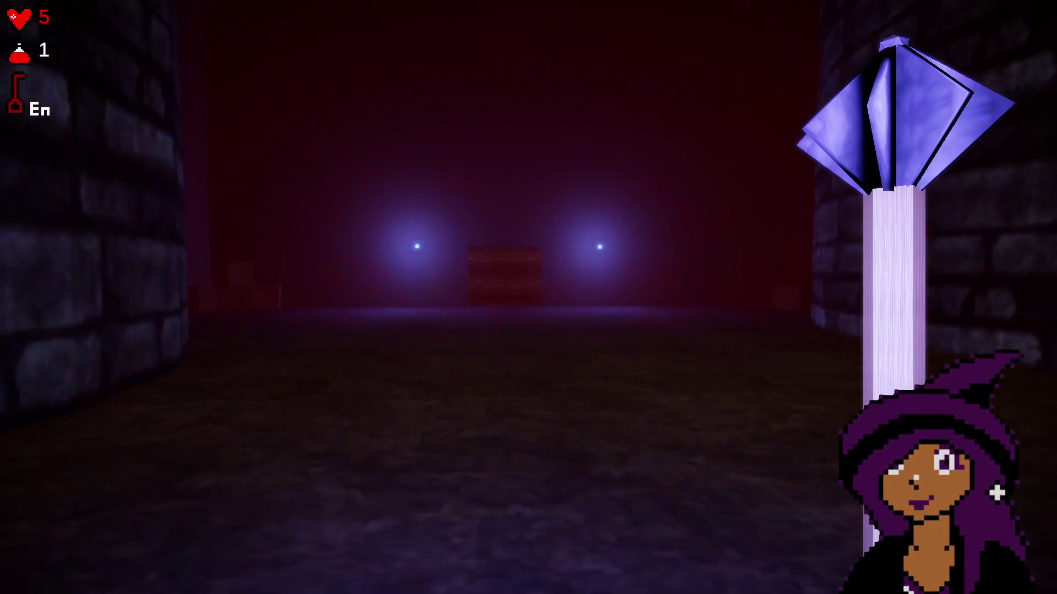
pyautogui.press('w')
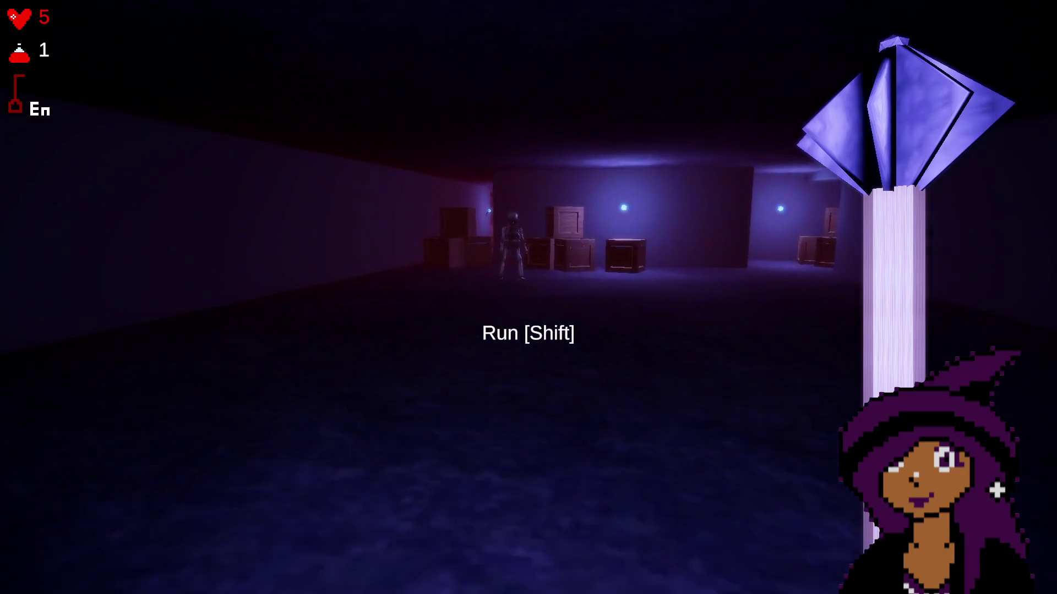
pyautogui.click(528, 298)
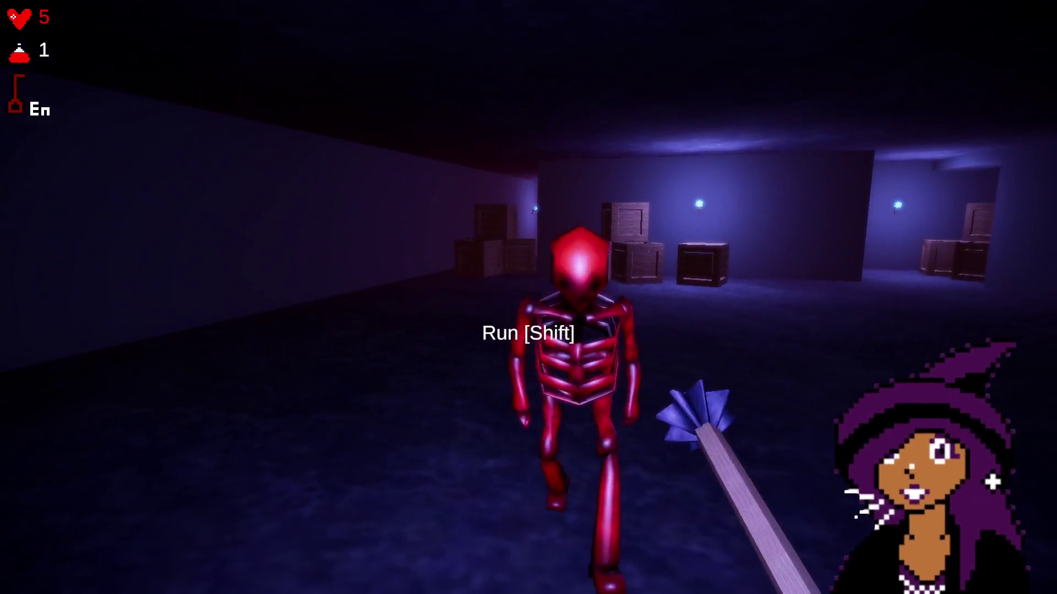
# - Strike the approaching skeleton, then smash both crate stacks with the staff
pyautogui.click(528, 297)
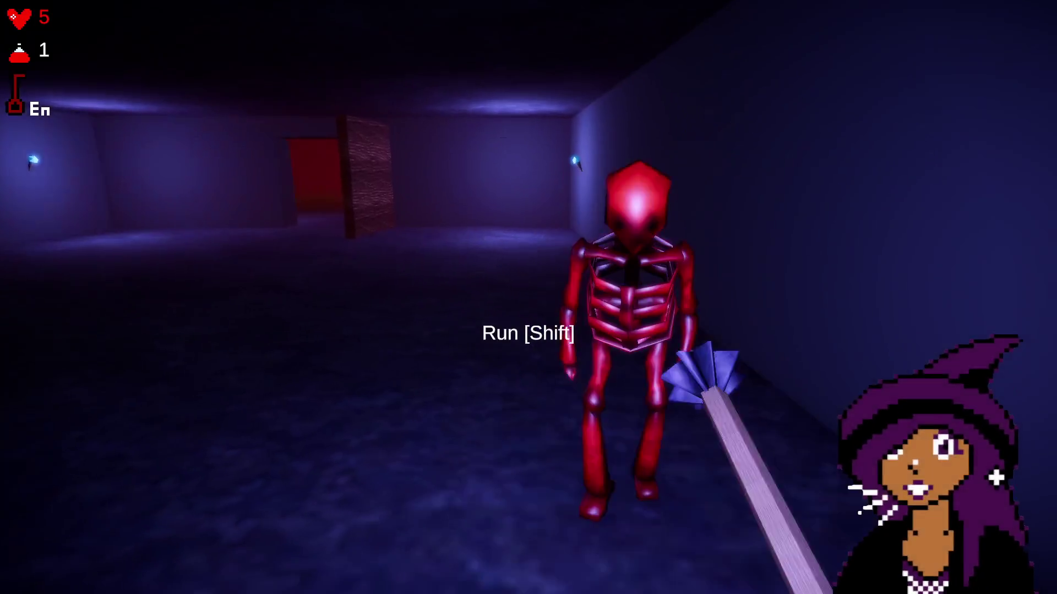
pyautogui.press('w')
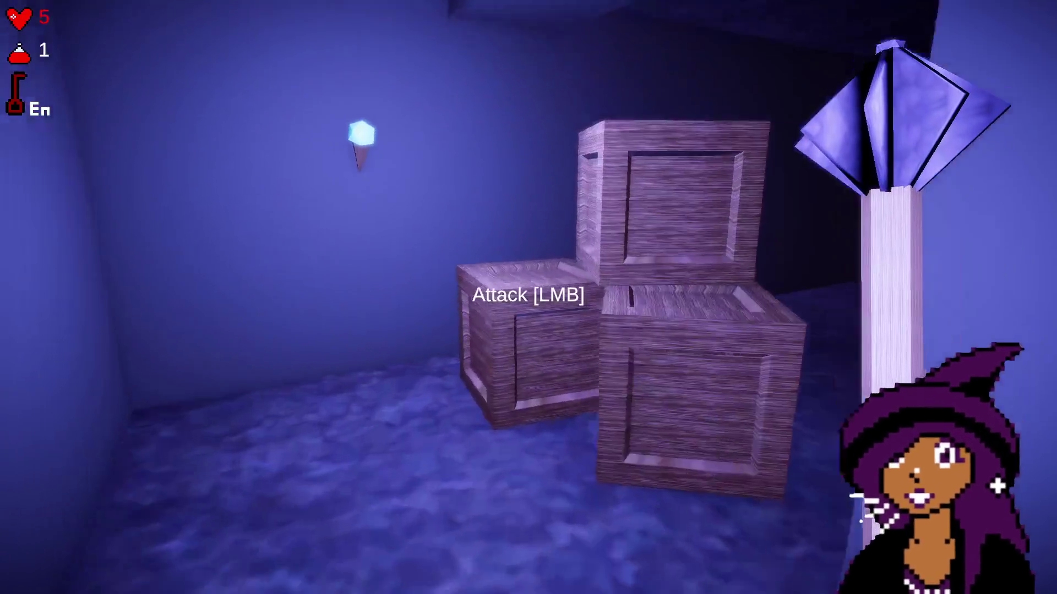
pyautogui.click(528, 297)
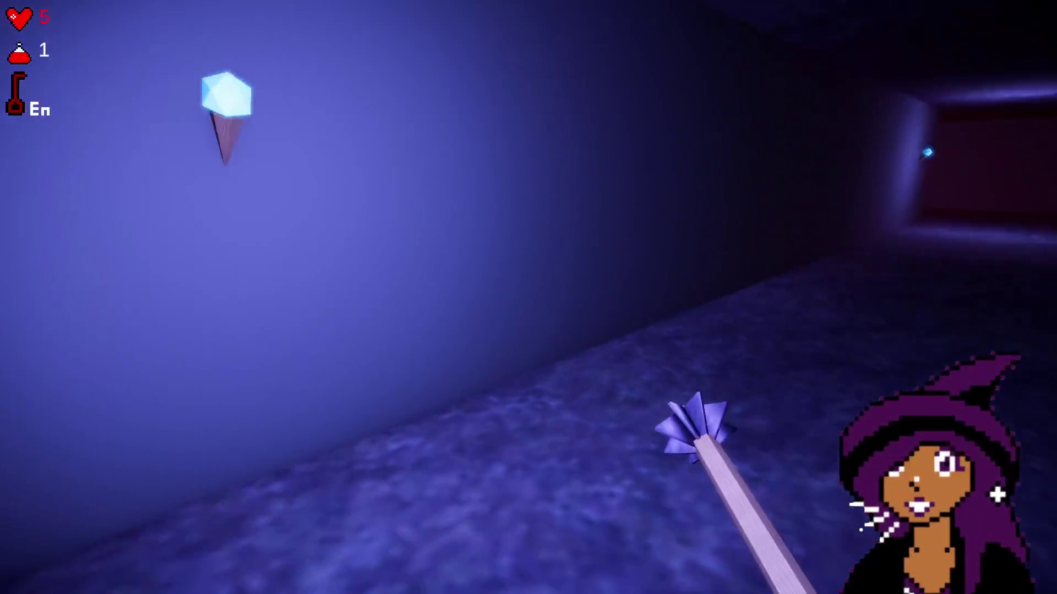
pyautogui.press('w')
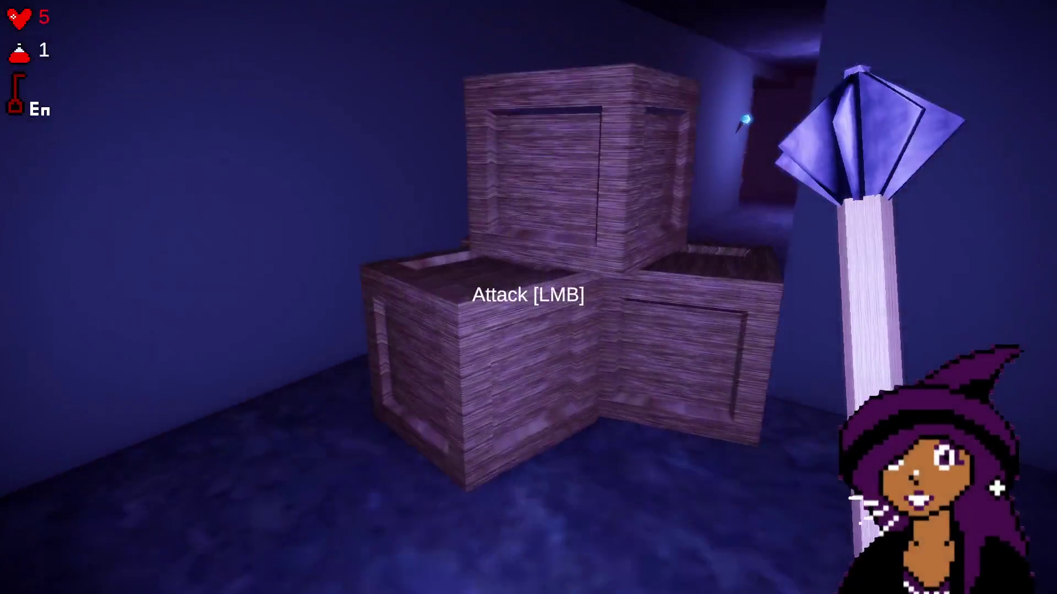
# - Walk into the room with tables and grab the potion from the table
pyautogui.press('w')
pyautogui.click(529, 297)
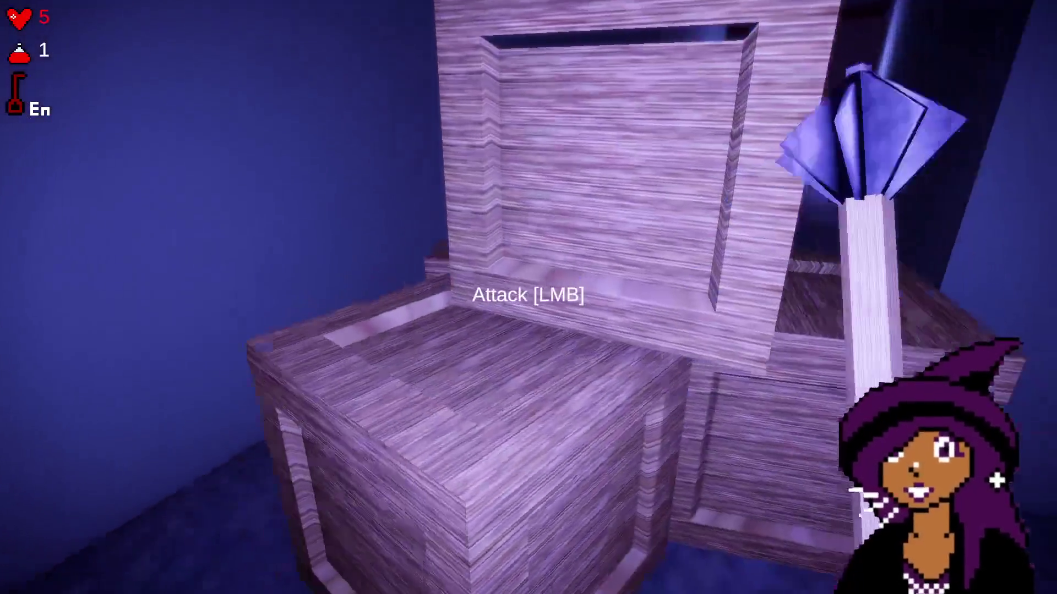
pyautogui.press('w')
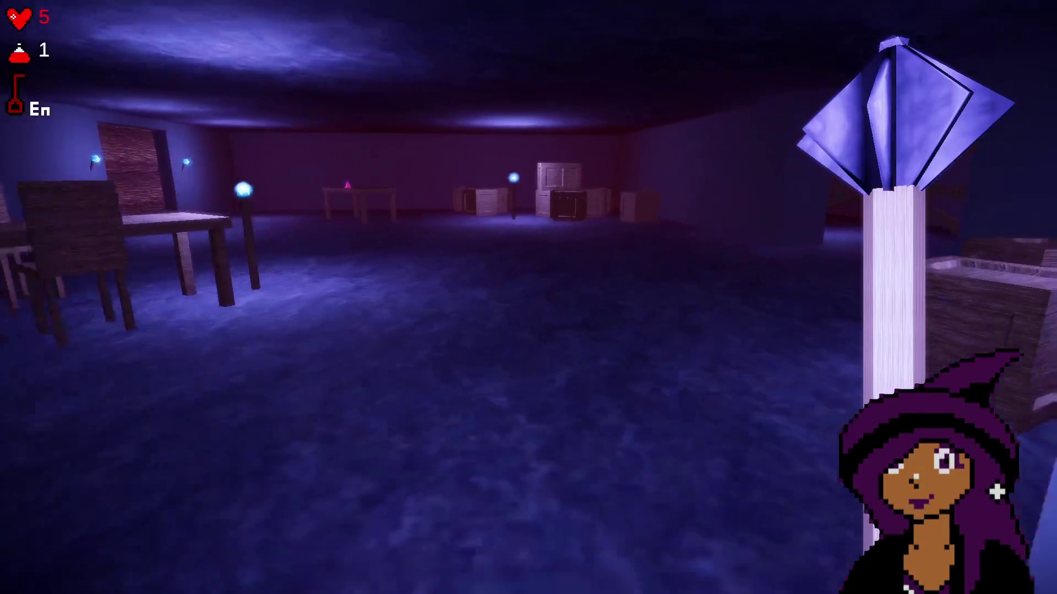
pyautogui.press('w')
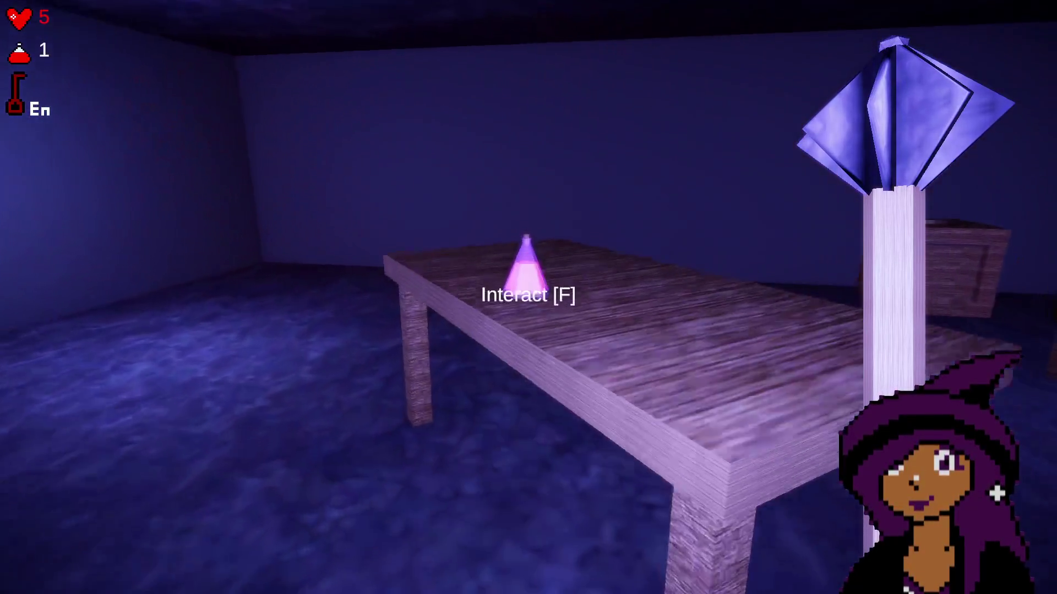
pyautogui.press('f')
# - Go down the corridor, break the crossed planks, and hit the skeleton beyond
pyautogui.press('w')
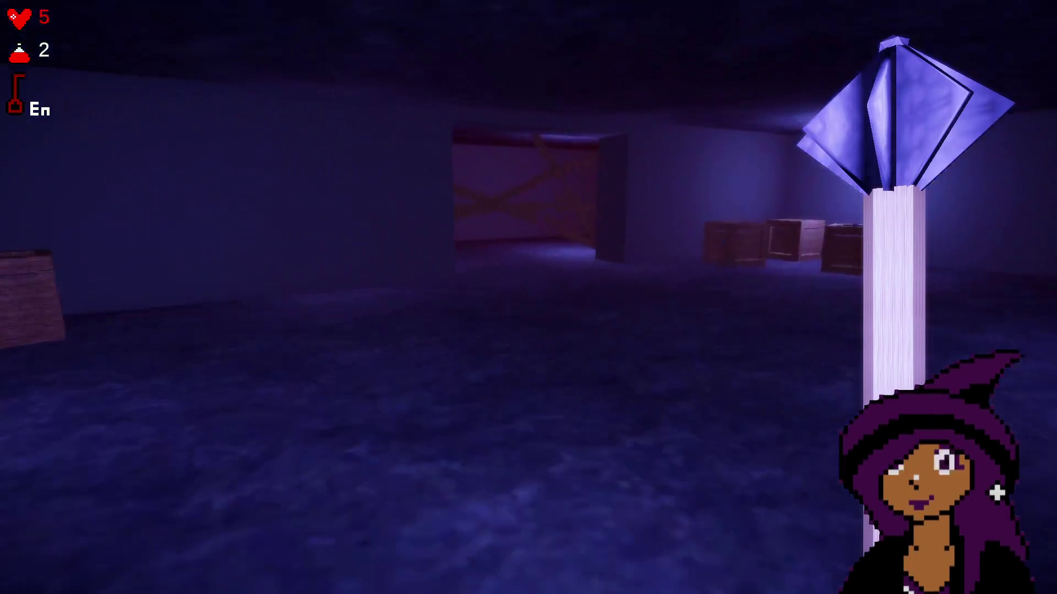
pyautogui.press('w')
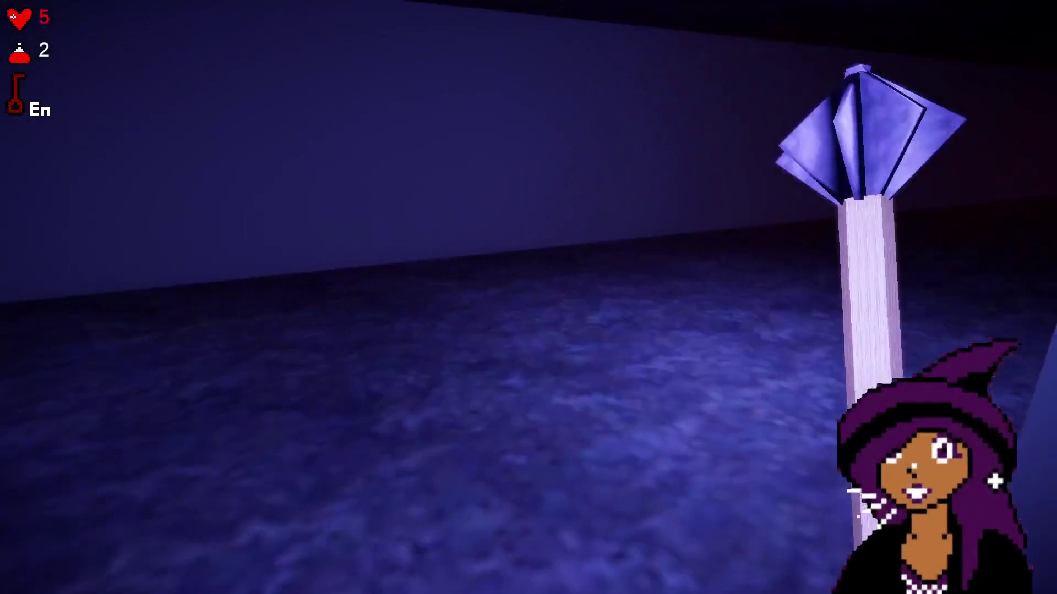
pyautogui.press('w')
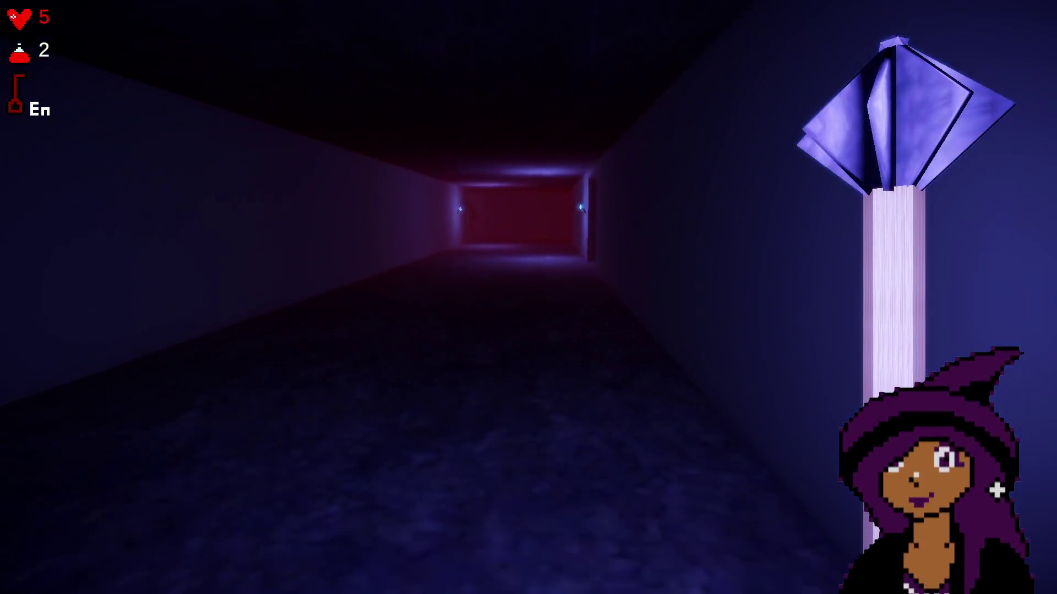
pyautogui.press('w')
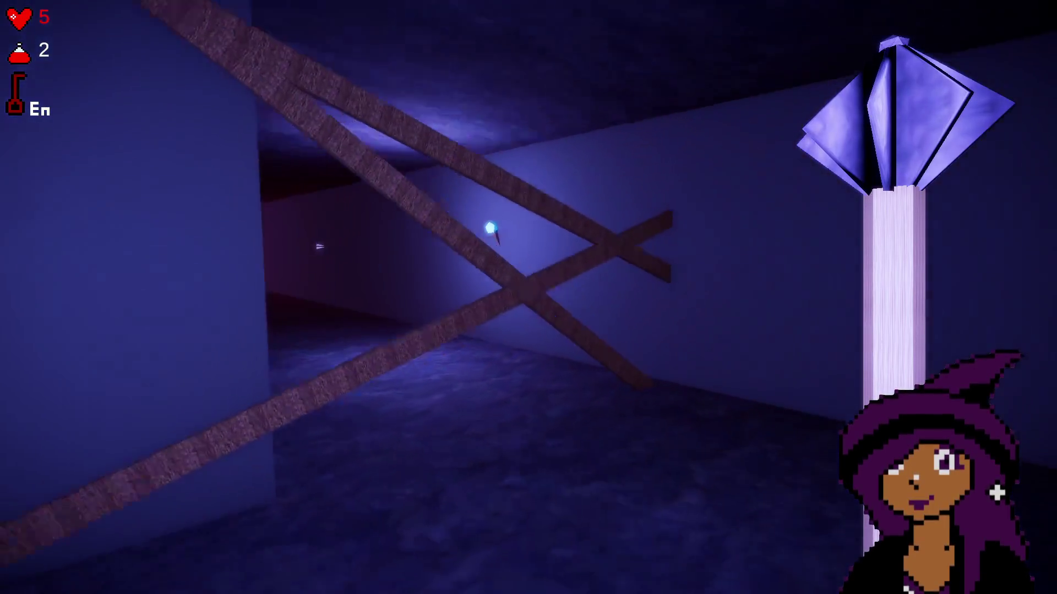
pyautogui.press('w')
pyautogui.click(528, 298)
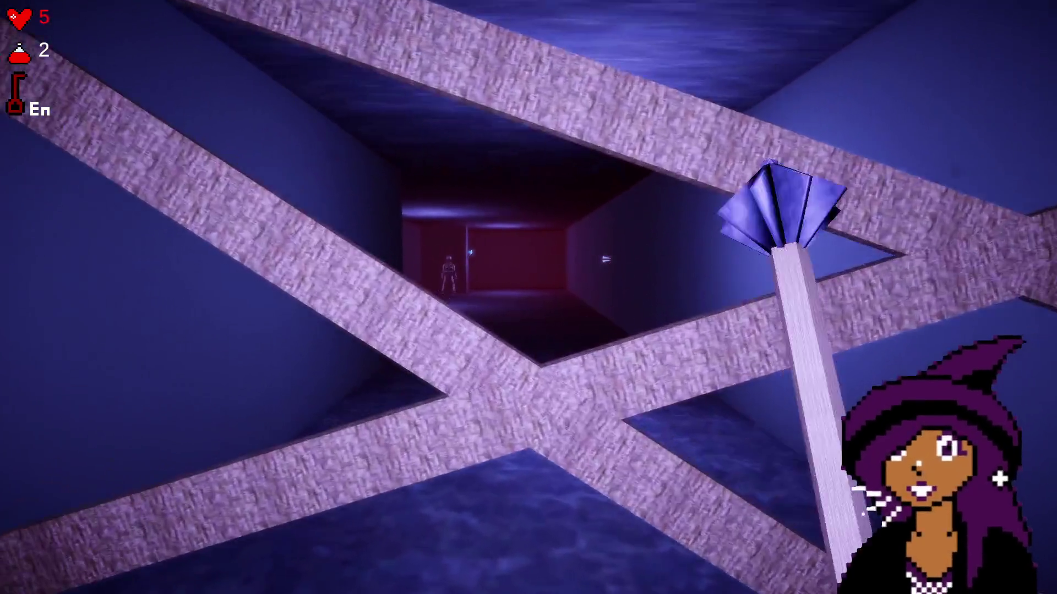
pyautogui.press('w')
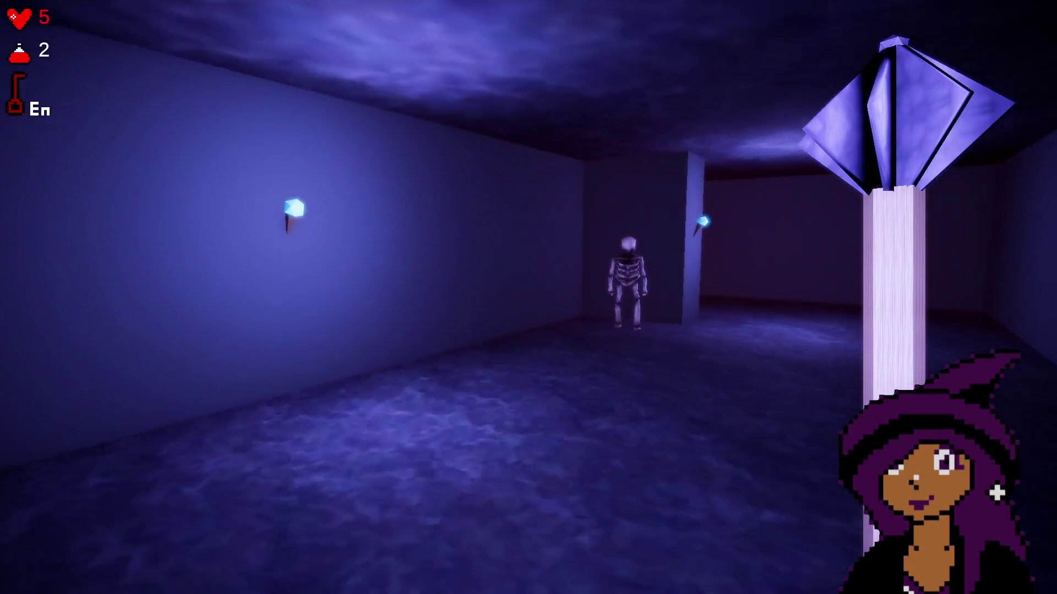
pyautogui.click(529, 297)
# - Smash the crates in the red room and fight off the surrounding skeletons
pyautogui.press('s')
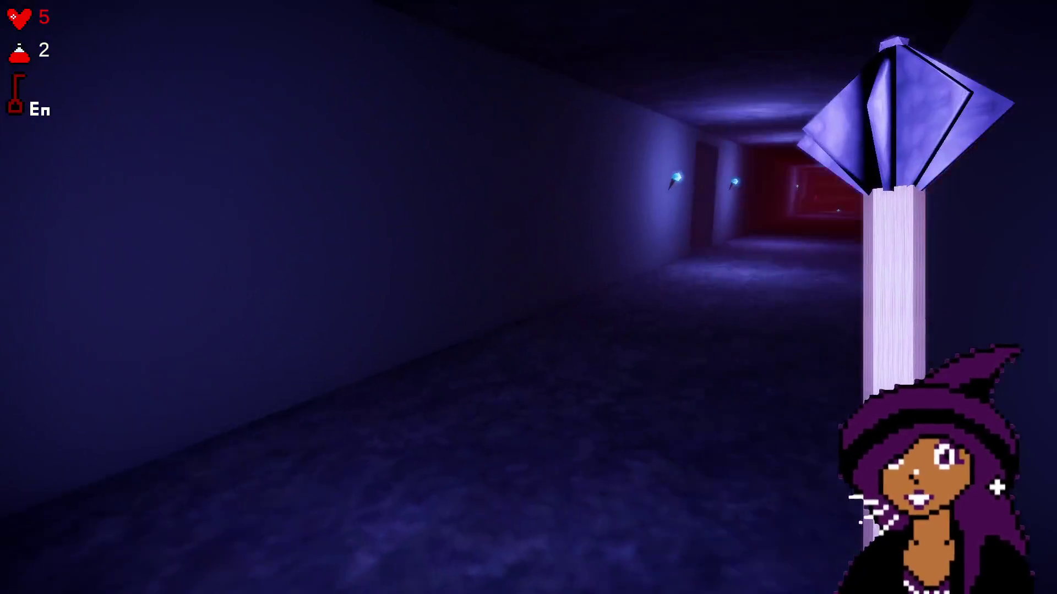
pyautogui.press('w')
pyautogui.click(529, 298)
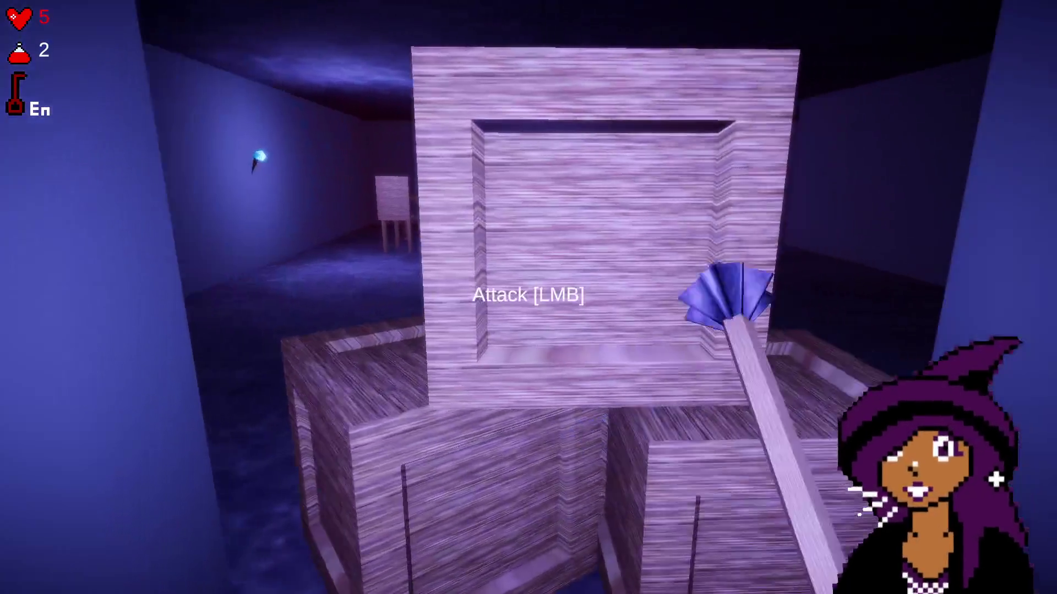
pyautogui.press('s')
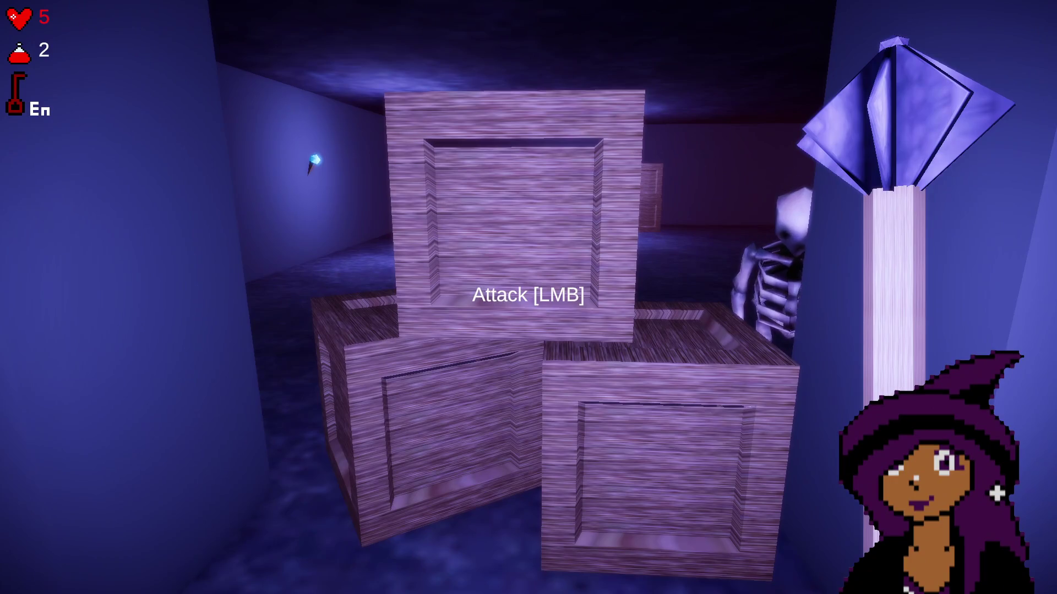
pyautogui.press('s')
pyautogui.click(529, 297)
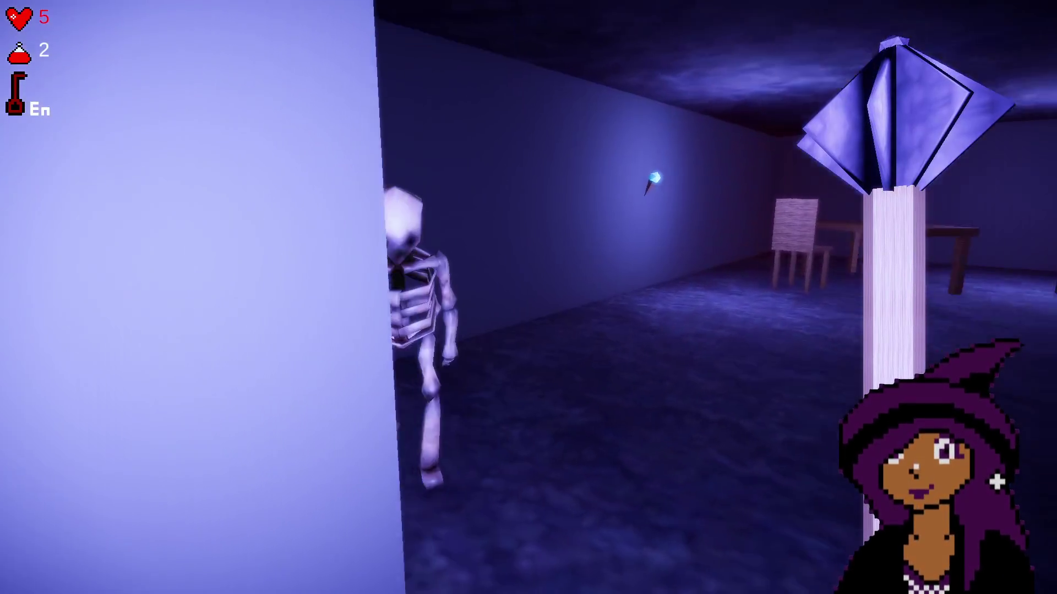
pyautogui.click(528, 298)
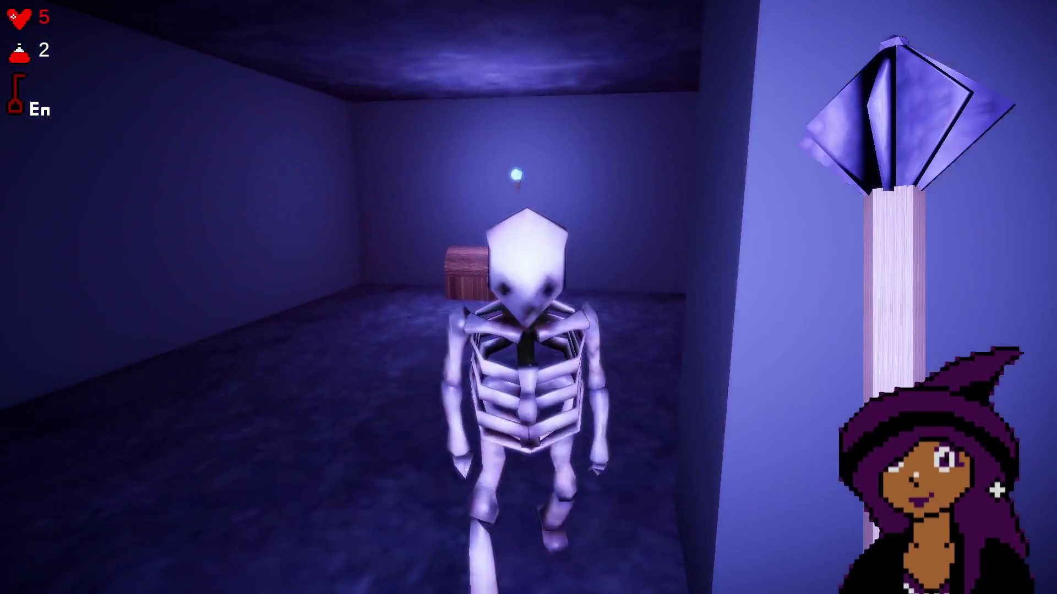
pyautogui.click(528, 297)
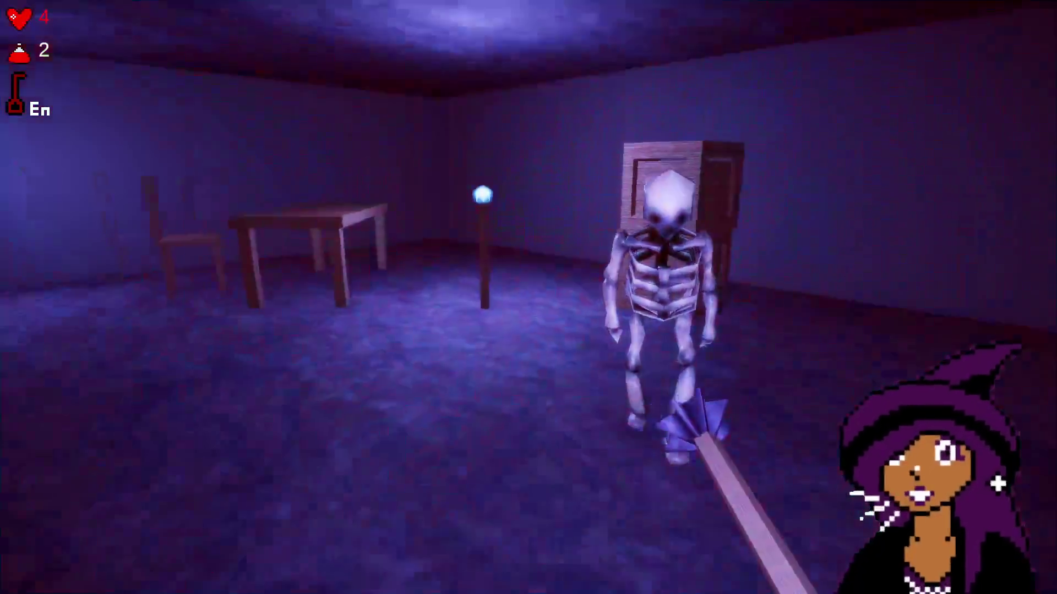
pyautogui.click(528, 298)
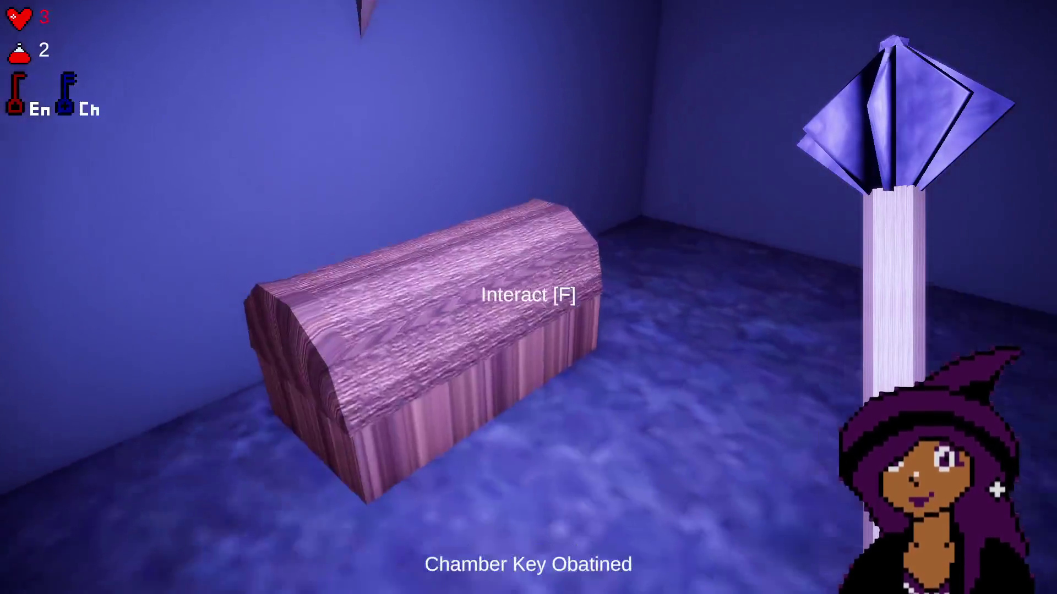
# - Take the Chamber Key from the chest and the pink potion, then fight the brick-room skeletons
pyautogui.press('f')
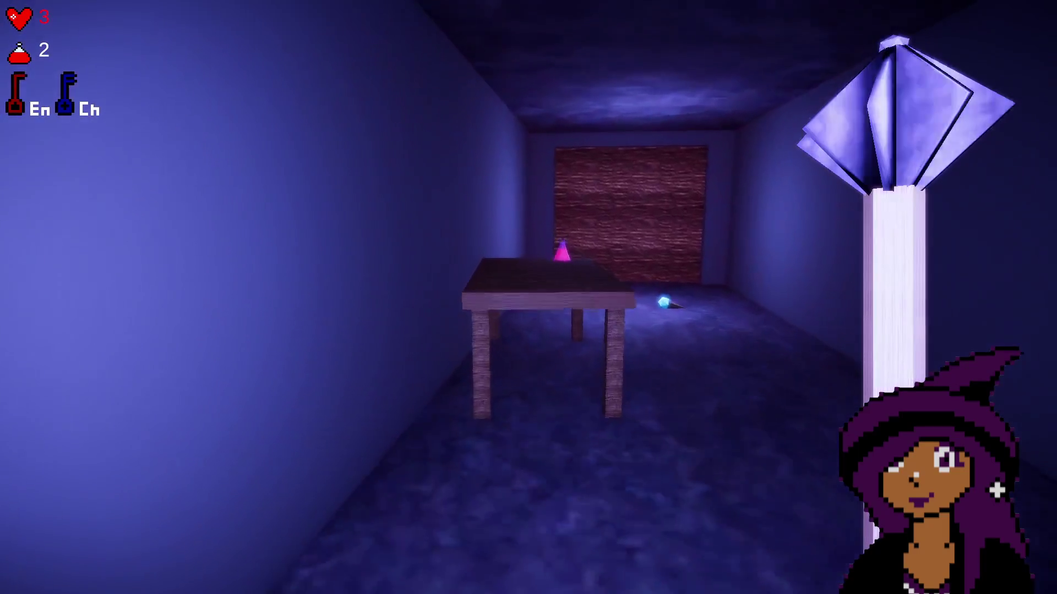
pyautogui.press('e')
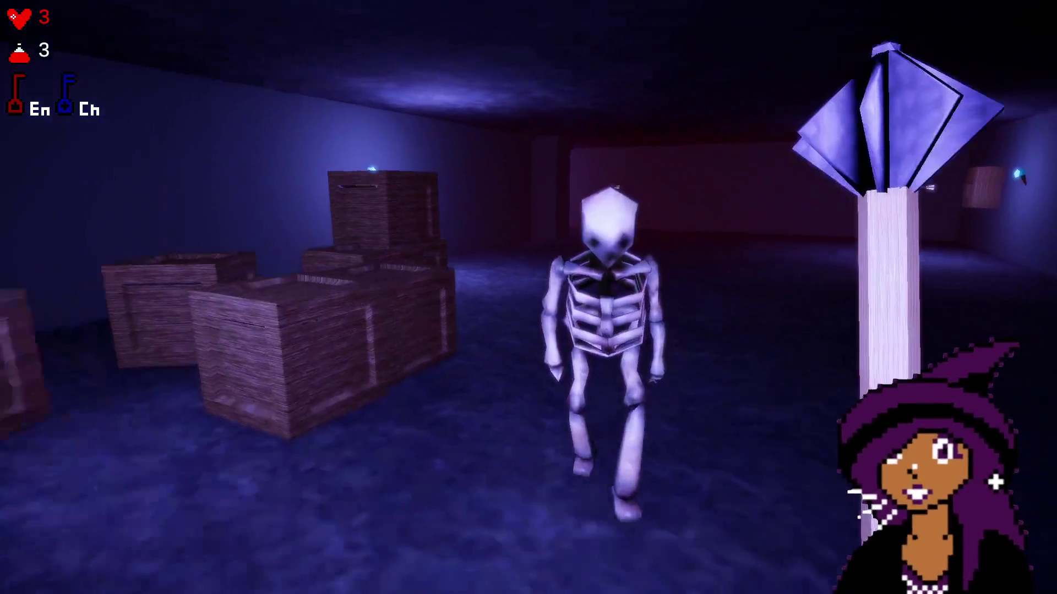
pyautogui.click(529, 297)
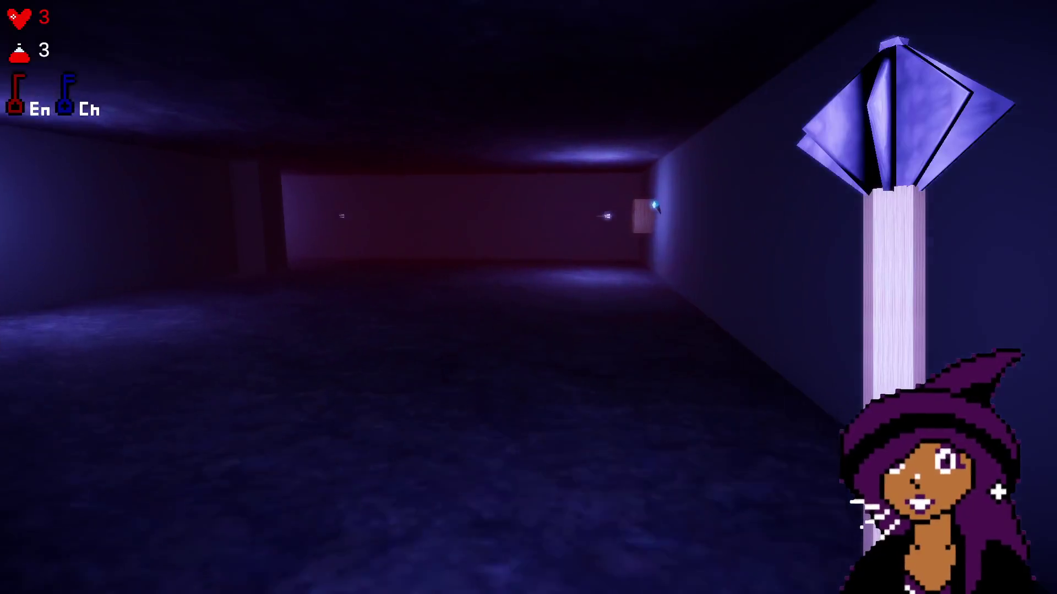
pyautogui.press('w')
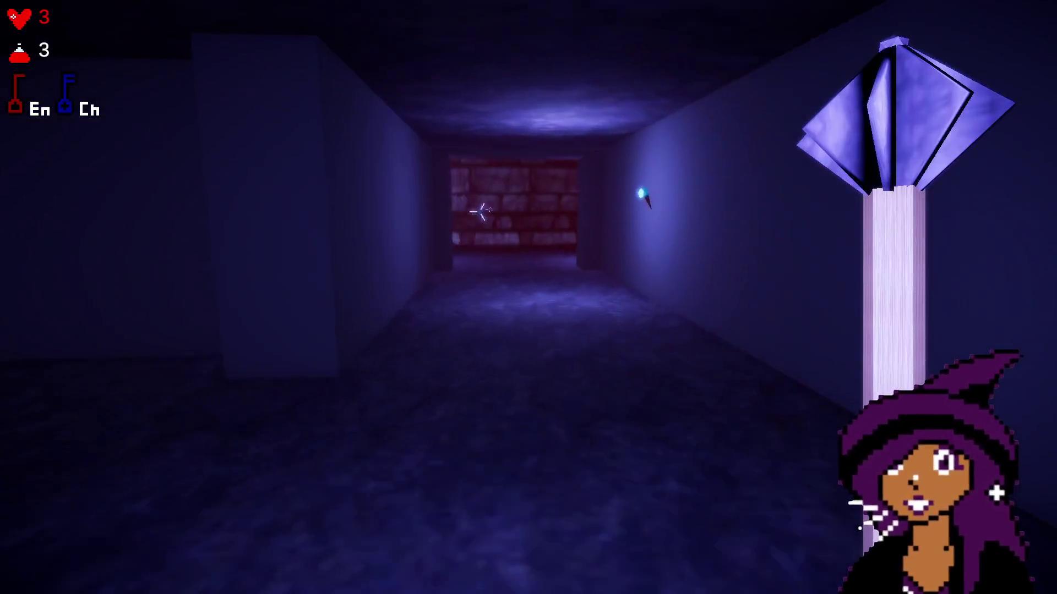
pyautogui.press('w')
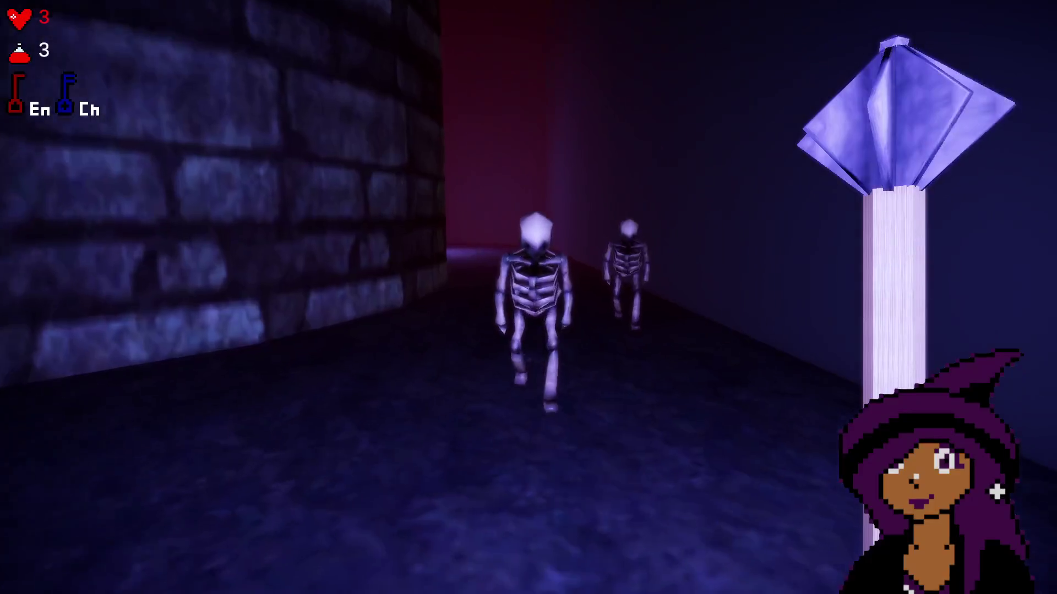
pyautogui.click(528, 297)
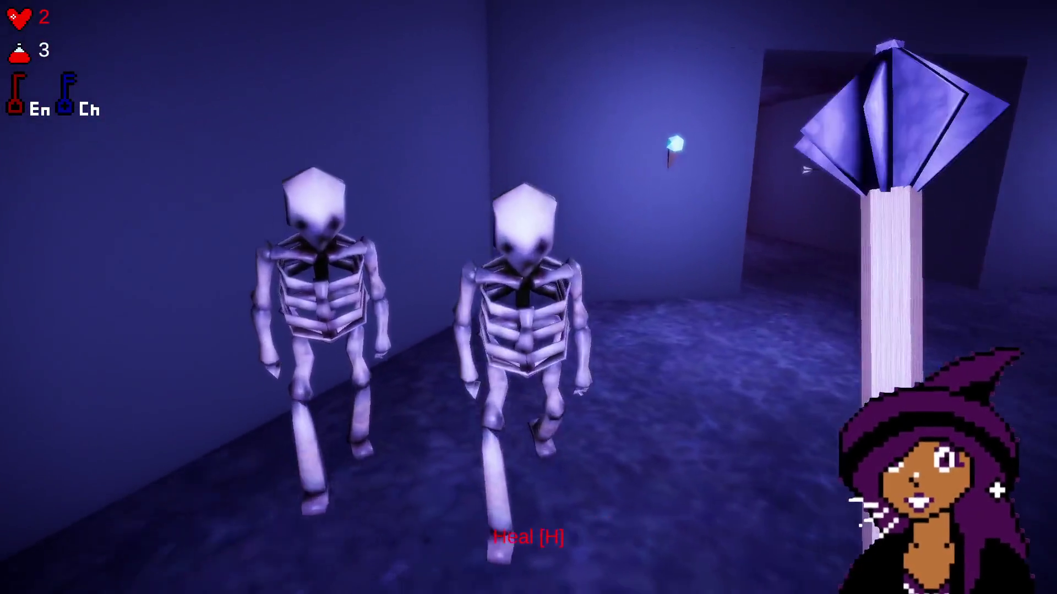
pyautogui.click(529, 298)
# - Collect the flasks from the potion table and heal back to five hearts
pyautogui.press('w')
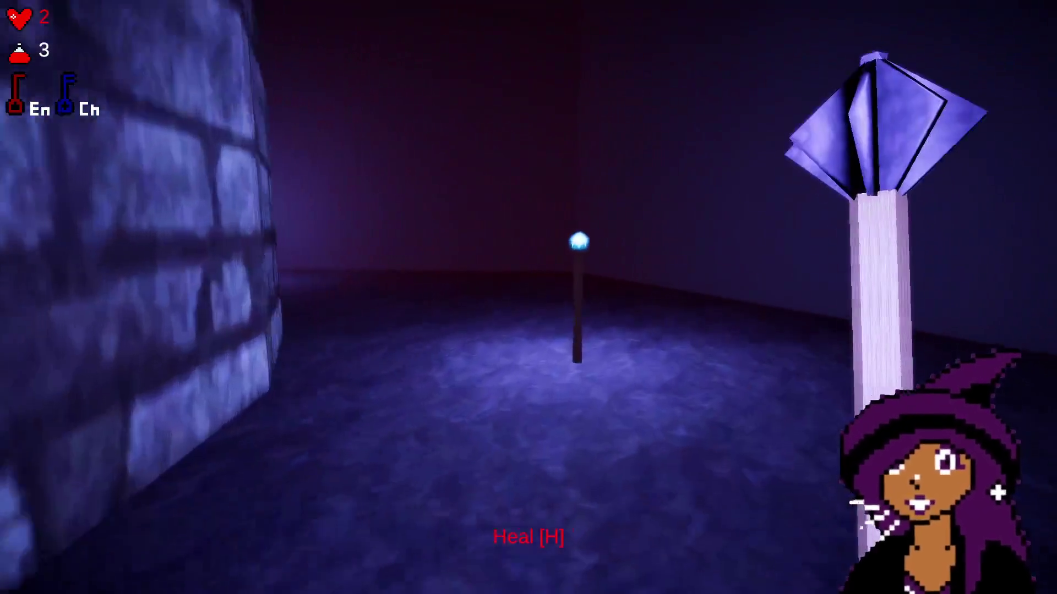
pyautogui.press('w')
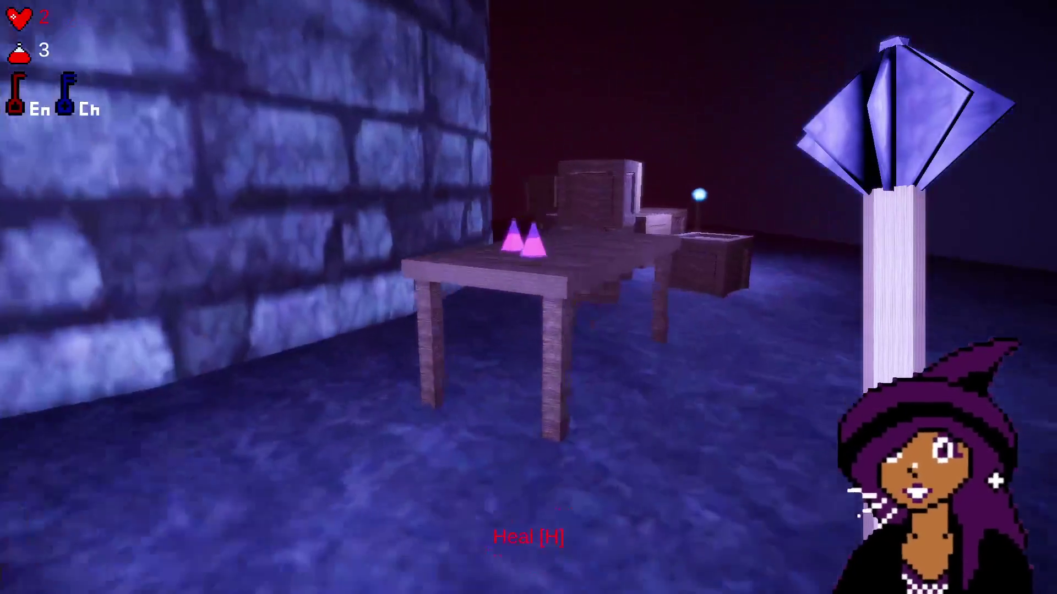
pyautogui.press('f')
pyautogui.press('f')
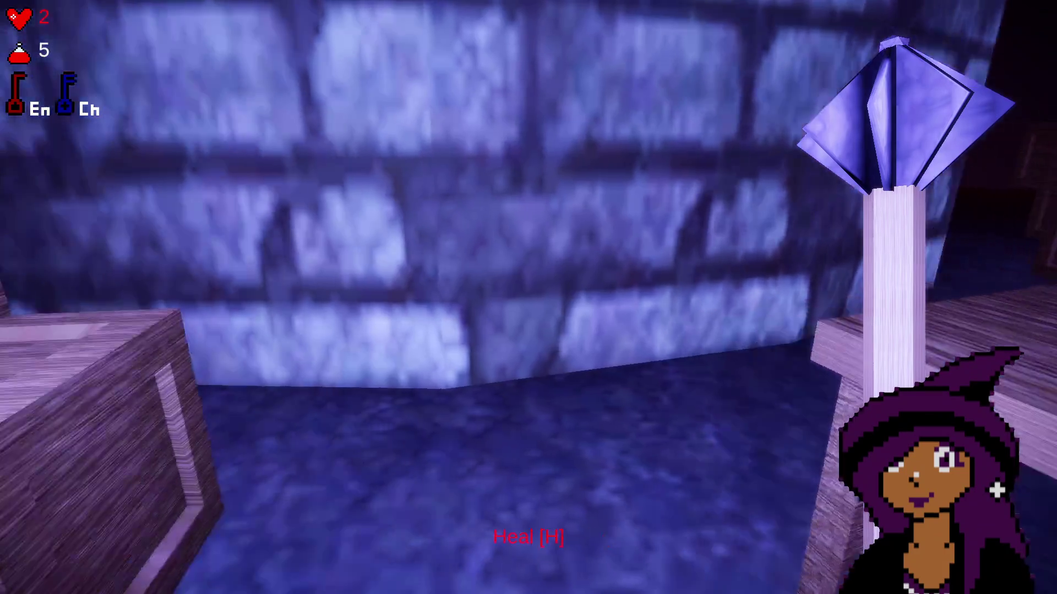
pyautogui.press('h')
# - Walk through the long hall and corridors to the wooden door and open it
pyautogui.press('w')
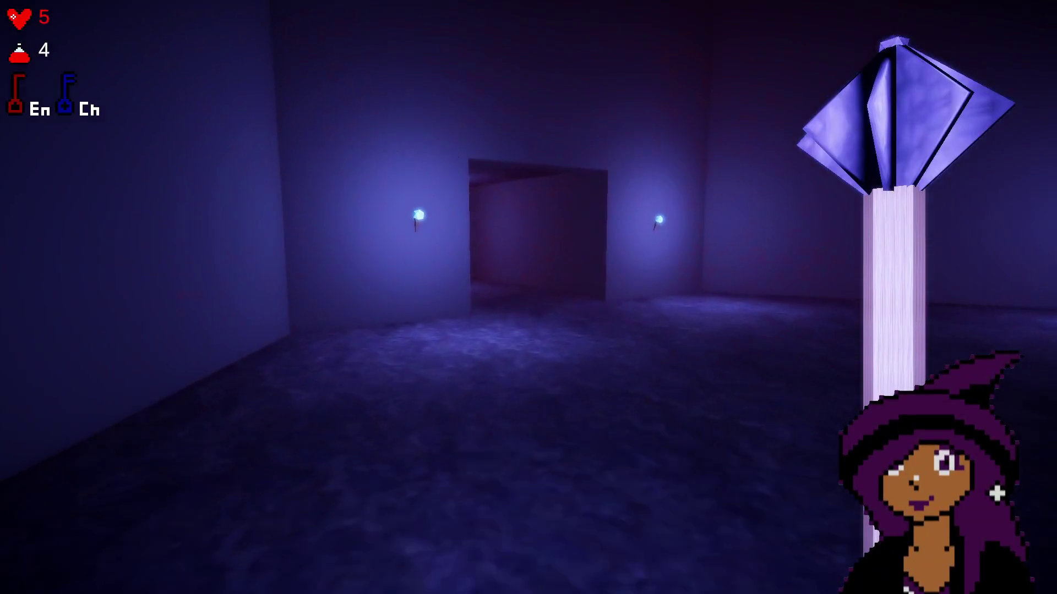
pyautogui.press('w')
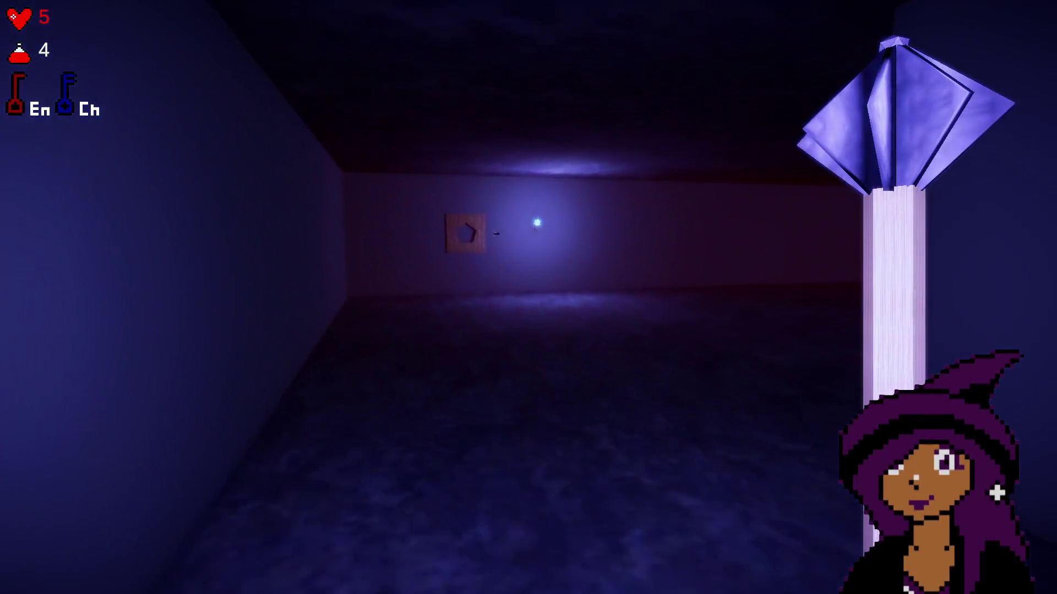
pyautogui.press('w')
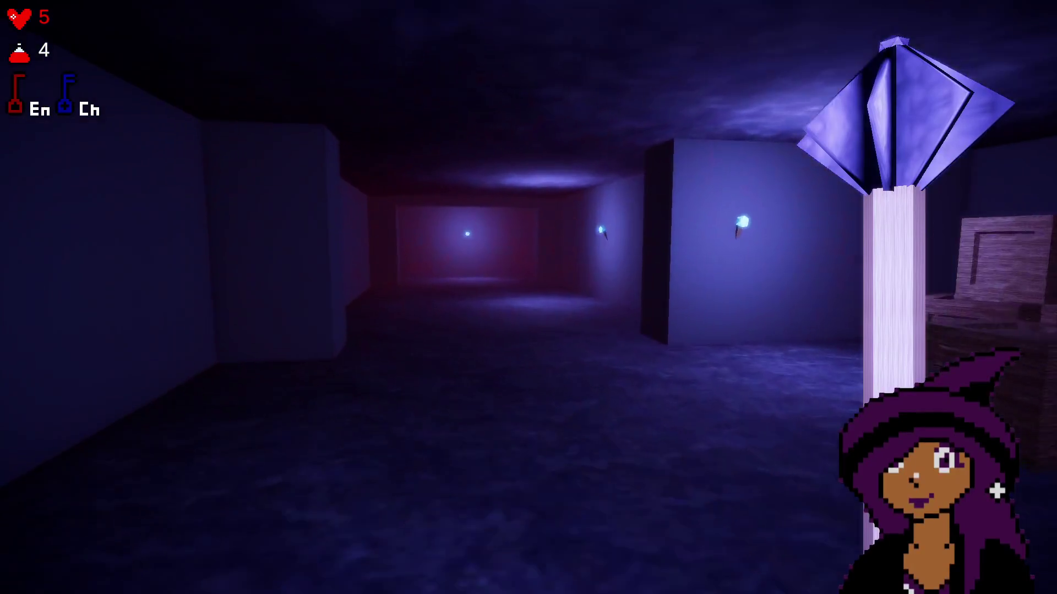
pyautogui.press('w')
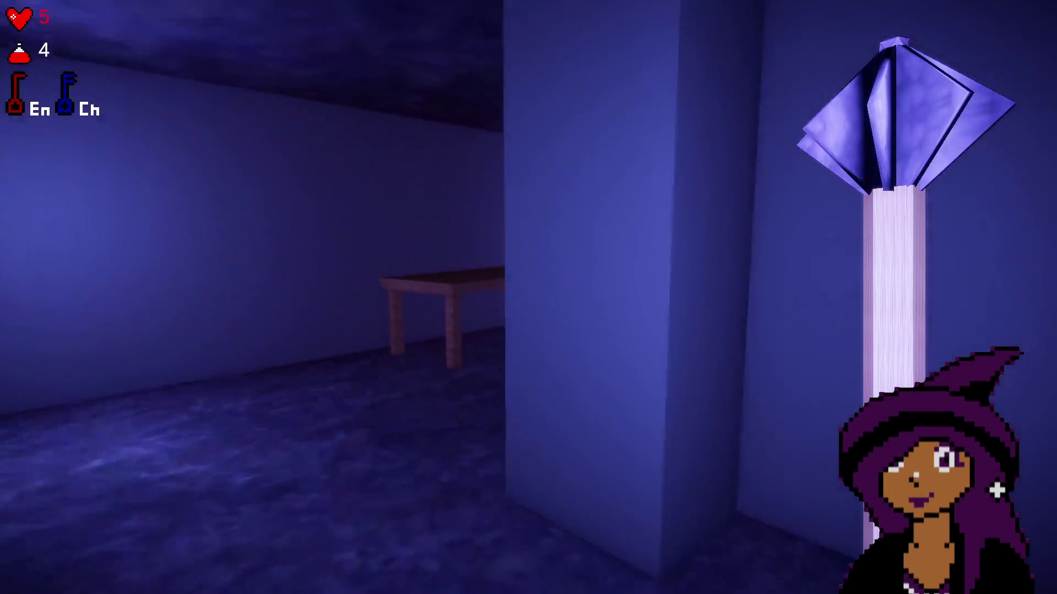
pyautogui.press('w')
pyautogui.press('f')
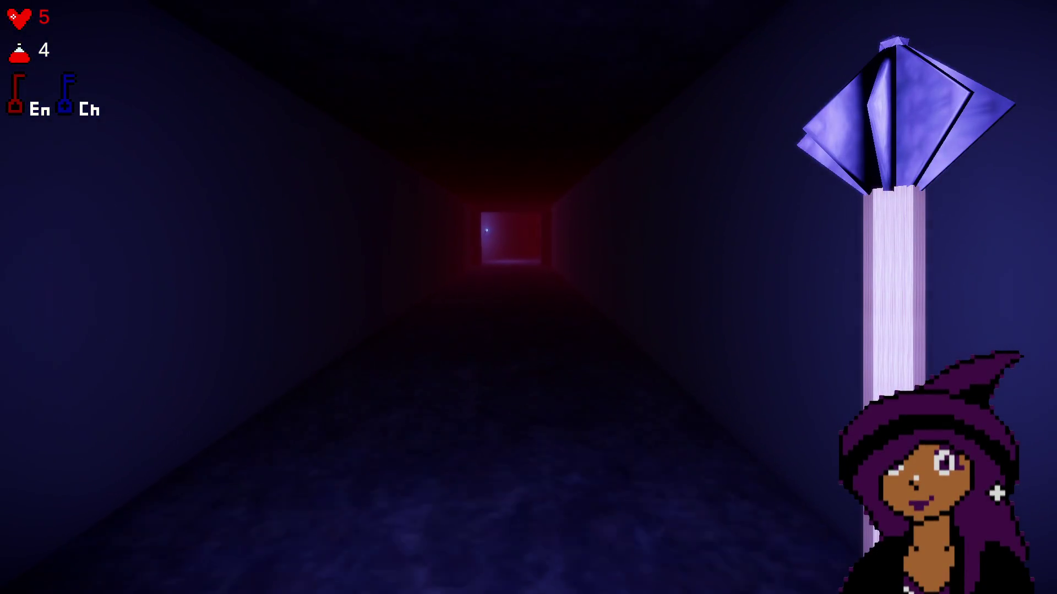
# - Advance through the red-lit room and kill the skeleton by the crates
pyautogui.press('w')
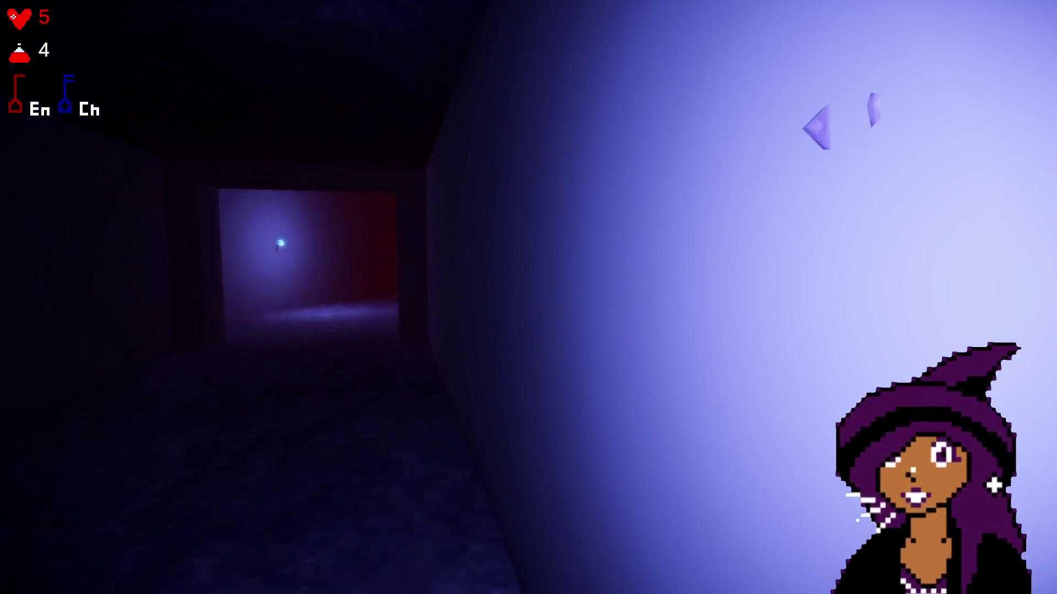
pyautogui.press('w')
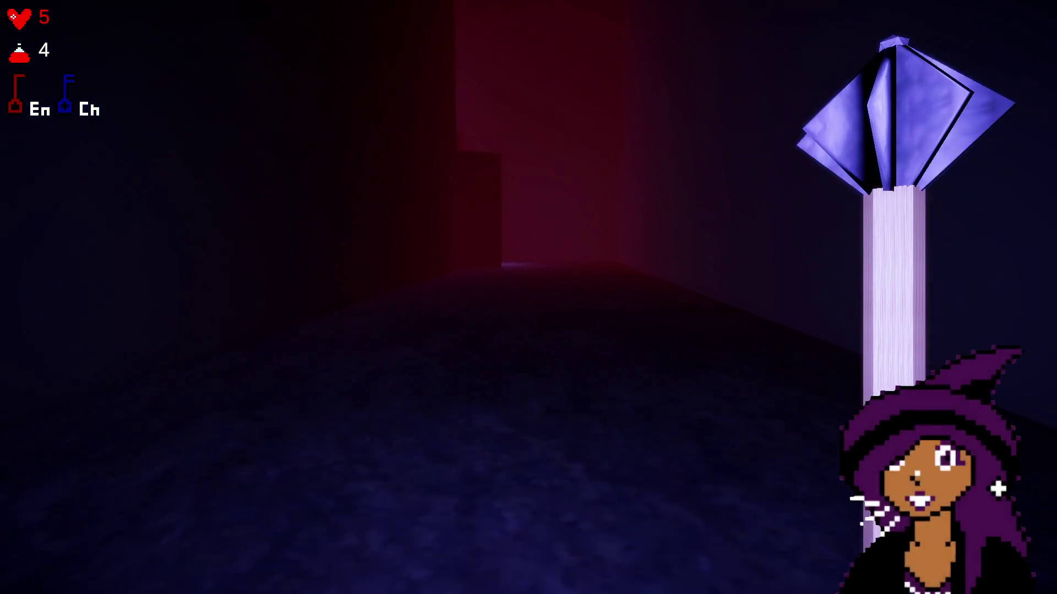
pyautogui.press('w')
pyautogui.press('w')
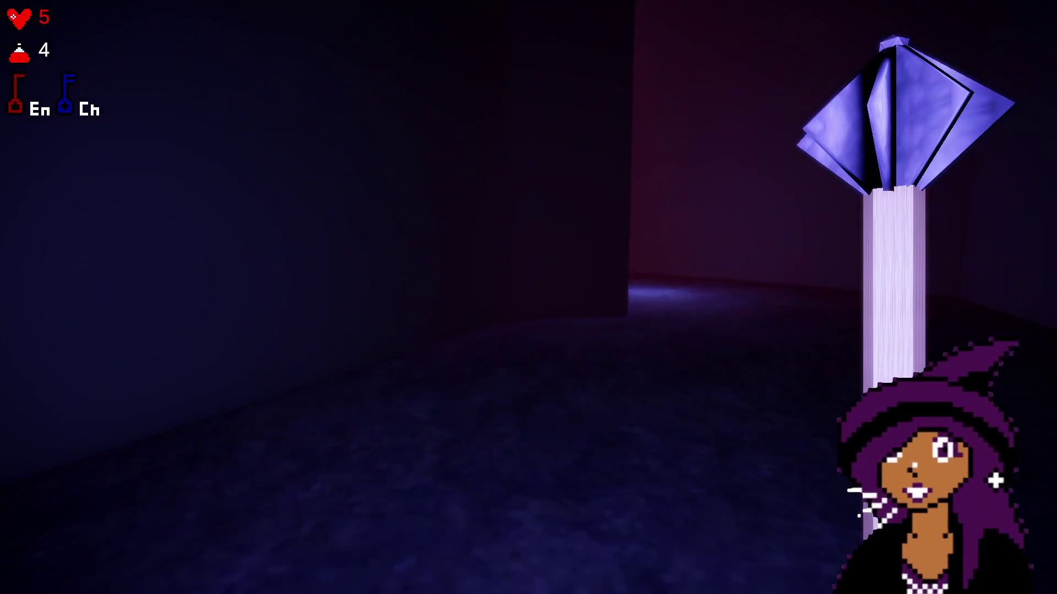
pyautogui.press('w')
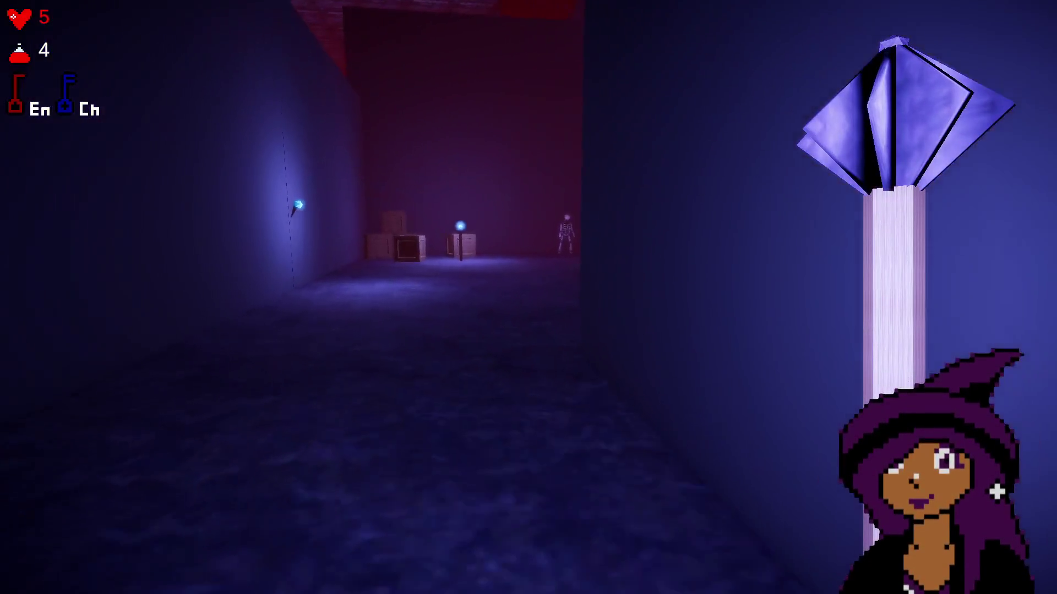
pyautogui.press('w')
pyautogui.press('w')
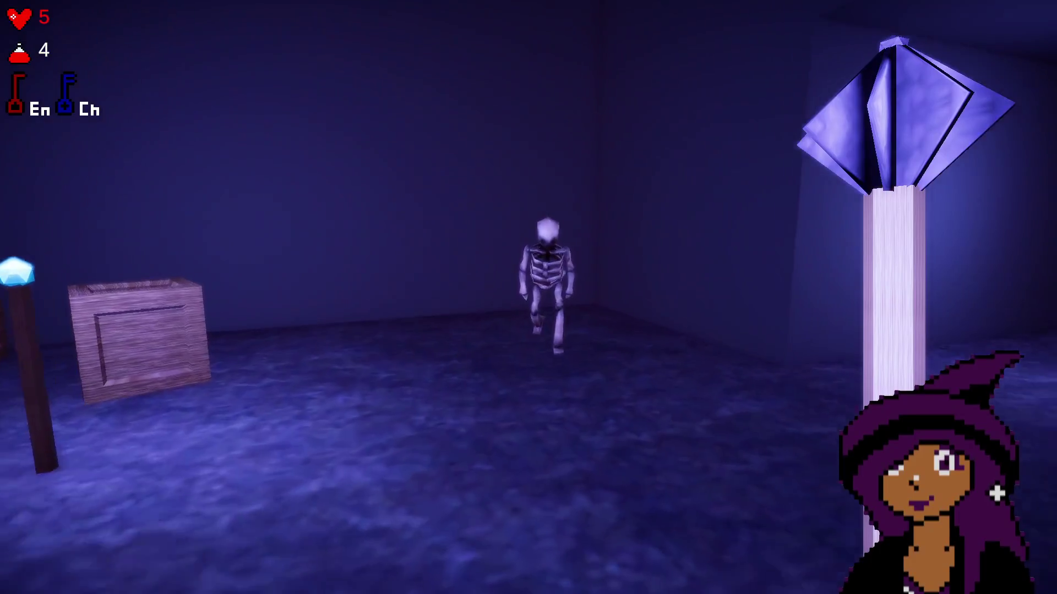
pyautogui.click(529, 297)
pyautogui.click(528, 297)
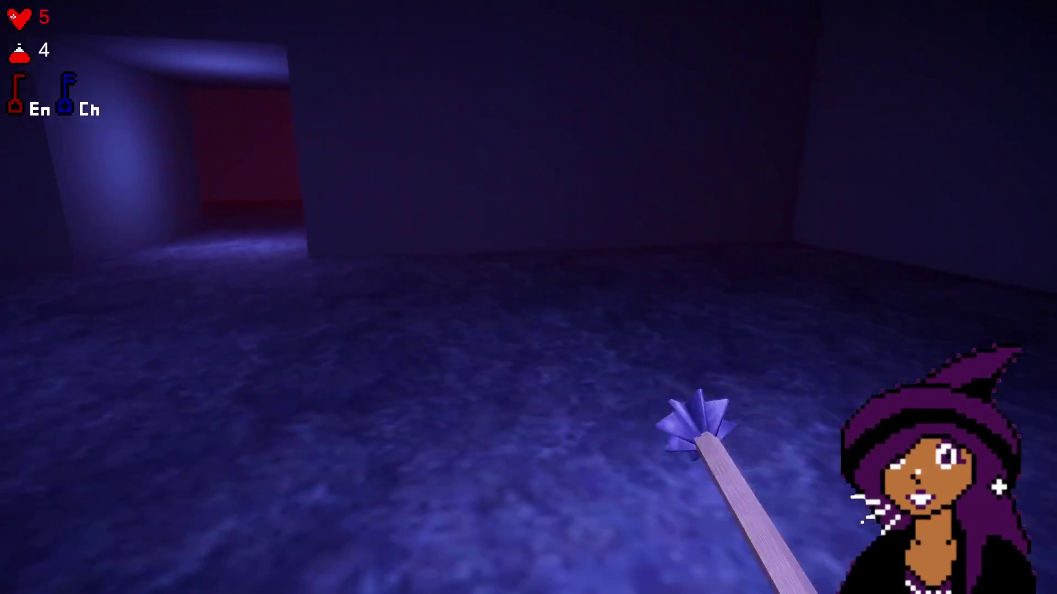
pyautogui.click(528, 297)
# - Dodge the incoming projectiles and defeat the skeleton closing in
pyautogui.press('w')
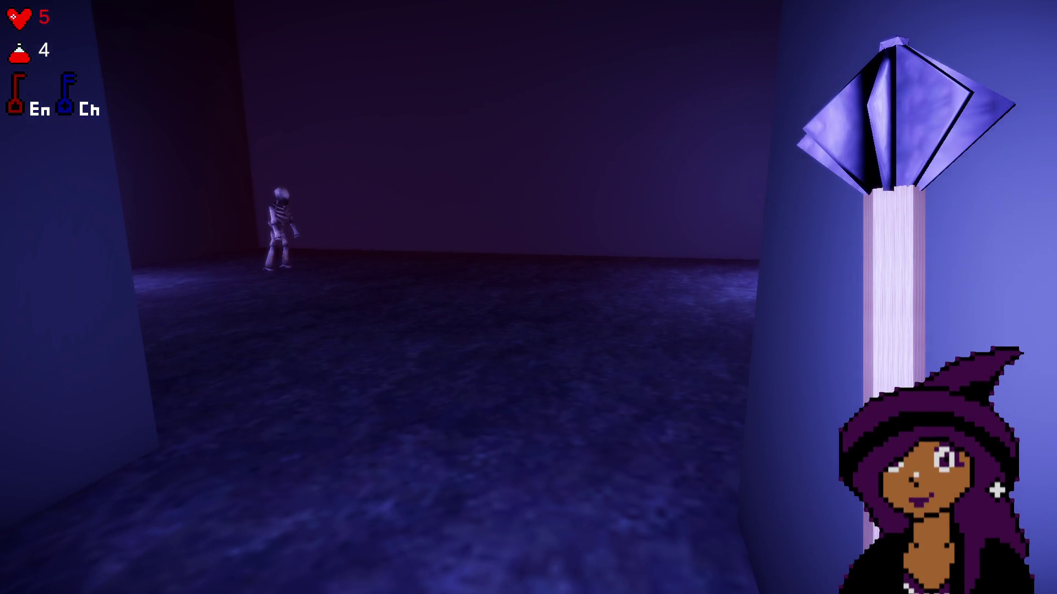
pyautogui.press('d')
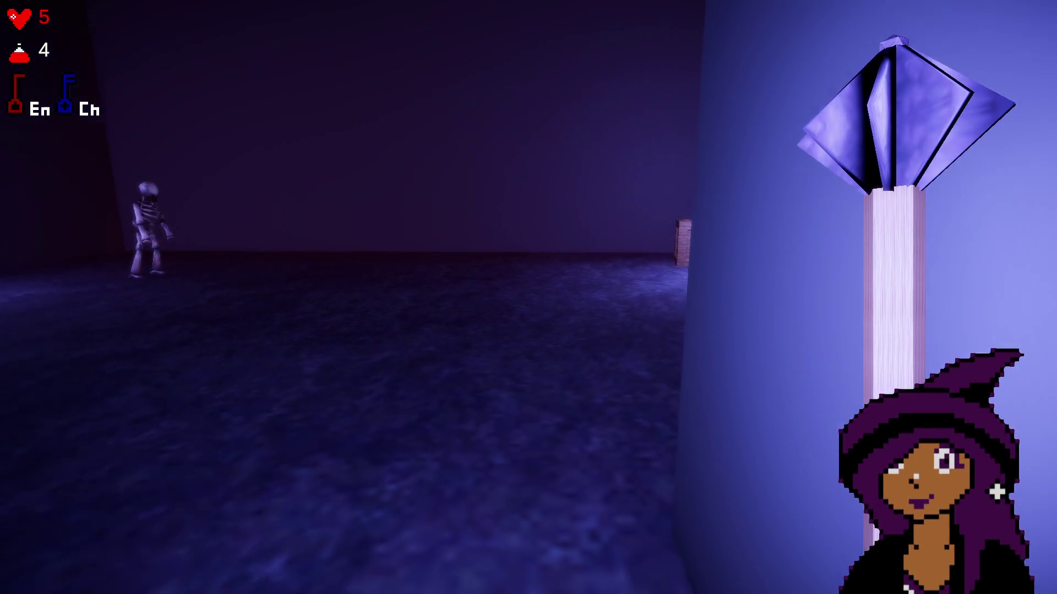
pyautogui.press('a')
pyautogui.press('d')
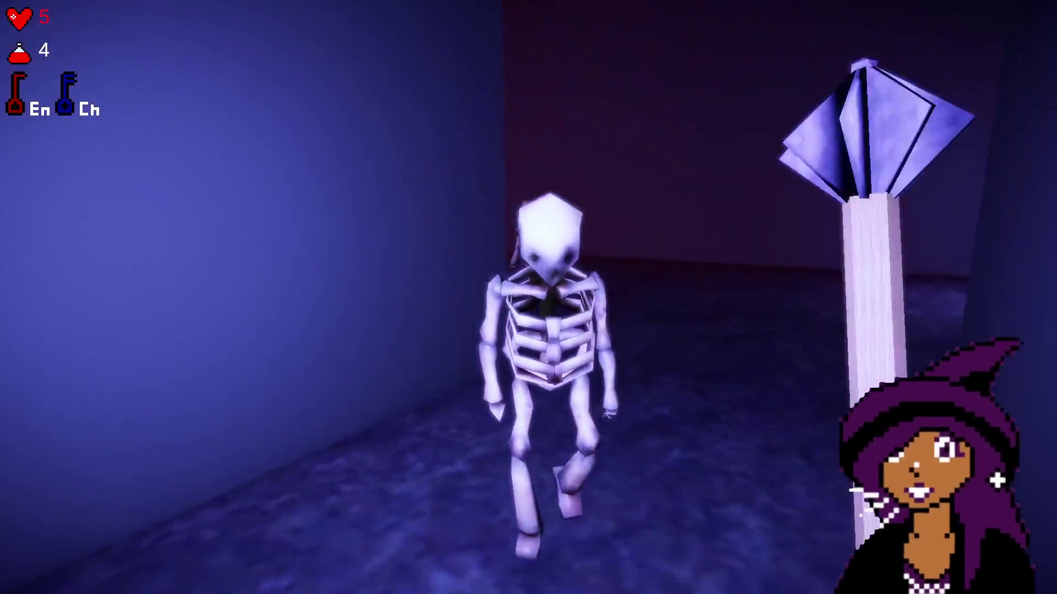
pyautogui.click(528, 297)
pyautogui.press('a')
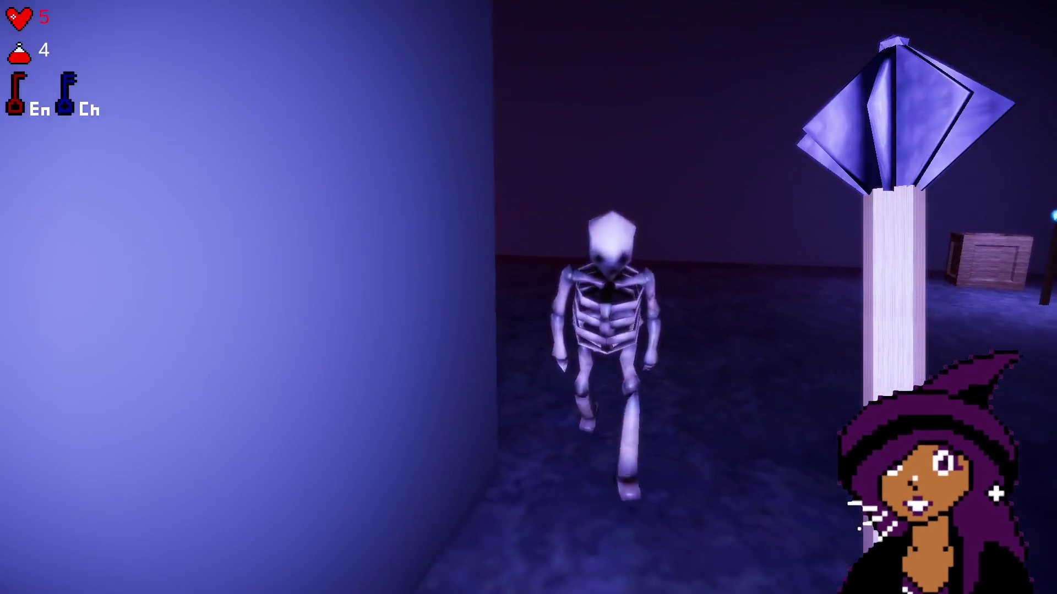
pyautogui.click(528, 298)
# - Cross the room toward the long corridor, grab the potion, and beat back the skeleton
pyautogui.press('w')
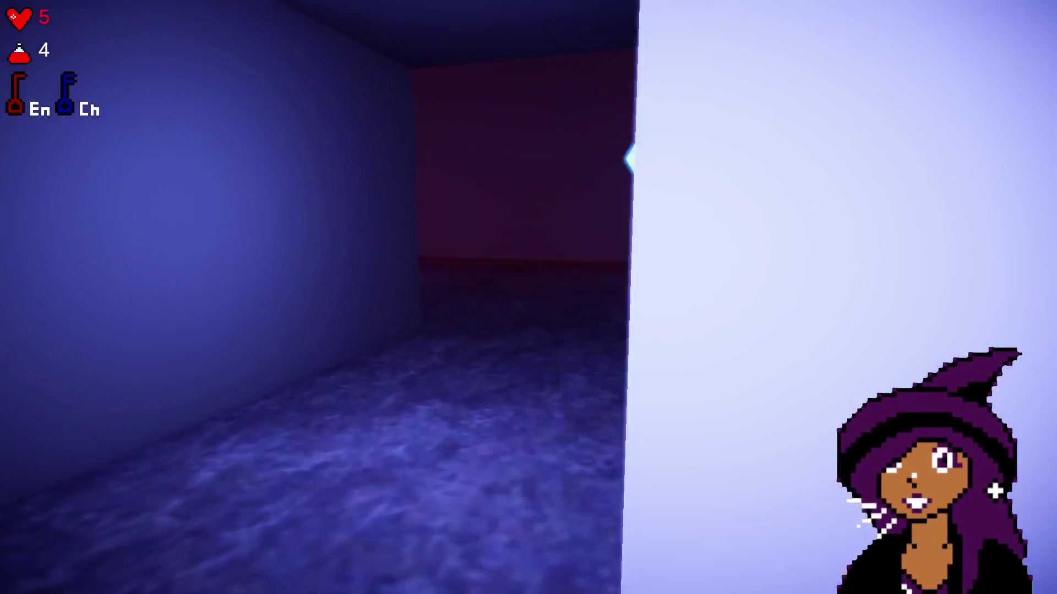
pyautogui.press('w')
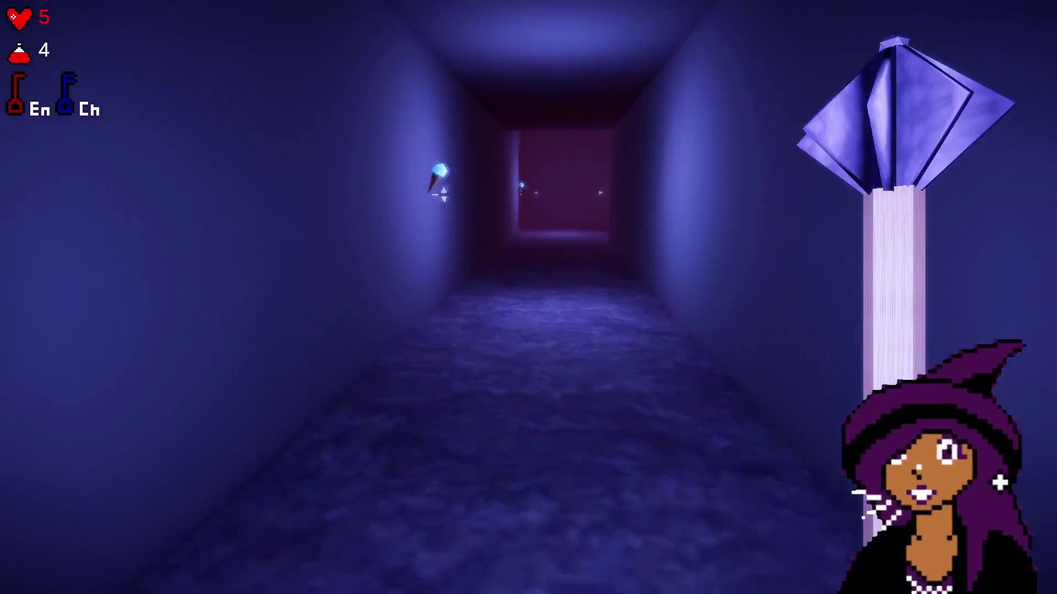
pyautogui.press('w')
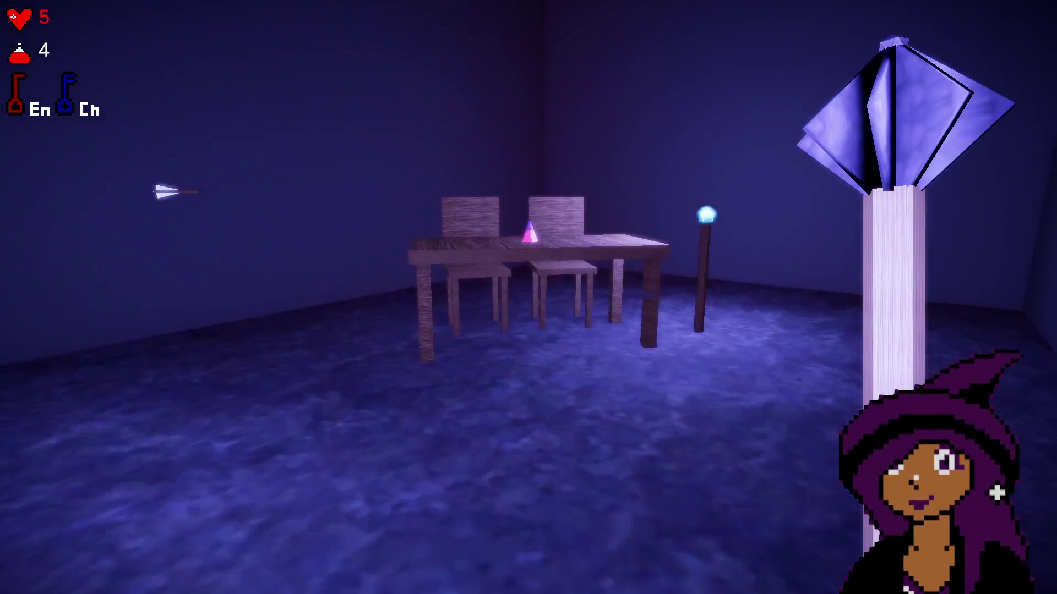
pyautogui.press('s')
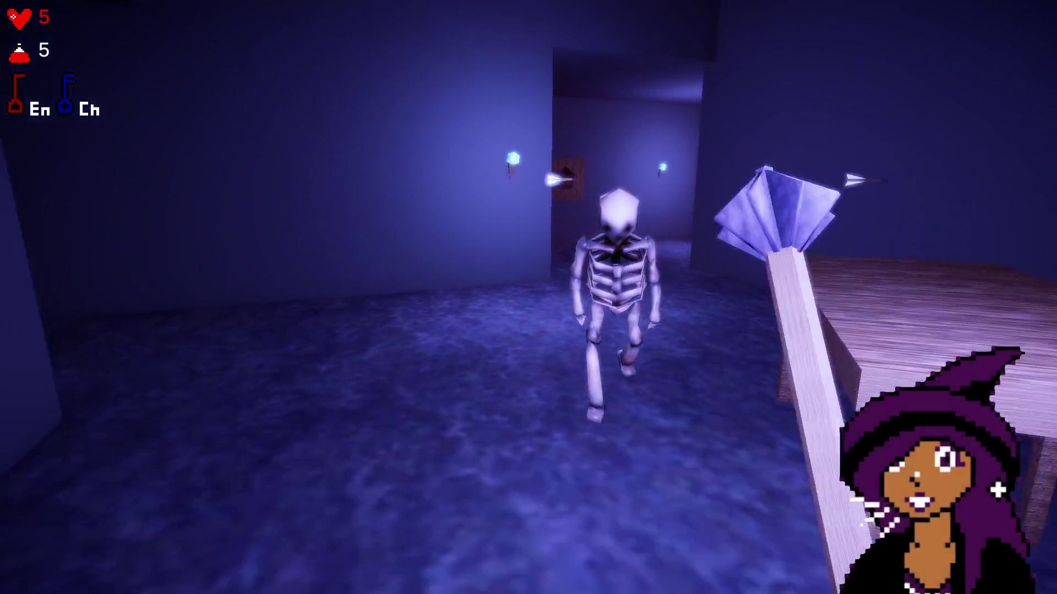
pyautogui.click(528, 298)
pyautogui.press('w')
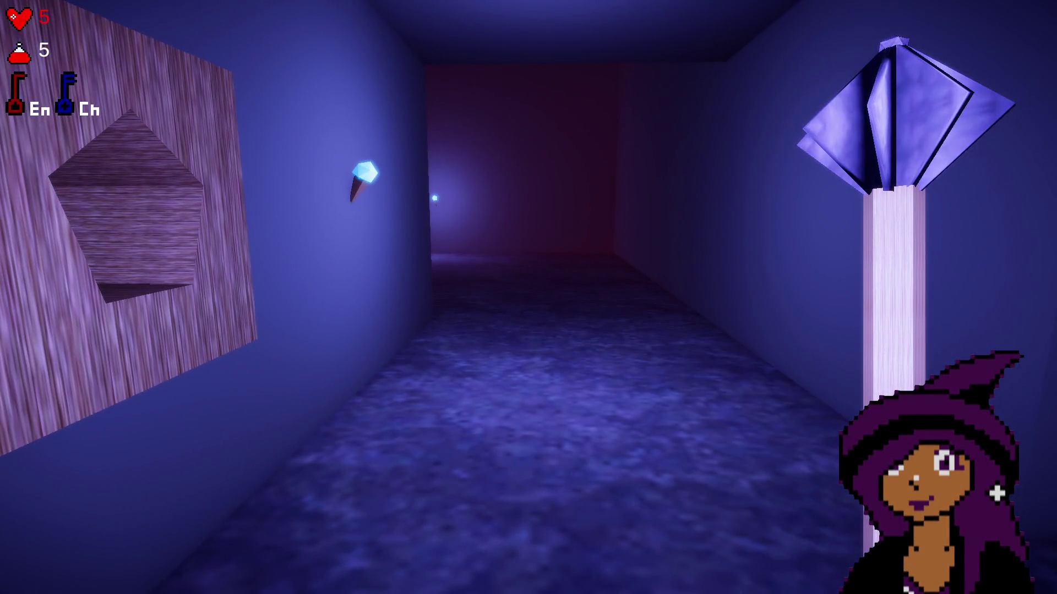
pyautogui.press('s')
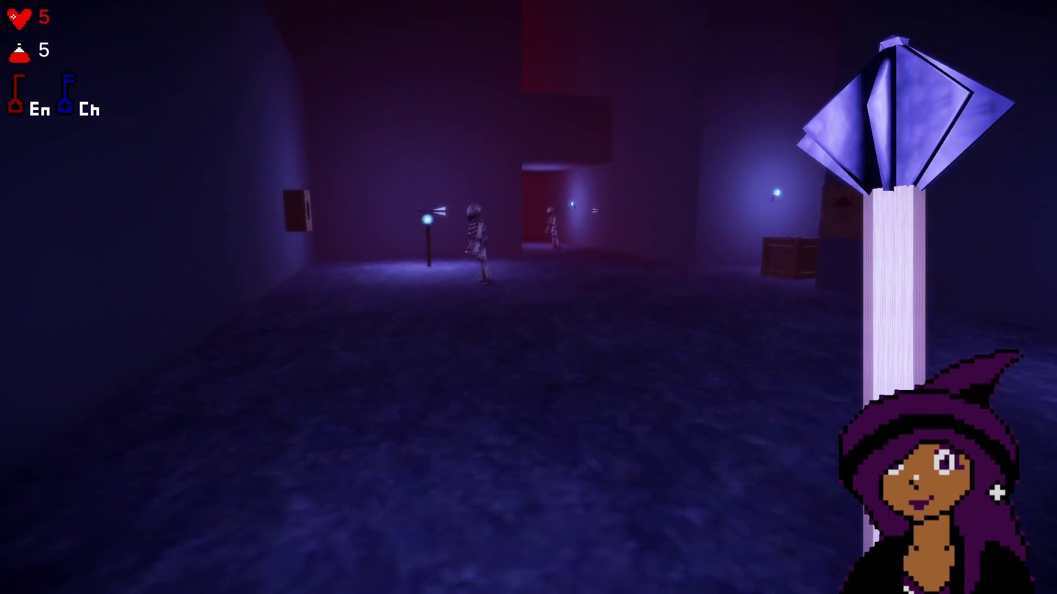
pyautogui.click(528, 297)
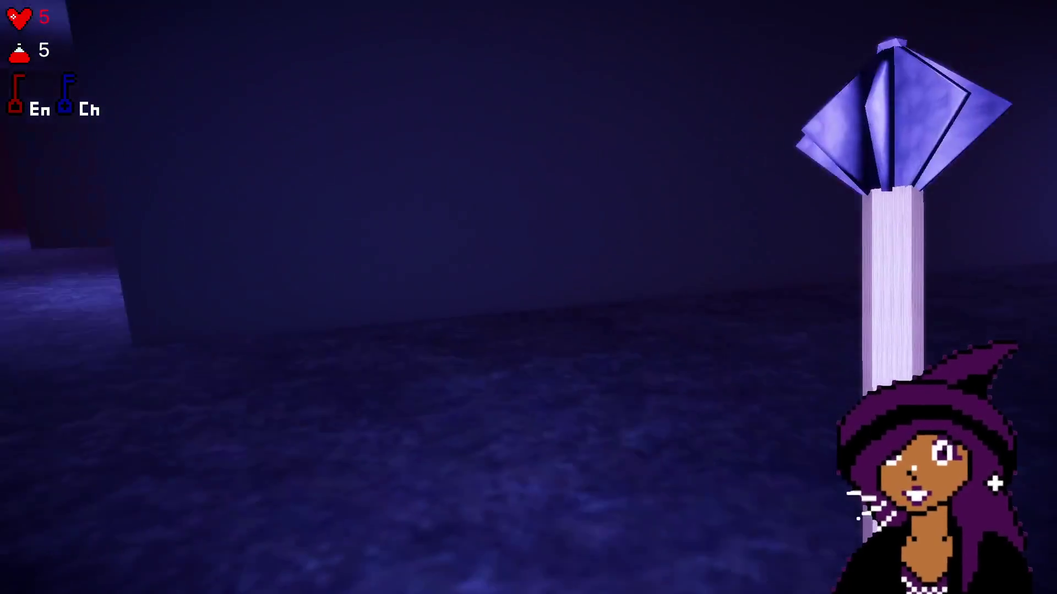
# - Collect the potion in the dark room and defeat the skeleton beside the crates
pyautogui.press('w')
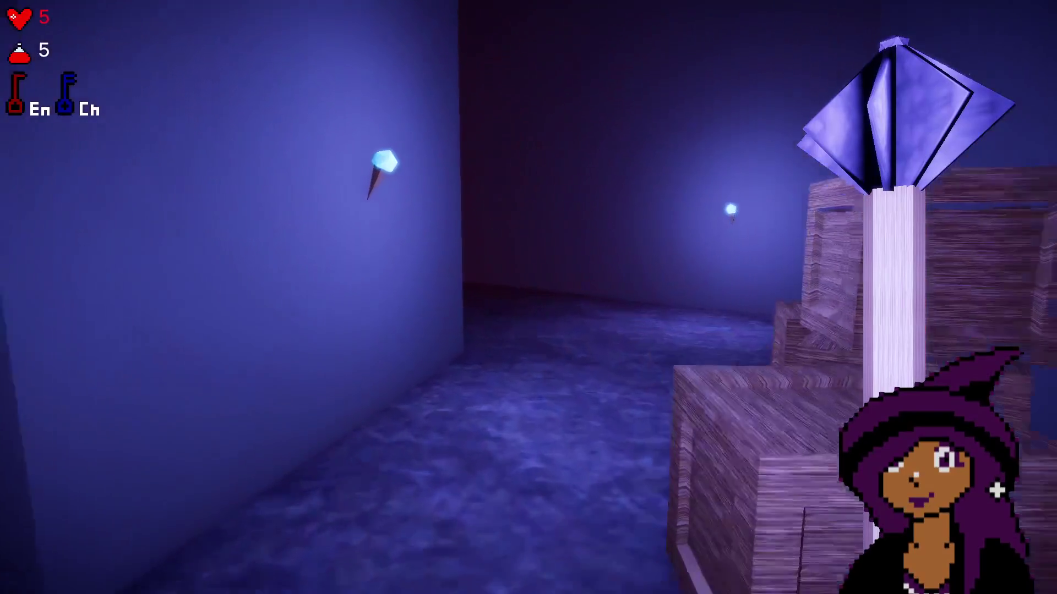
pyautogui.press('w')
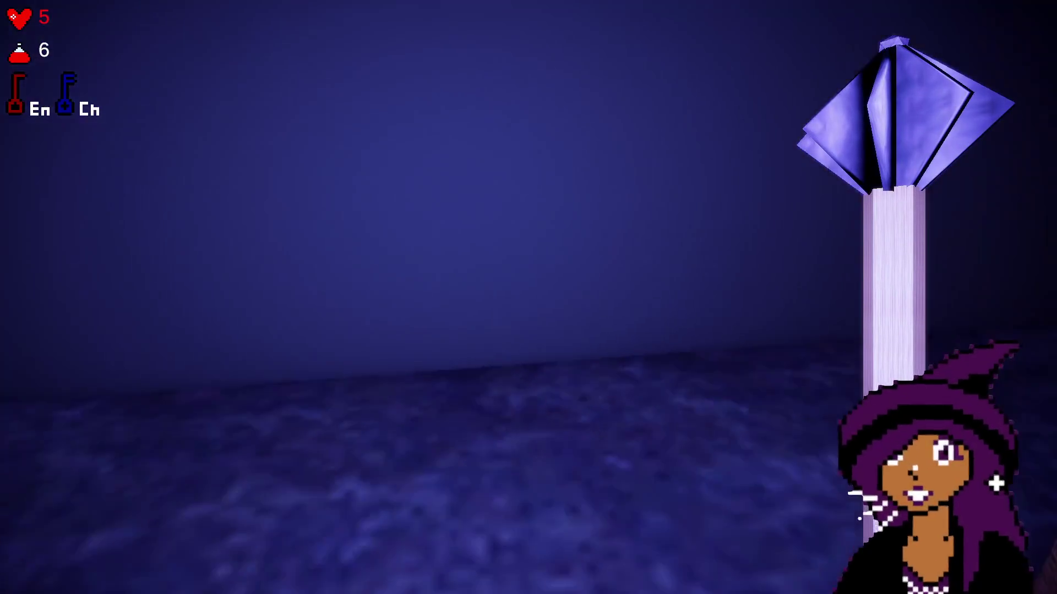
pyautogui.click(374, 128)
pyautogui.press('w')
pyautogui.click(512, 202)
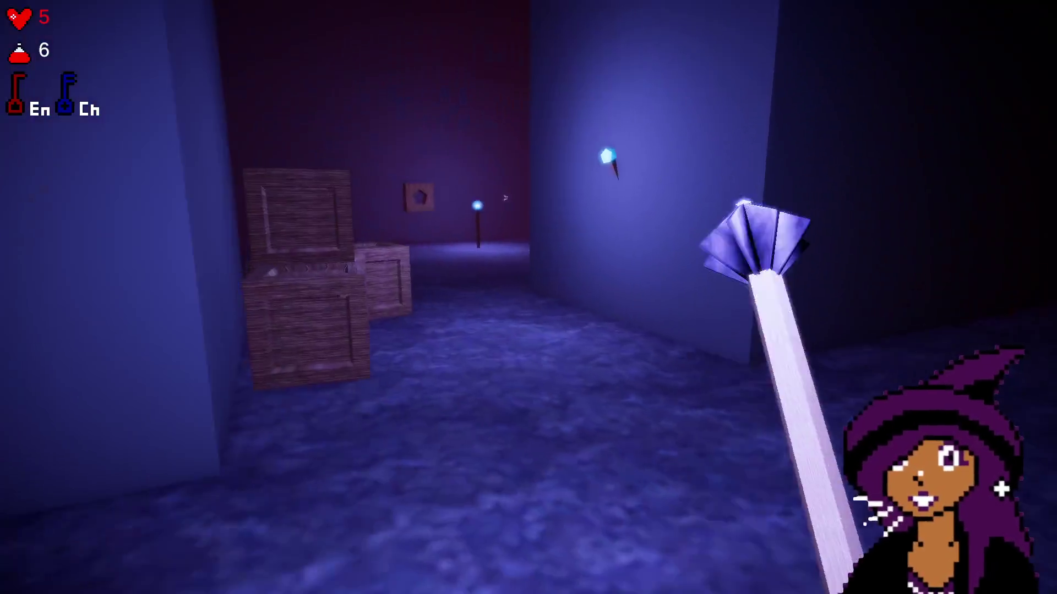
pyautogui.press('w')
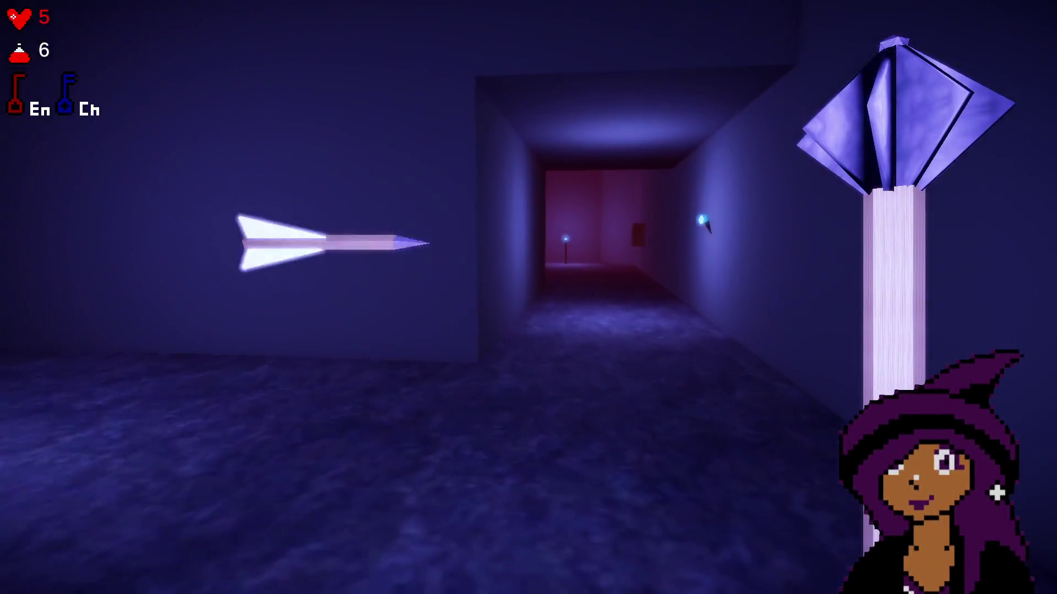
pyautogui.press('w')
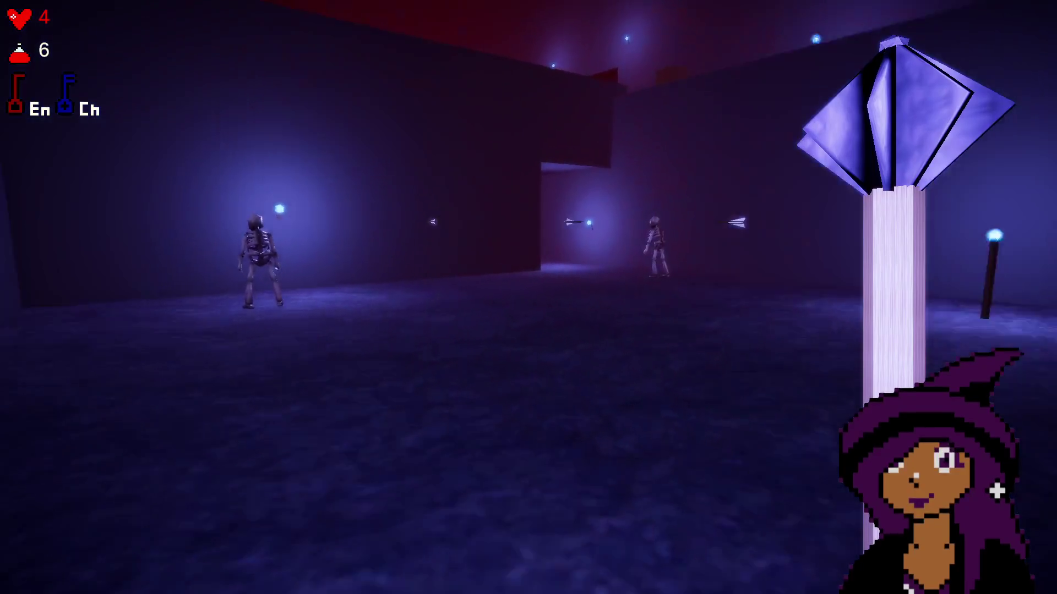
# - Fight the skeleton in the larger room, then head down the corridor toward the red door
pyautogui.click(528, 298)
pyautogui.click(529, 297)
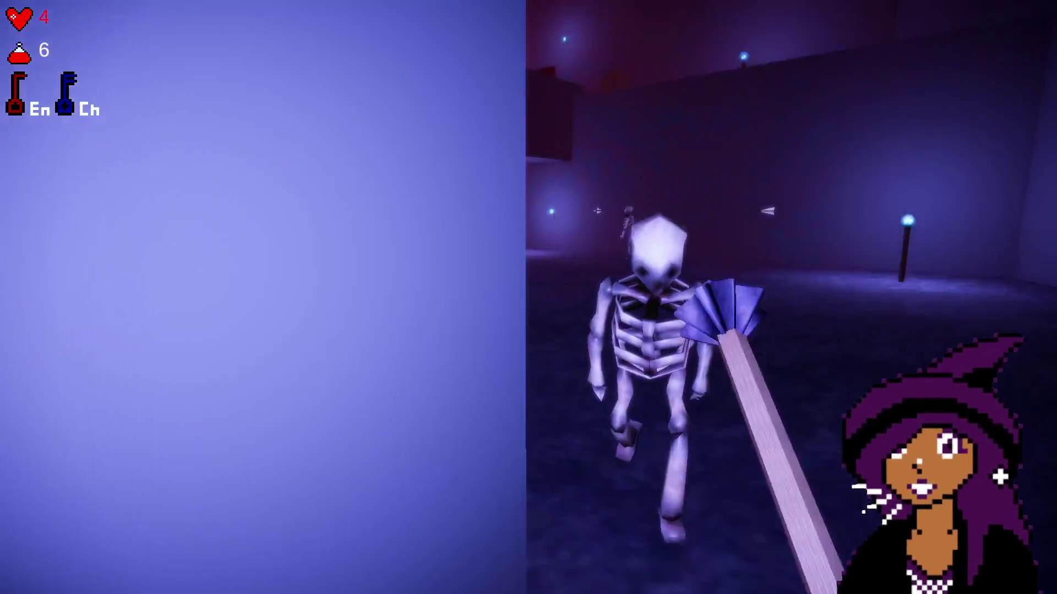
pyautogui.press('w')
pyautogui.click(528, 297)
pyautogui.click(528, 297)
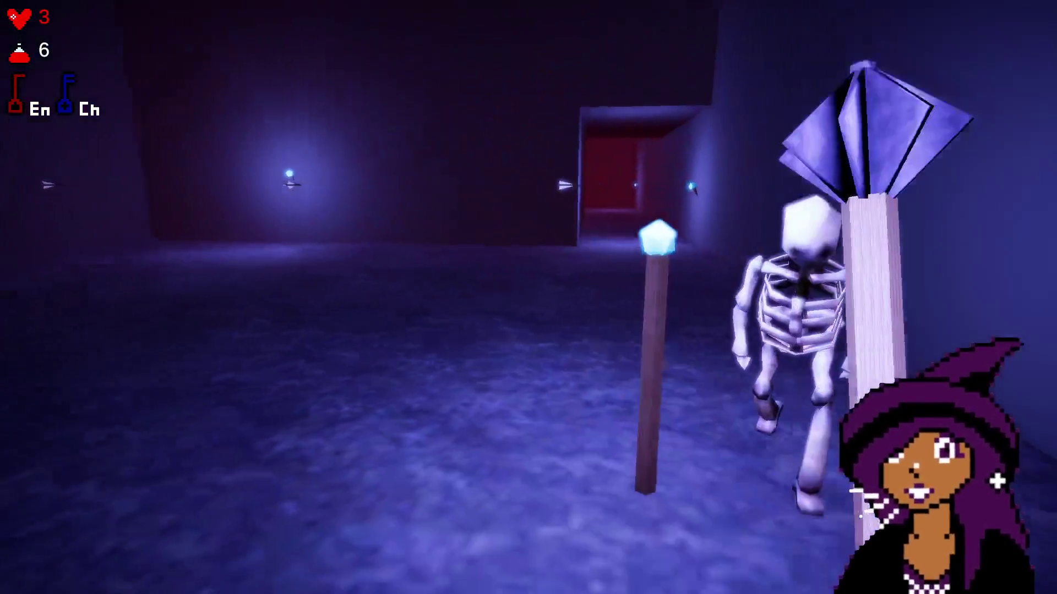
pyautogui.click(528, 297)
pyautogui.press('w')
pyautogui.click(528, 297)
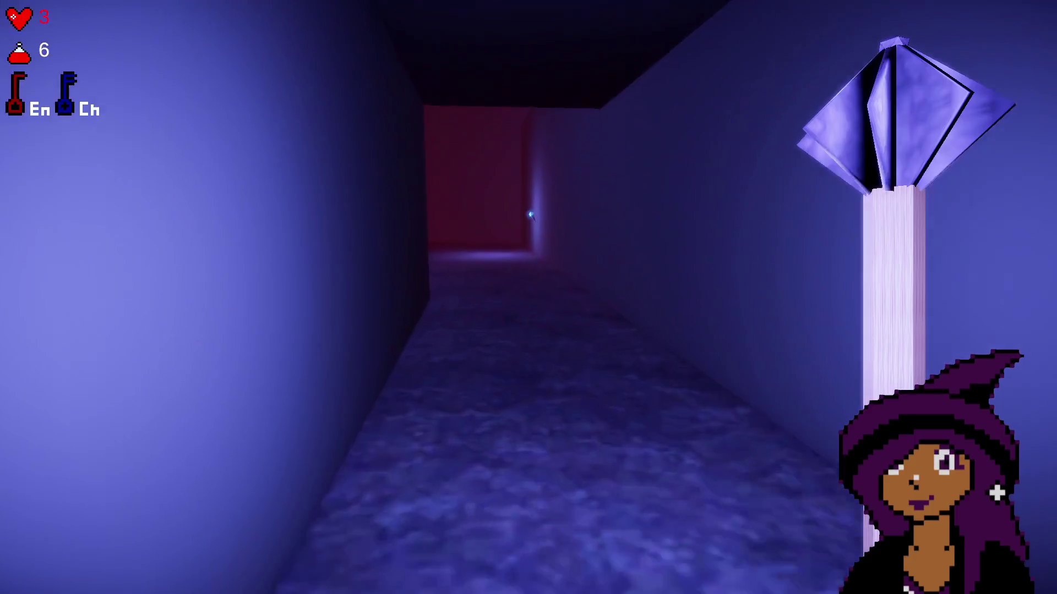
# - Drink a potion, then climb the ramp in the large room toward the three skeletons
pyautogui.press('w')
pyautogui.press('q')
pyautogui.press('w')
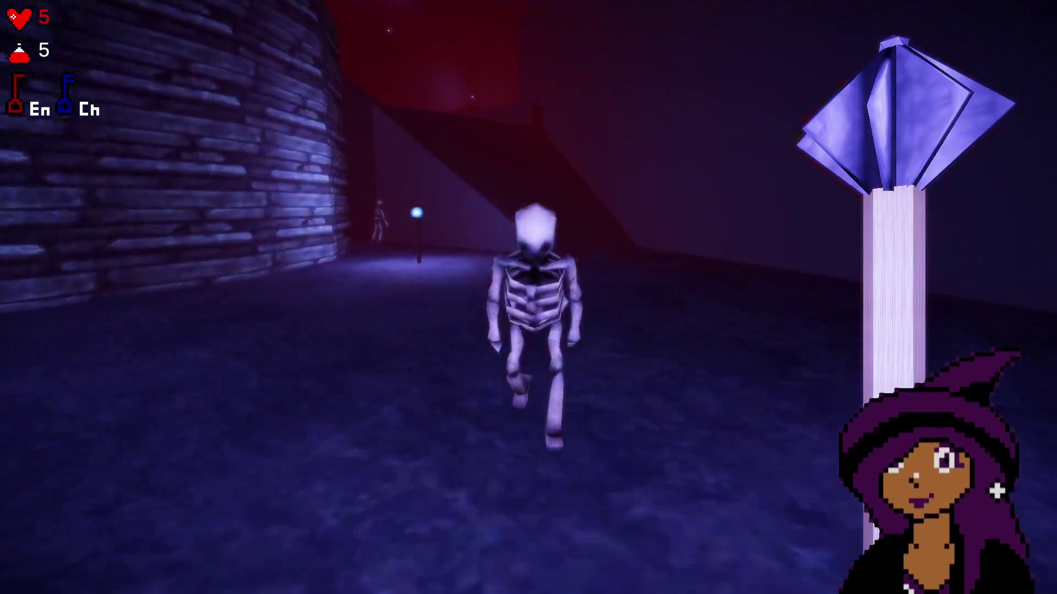
pyautogui.press('w')
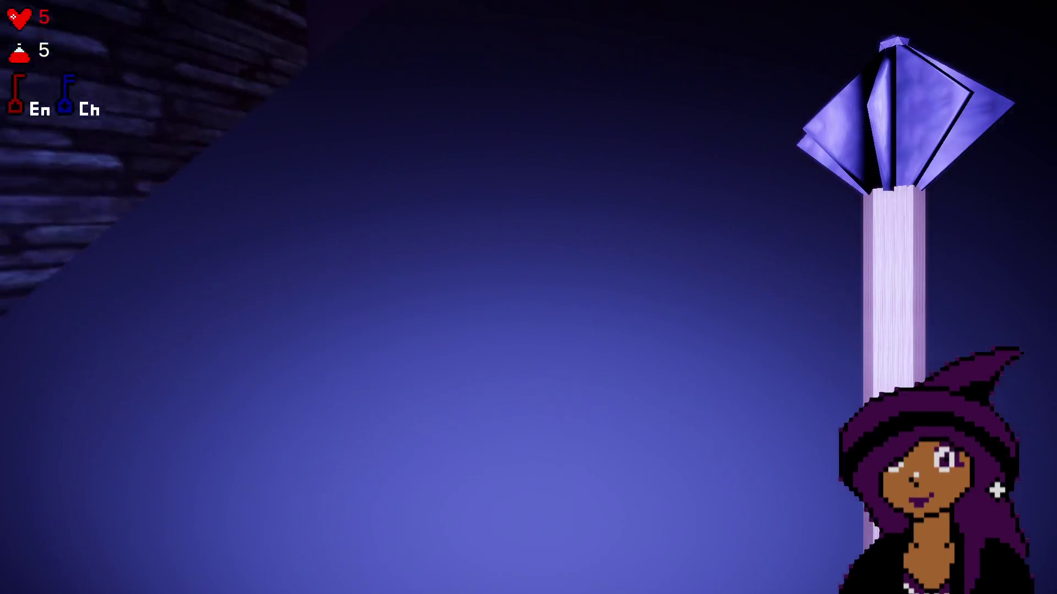
pyautogui.press('w')
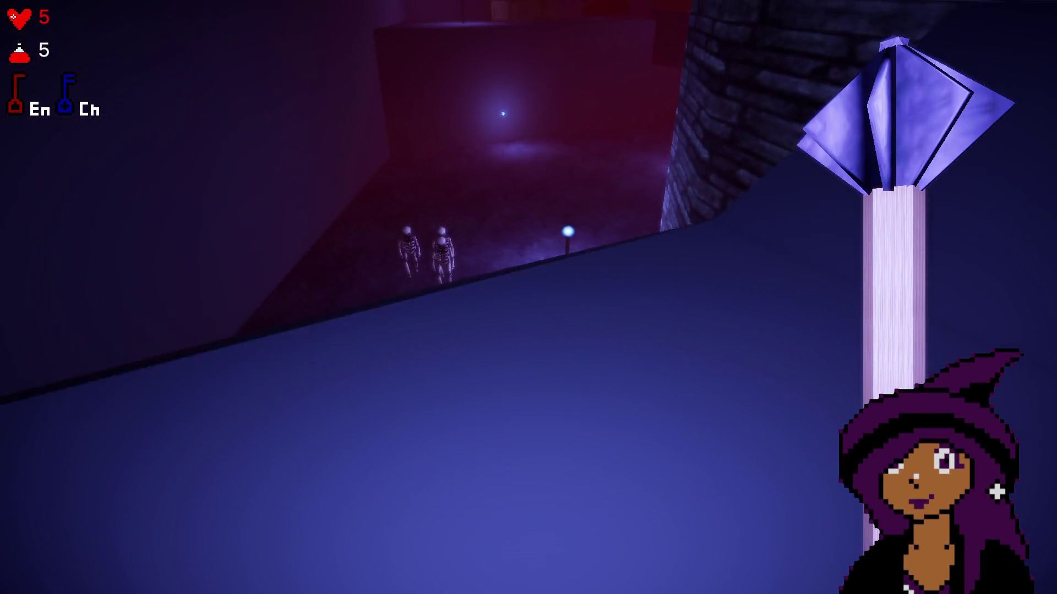
pyautogui.press('w')
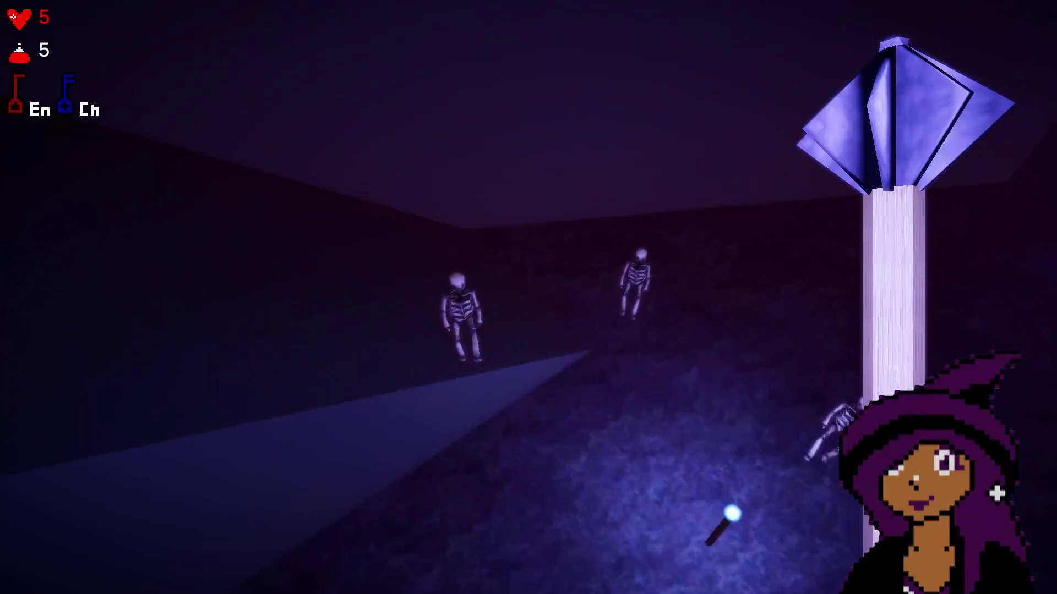
pyautogui.press('w')
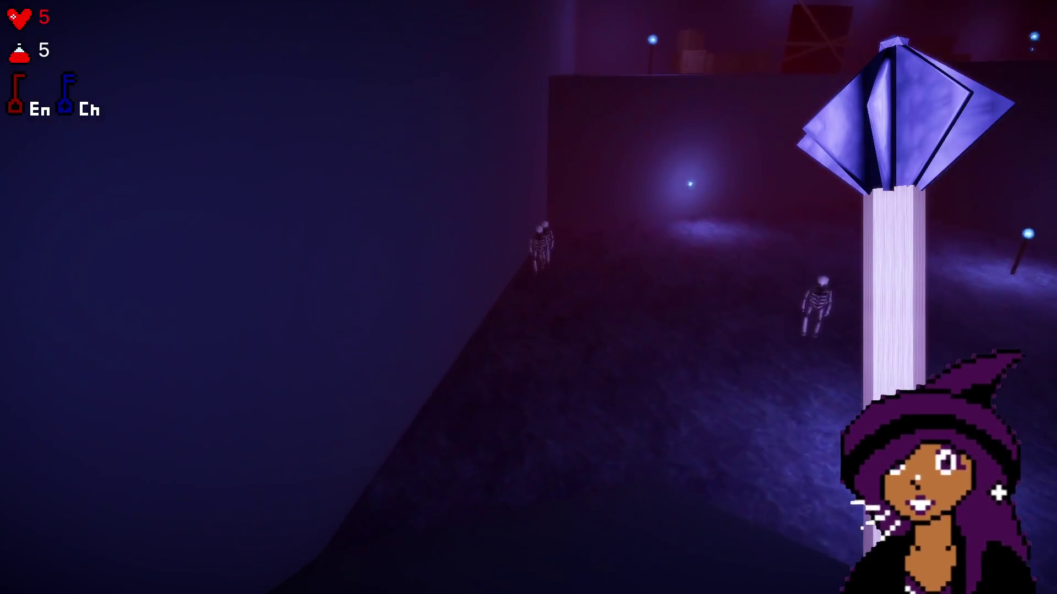
pyautogui.press('w')
# - Fight through the group of three skeletons and drink a potion to recover
pyautogui.click(528, 298)
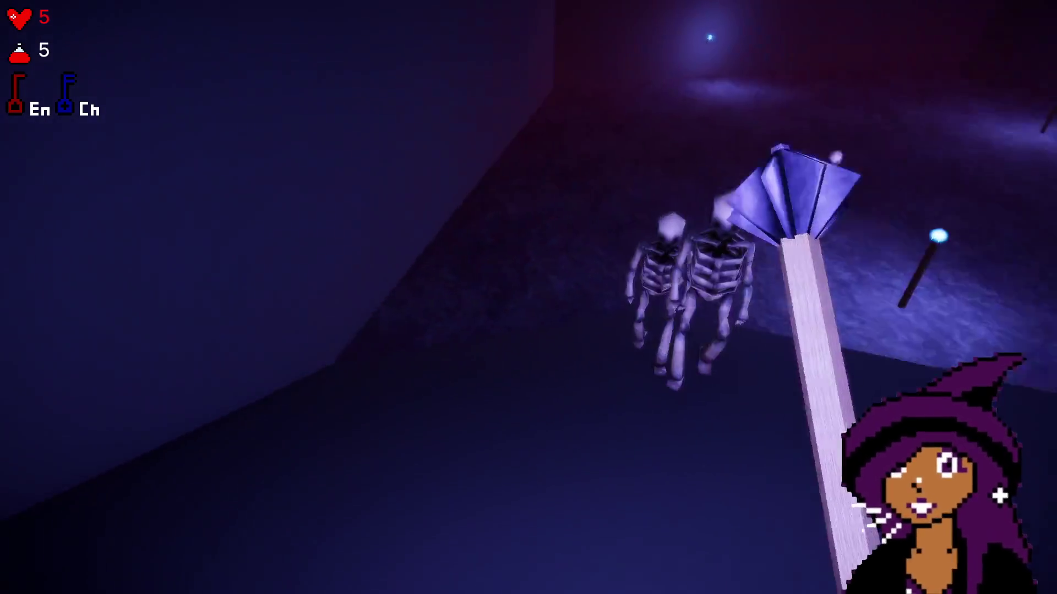
pyautogui.press('w')
pyautogui.click(529, 297)
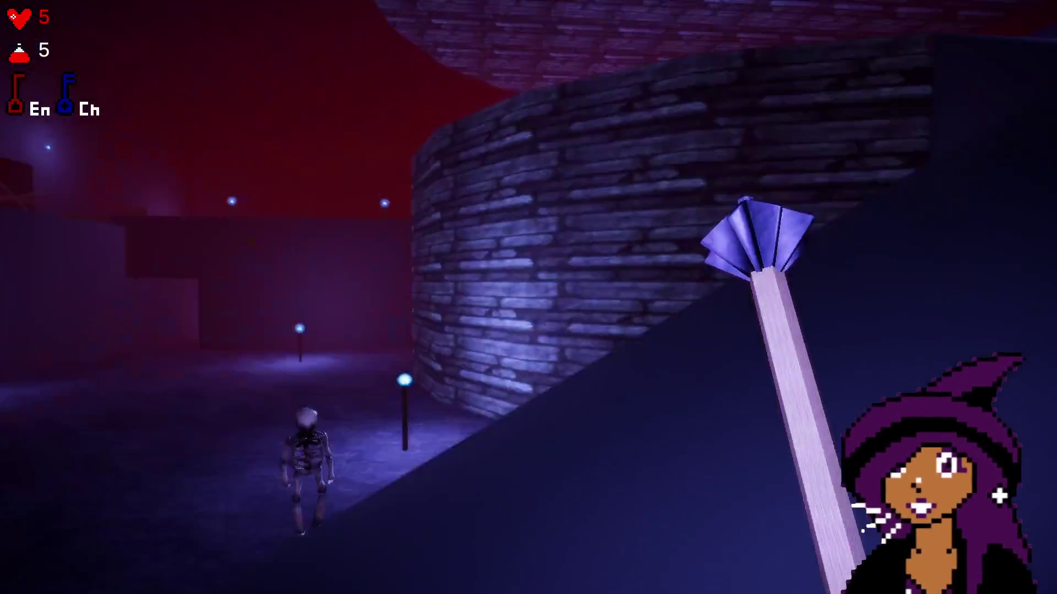
pyautogui.press('w')
pyautogui.click(528, 298)
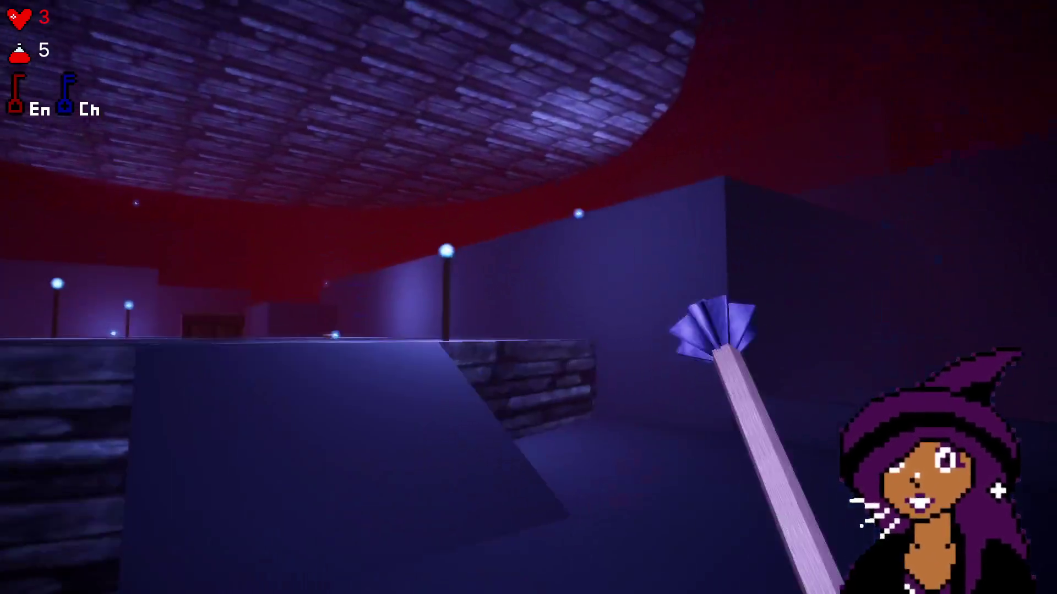
pyautogui.press('q')
# - Open the chest for the exit key and take the potion from the table
pyautogui.press('w')
pyautogui.press('f')
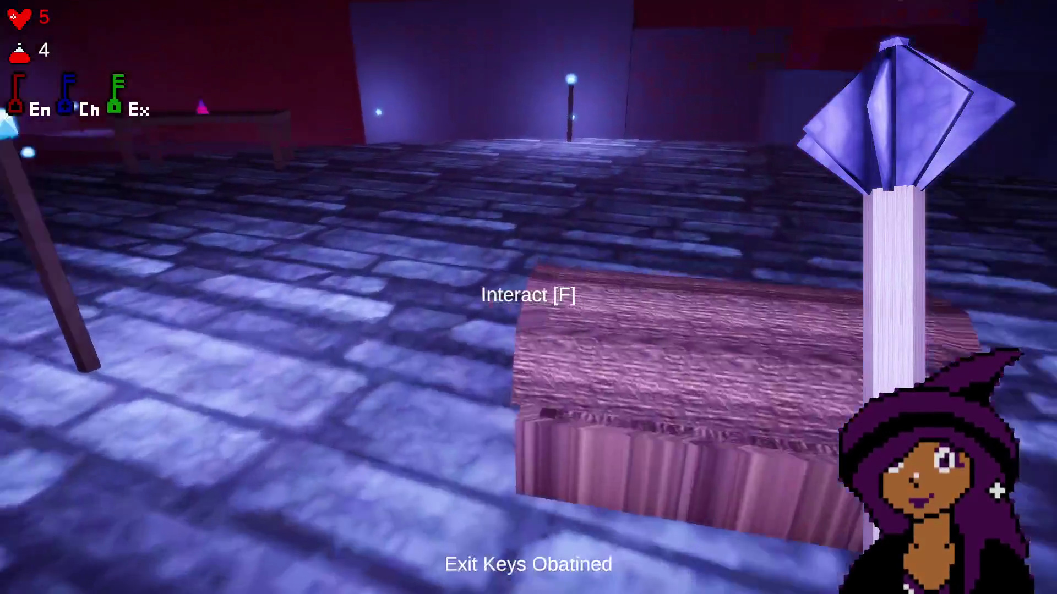
pyautogui.press('w')
pyautogui.press('f')
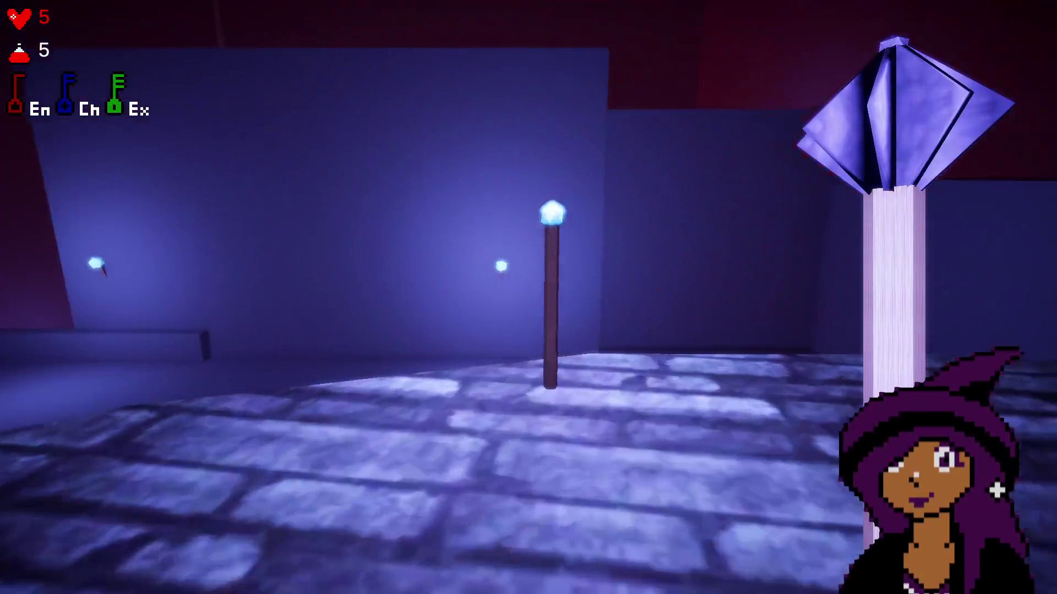
# - Jump over the crate pile and break the crossed planks blocking the corridor
pyautogui.press('w')
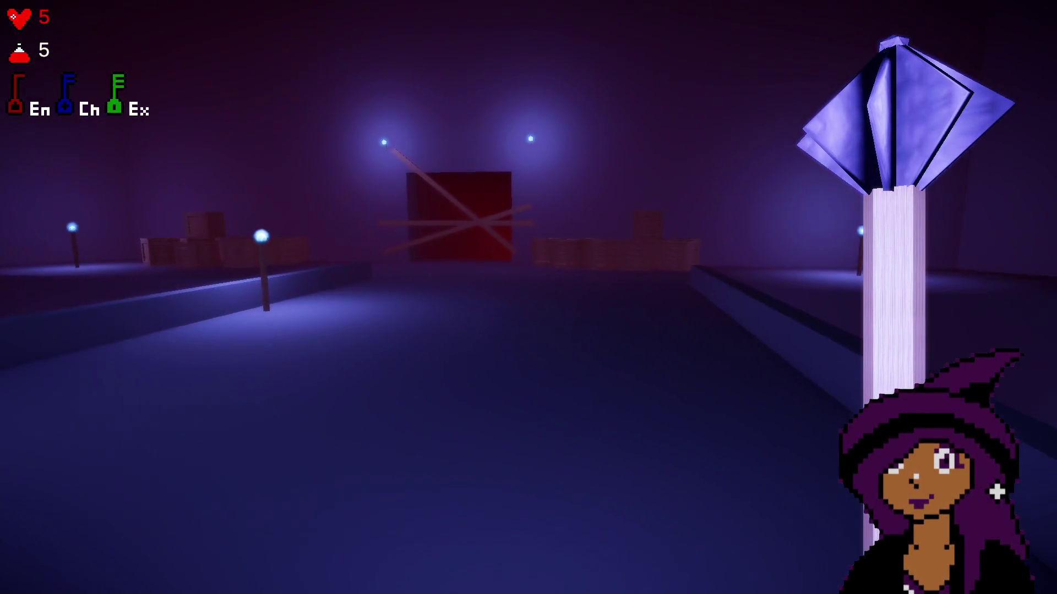
pyautogui.press('w')
pyautogui.press('space')
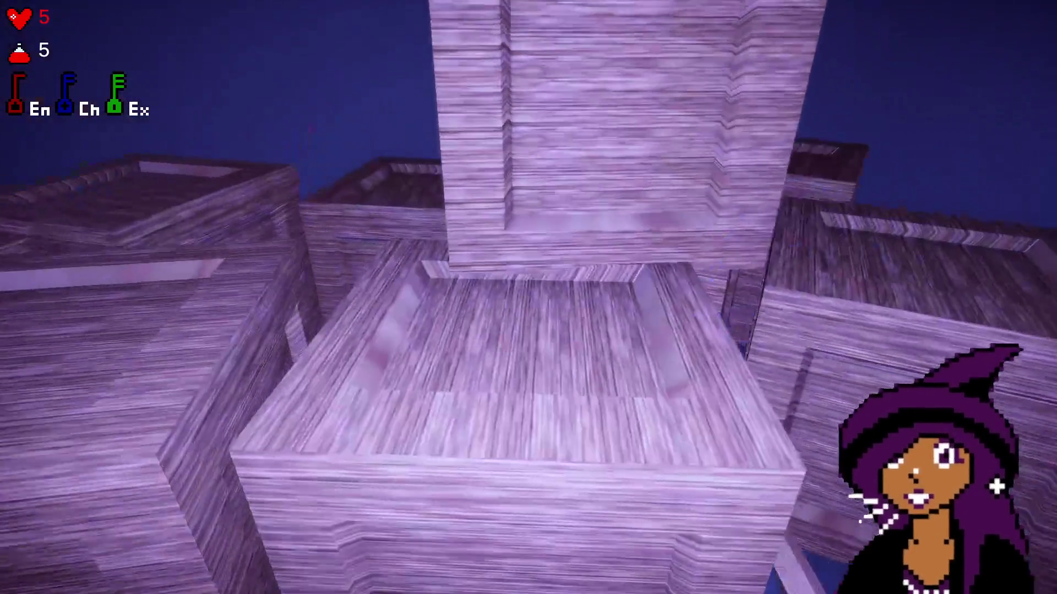
pyautogui.press('w')
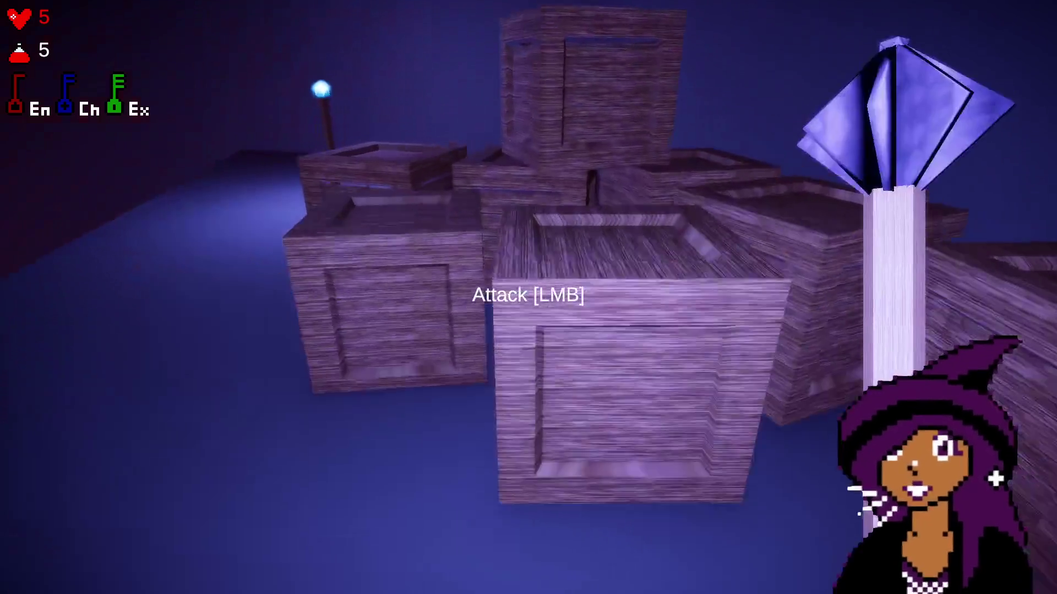
pyautogui.press('w')
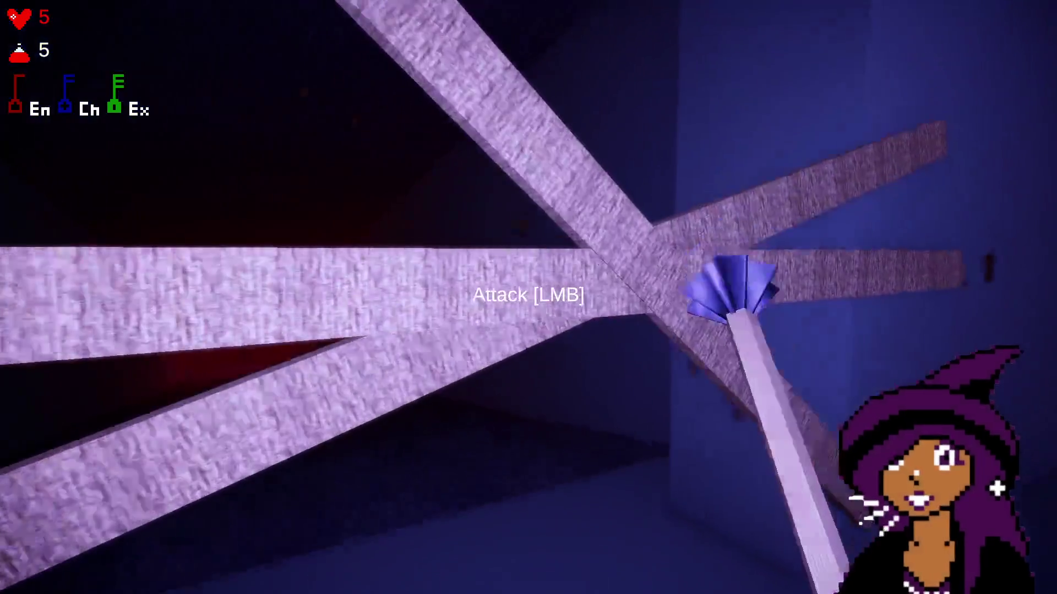
pyautogui.click(529, 297)
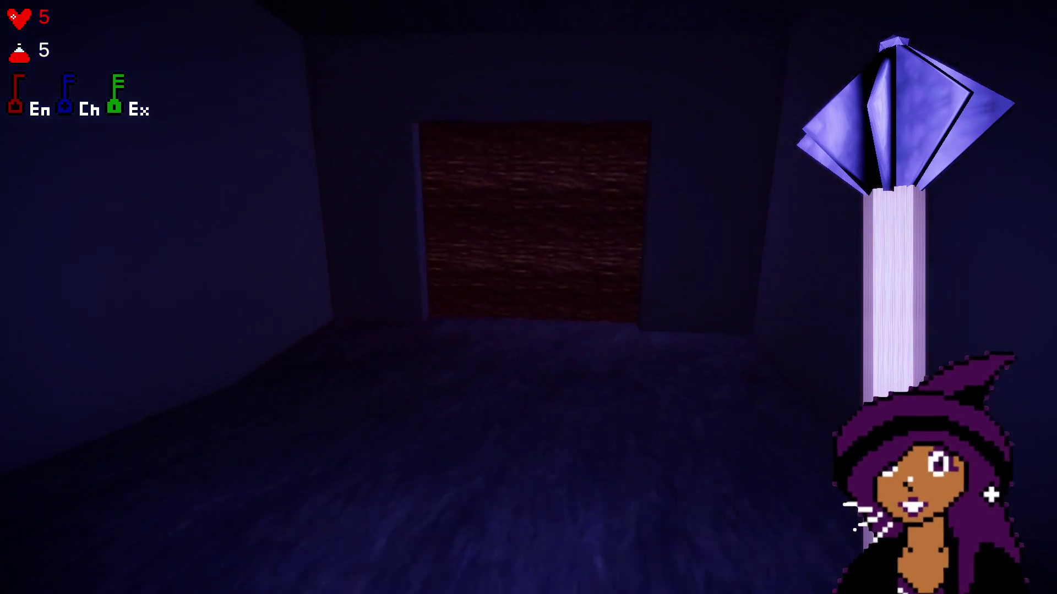
# - Walk down the red-glowing corridor into the bright white room to reach You Escaped!
pyautogui.press('w')
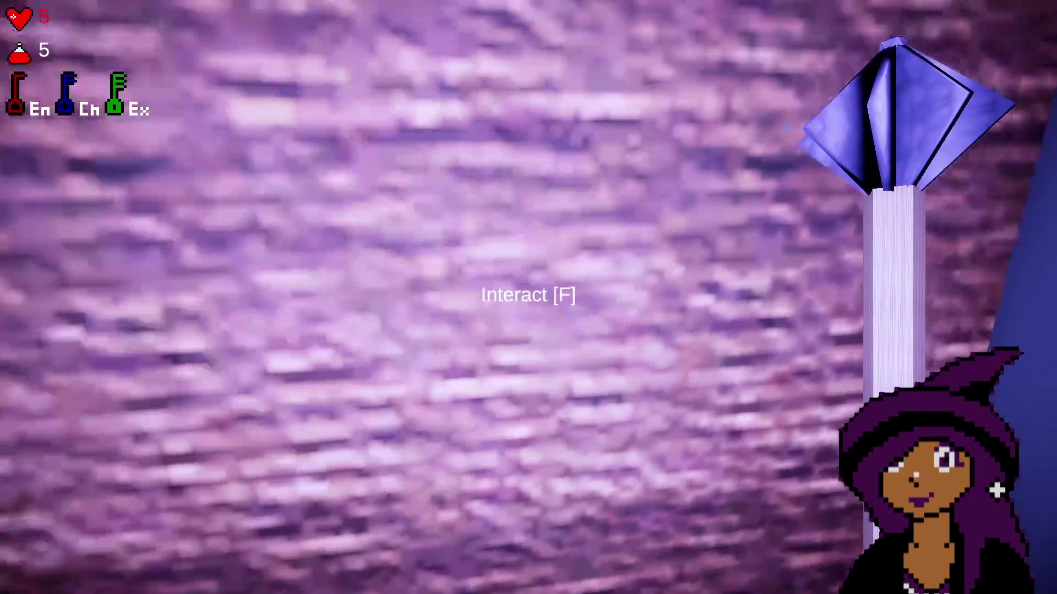
pyautogui.press('w')
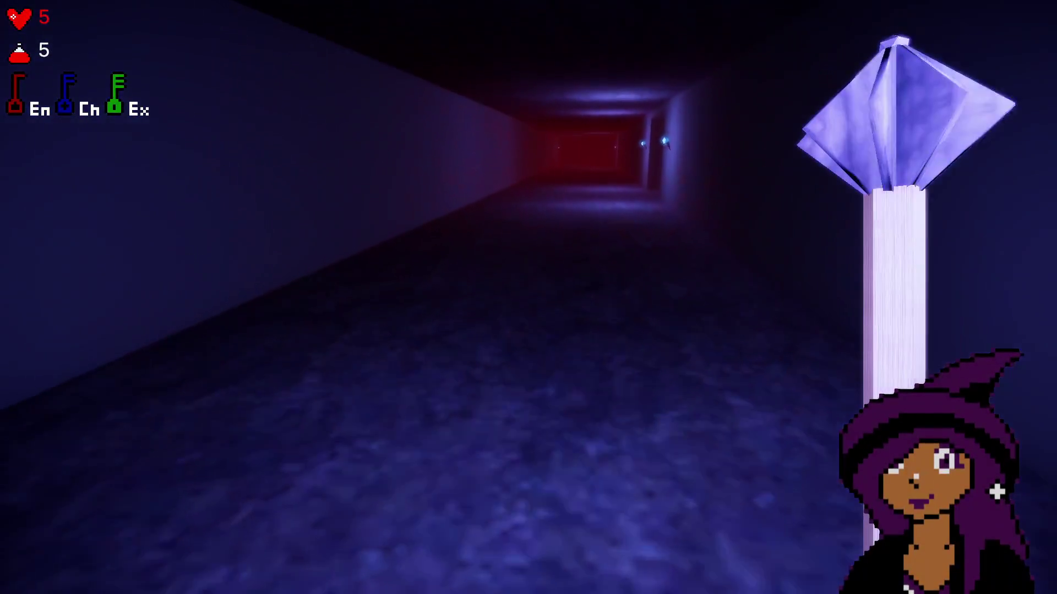
pyautogui.press('w')
pyautogui.press('w')
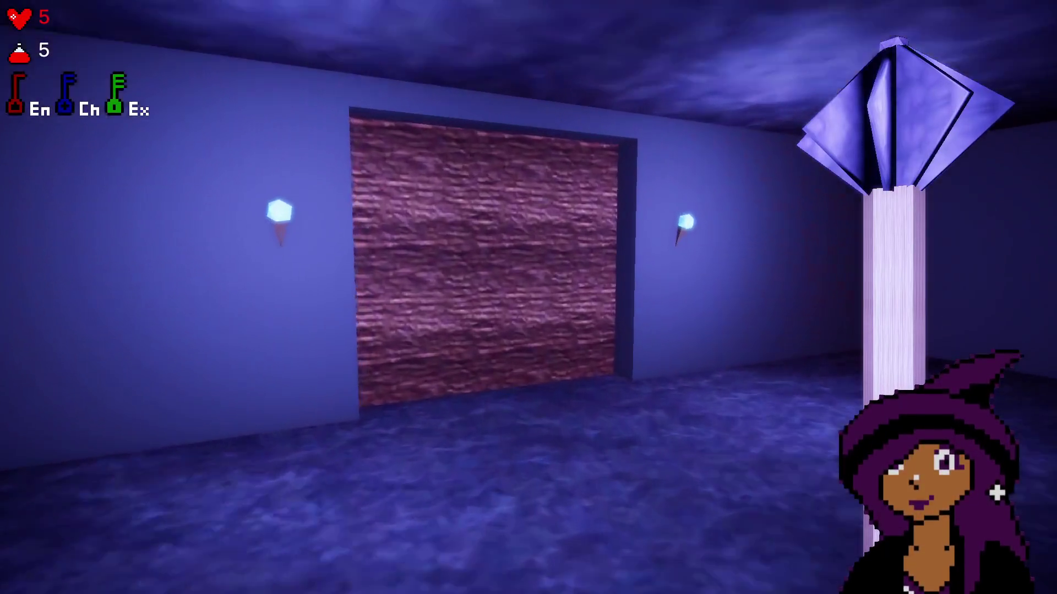
pyautogui.press('w')
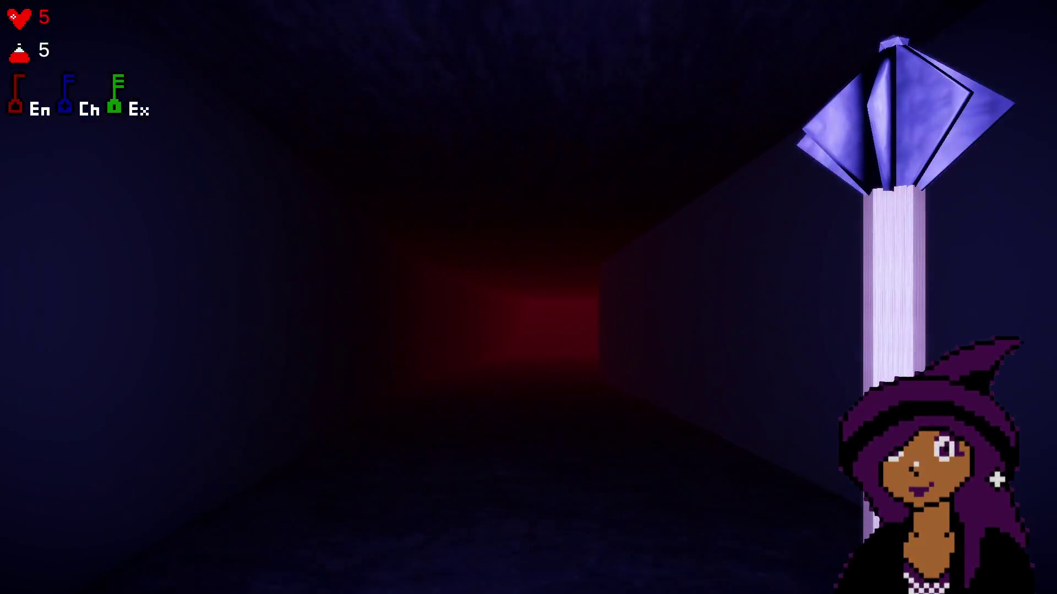
pyautogui.press('w')
pyautogui.press('w')
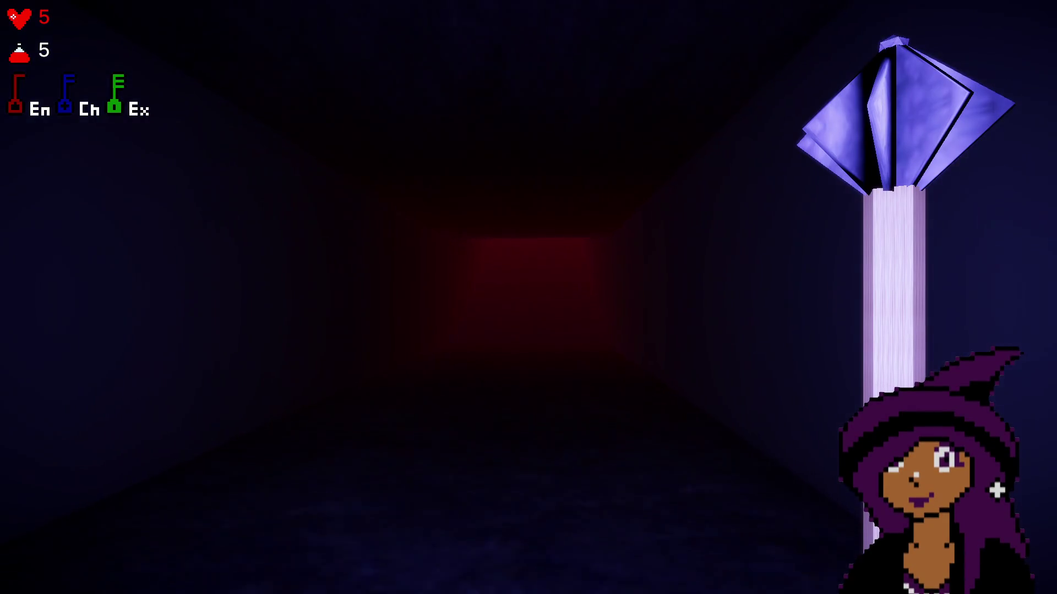
pyautogui.press('w')
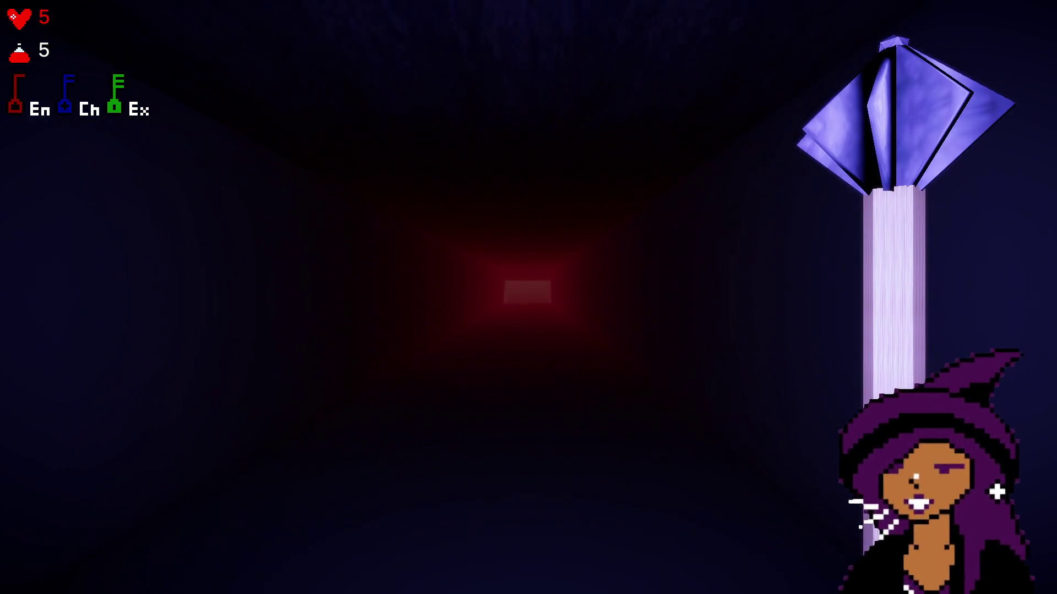
pyautogui.press('w')
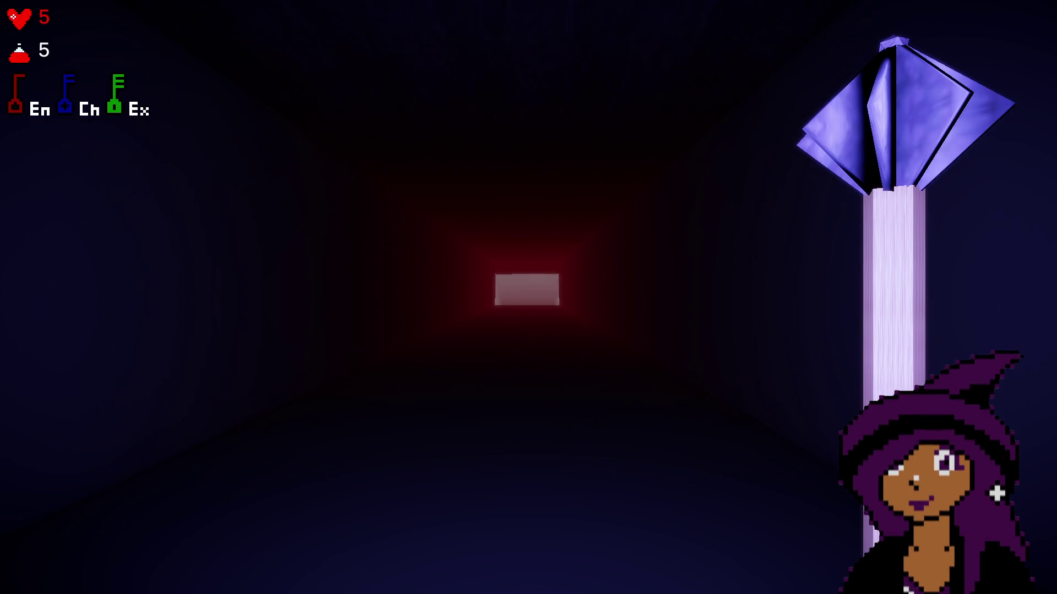
pyautogui.press('w')
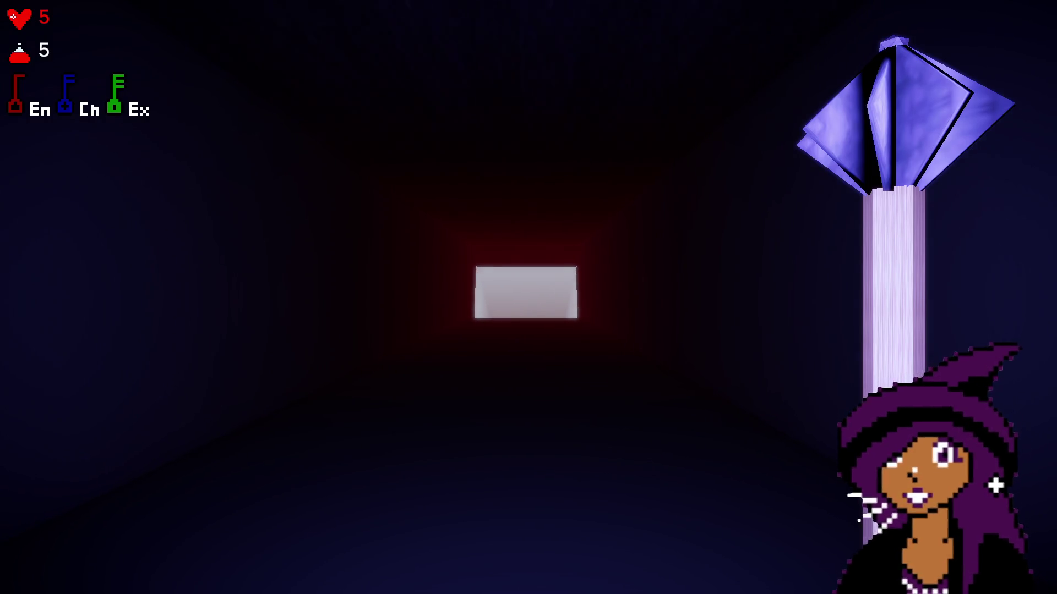
pyautogui.press('w')
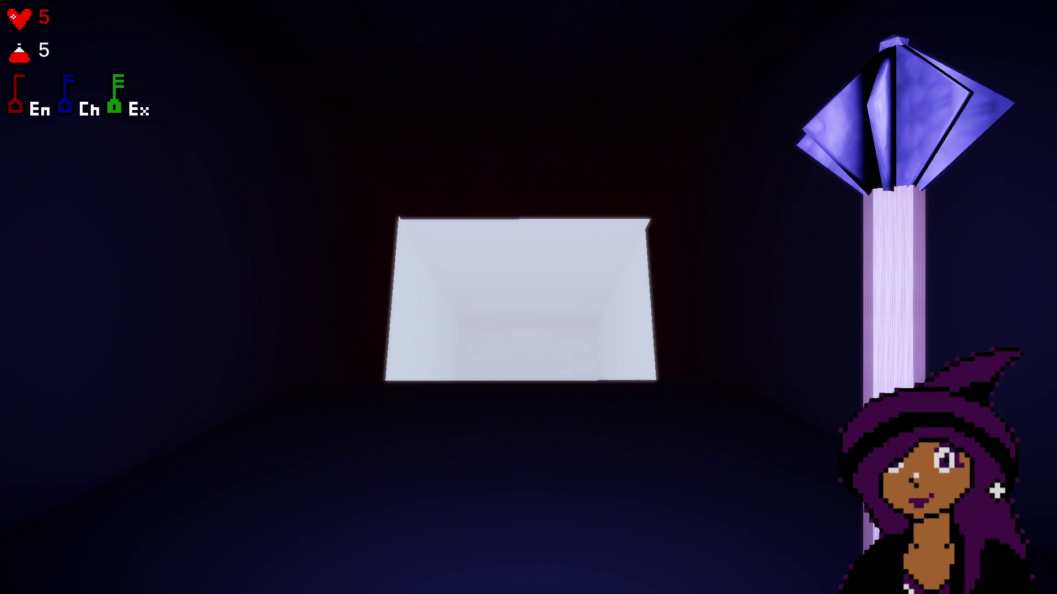
pyautogui.press('w')
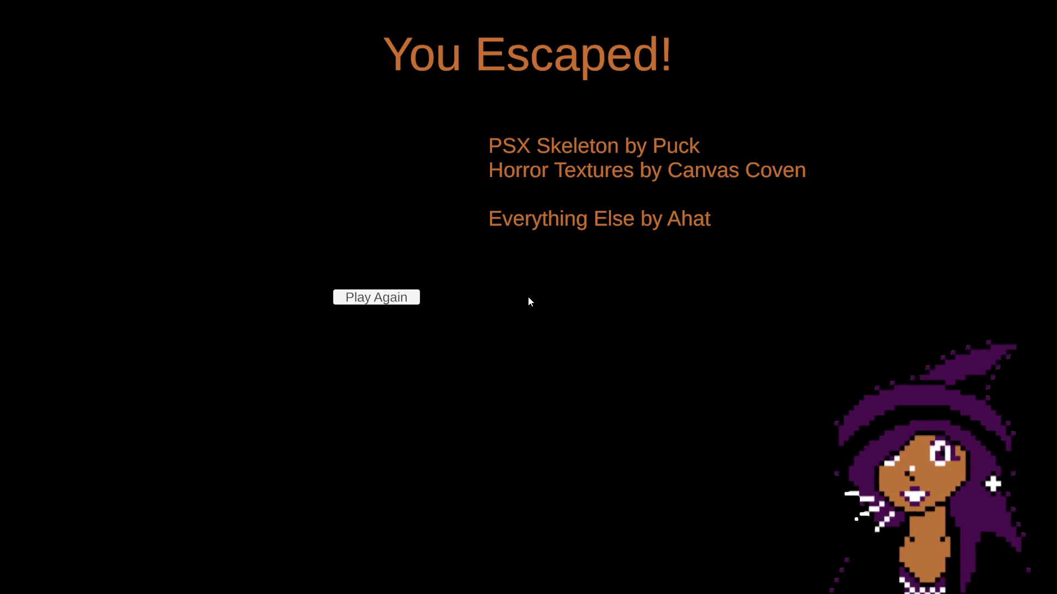
# - Restart the game from the escape screen and open the brick wall door
pyautogui.click(394, 302)
pyautogui.click(138, 358)
pyautogui.press('w')
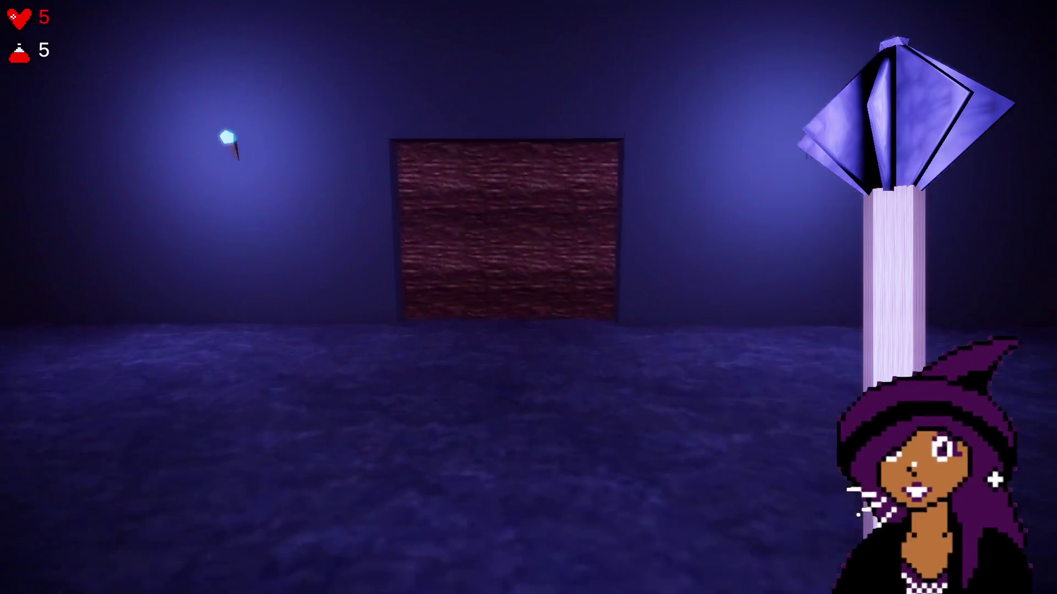
pyautogui.press('w')
pyautogui.press('f')
# - Run through the corridors and crate rooms, dropping to 3 hearts
pyautogui.press('w')
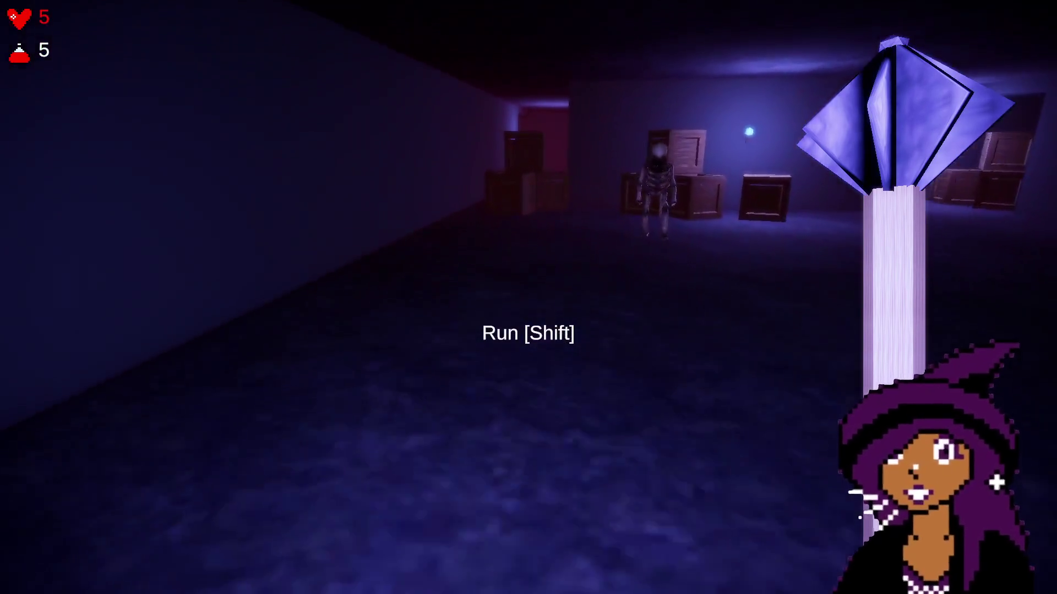
pyautogui.press('w')
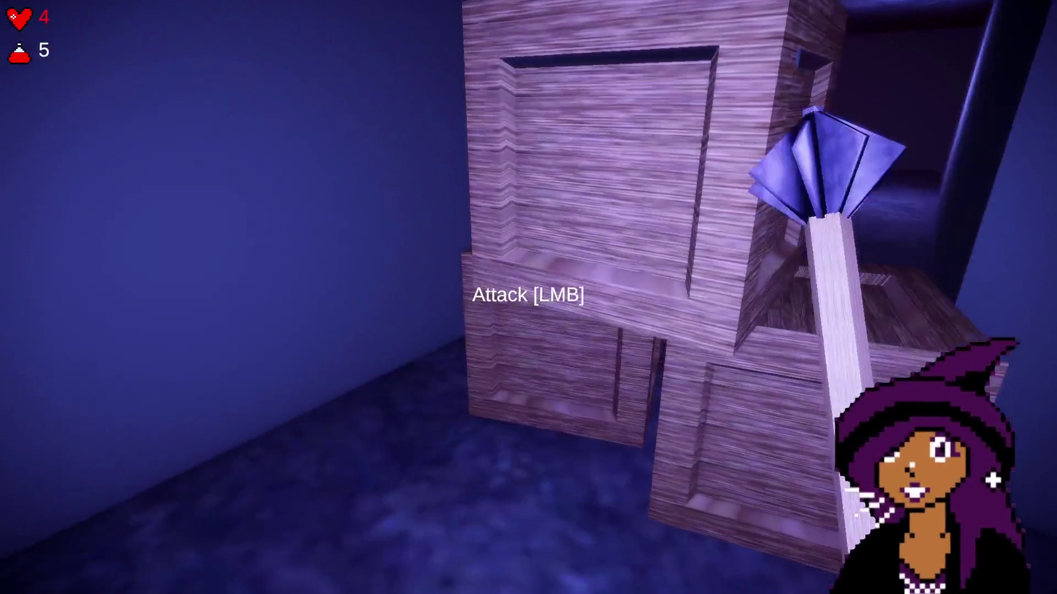
pyautogui.press('w')
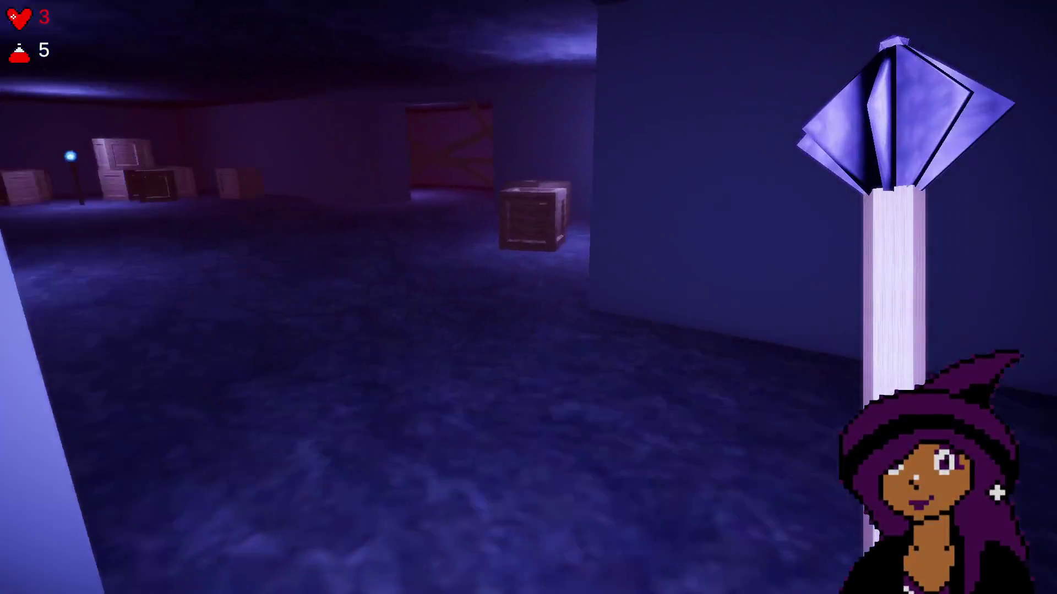
pyautogui.press('w')
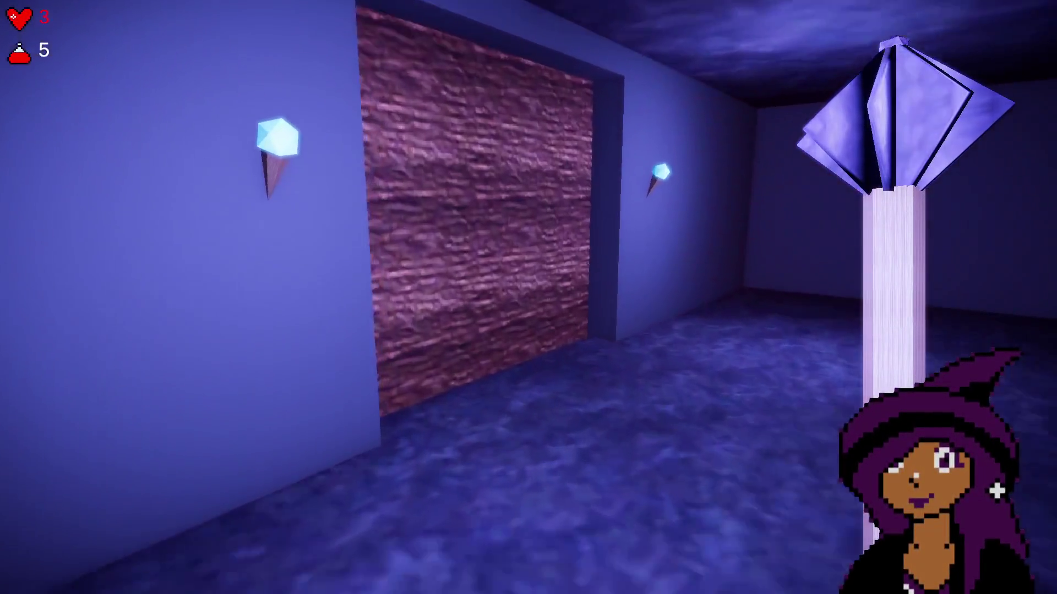
pyautogui.press('w')
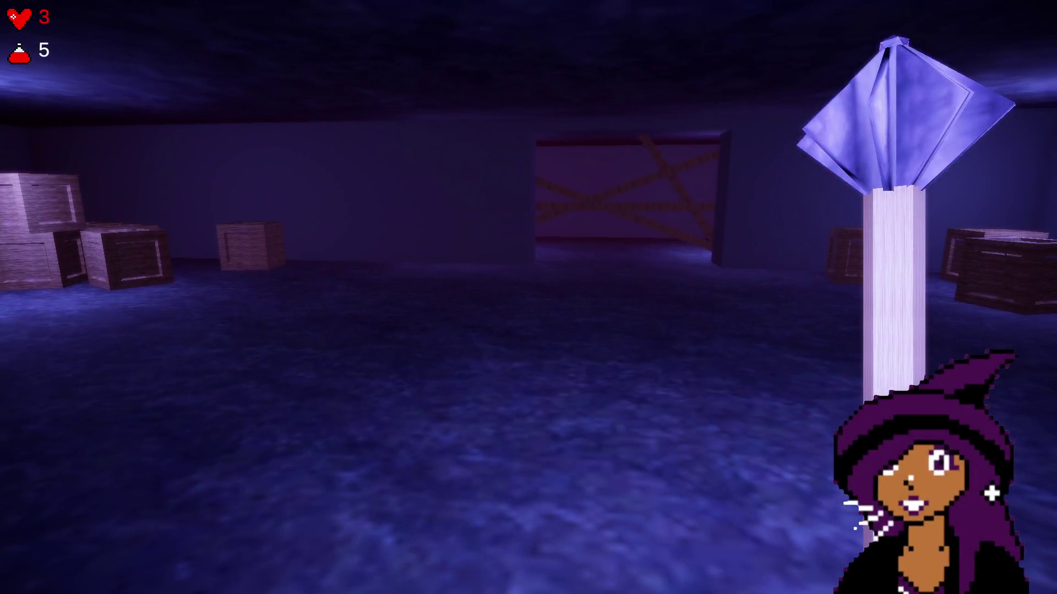
# - Bring up the Windows Start menu over the running game
pyautogui.press('super')
pyautogui.click(528, 298)
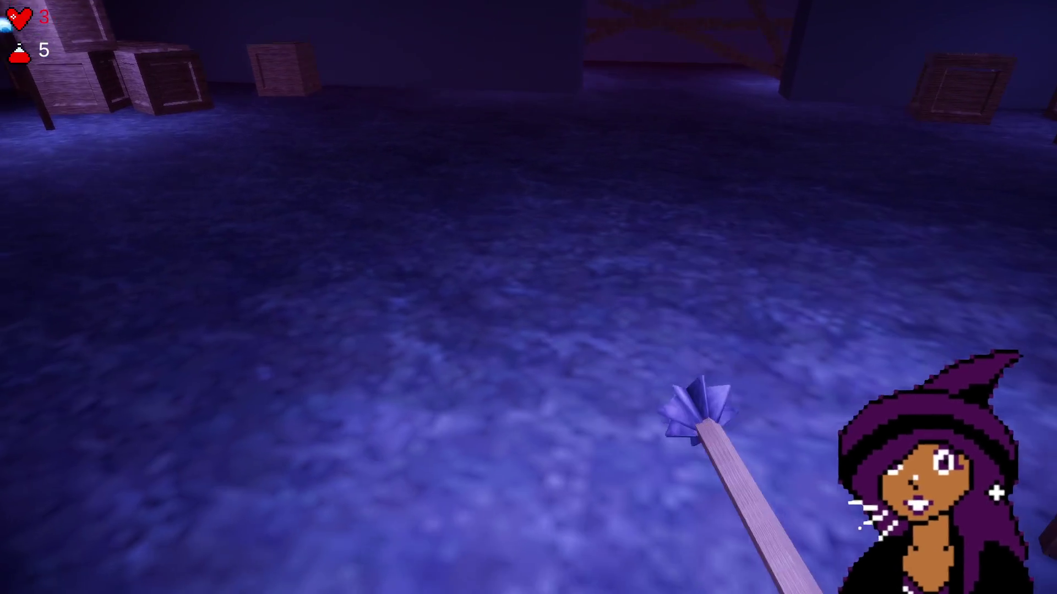
pyautogui.press('super')
pyautogui.click(529, 302)
pyautogui.press('super')
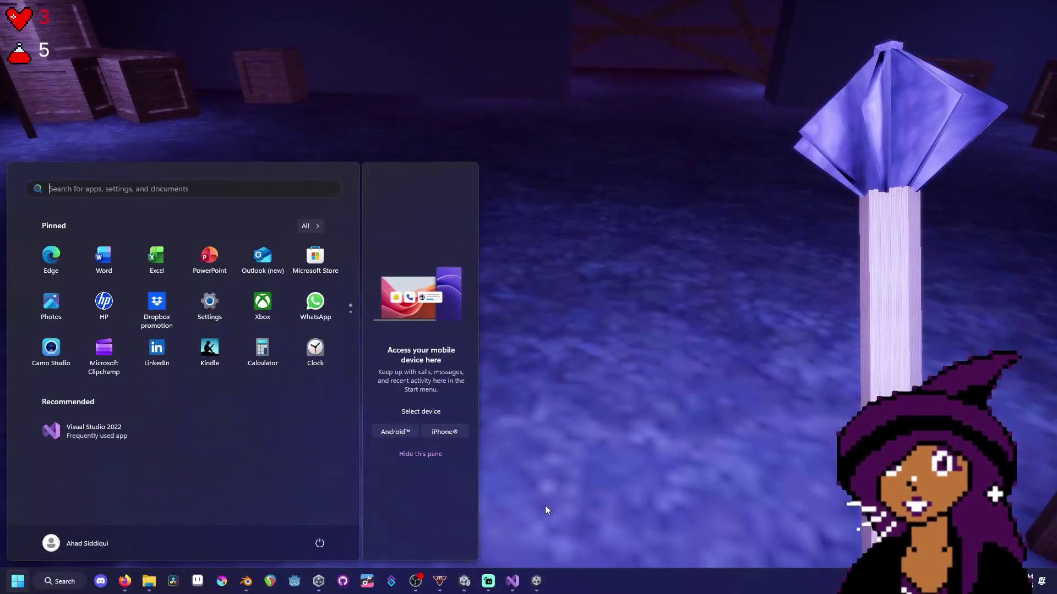
# - Switch to Visual Studio and save the edited EventManager.cs script
pyautogui.moveTo(536, 582)
pyautogui.click(581, 487)
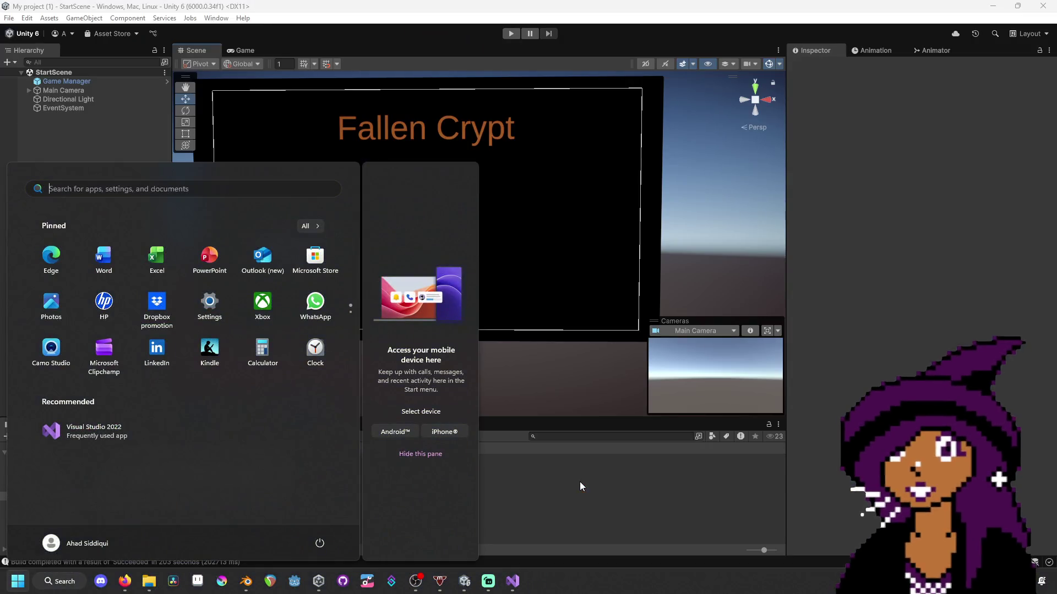
pyautogui.click(605, 34)
pyautogui.hotkey('alt', 'Tab')
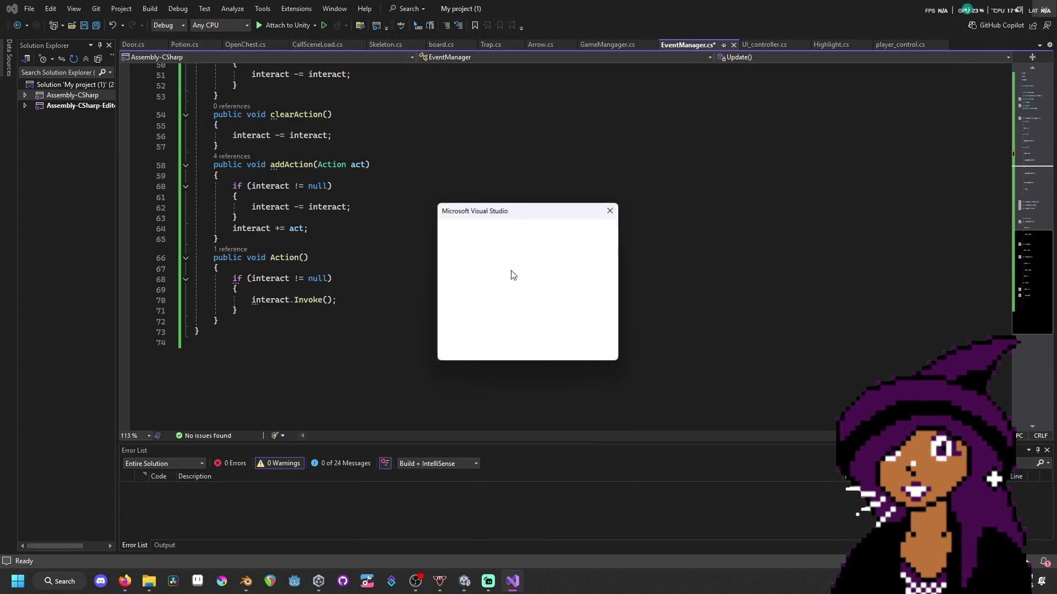
pyautogui.click(500, 340)
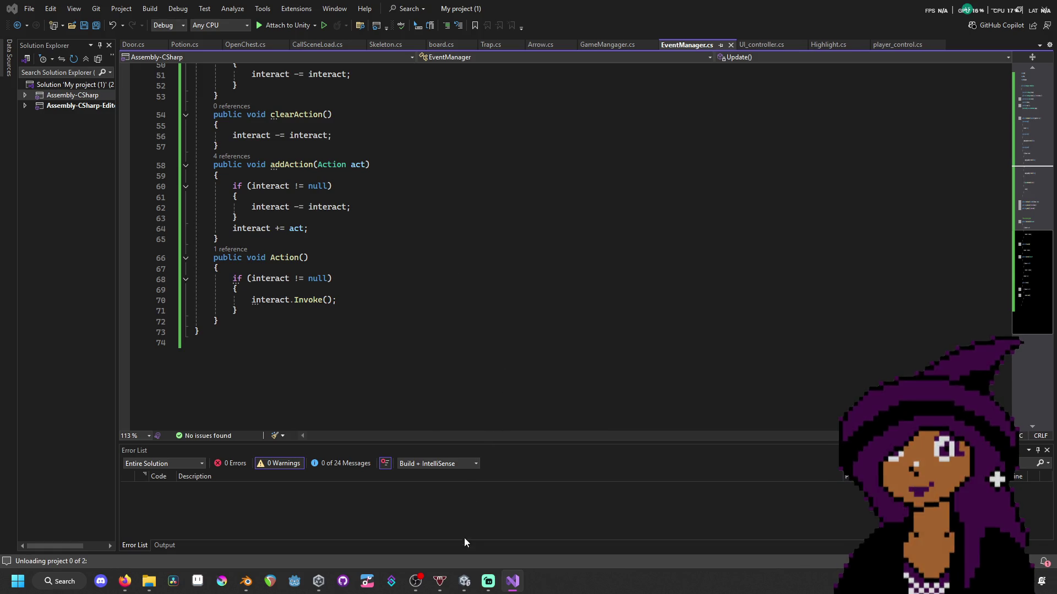
# - Quit Blender without saving the model and minimise the Unity editor
pyautogui.moveTo(465, 585)
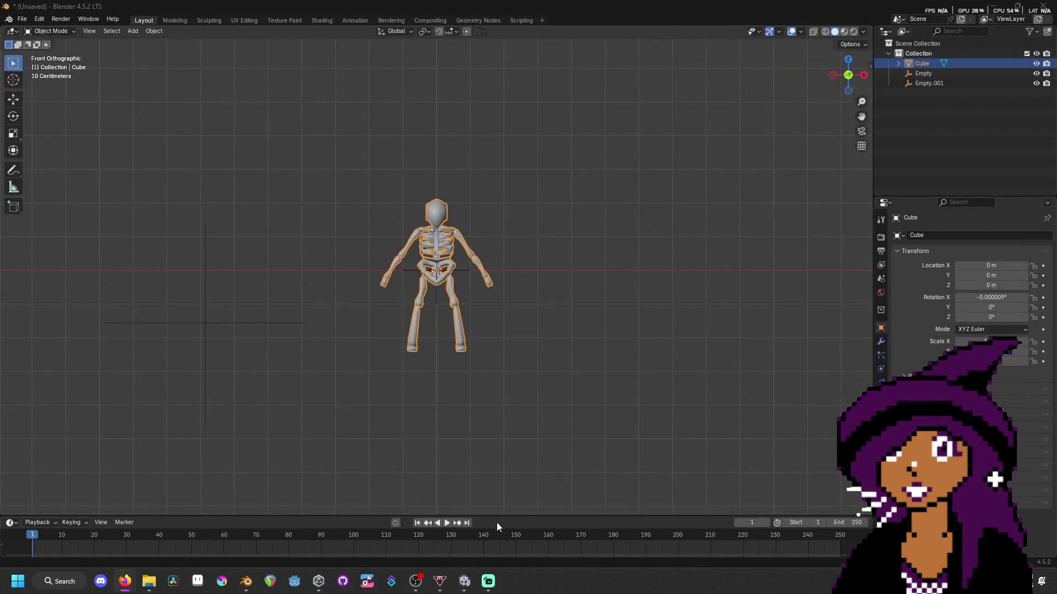
pyautogui.click(1043, 7)
pyautogui.click(536, 303)
pyautogui.moveTo(464, 582)
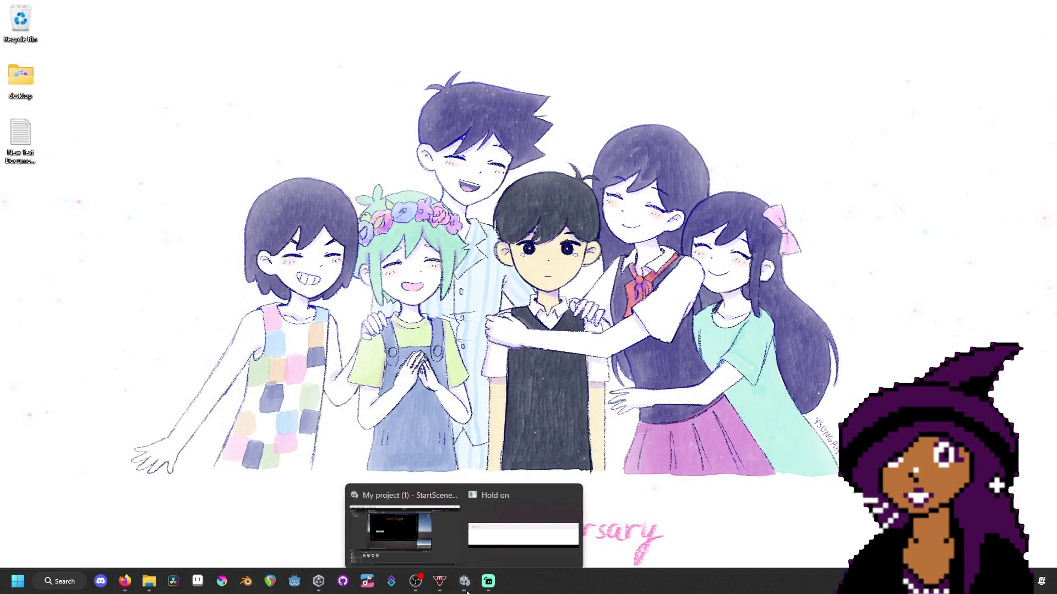
pyautogui.click(424, 527)
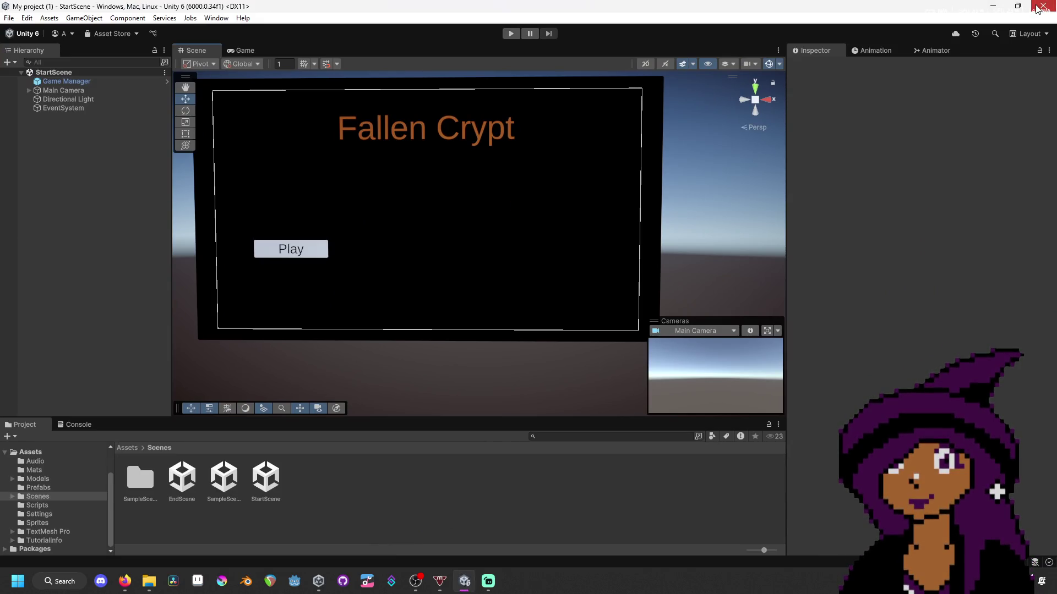
pyautogui.click(464, 581)
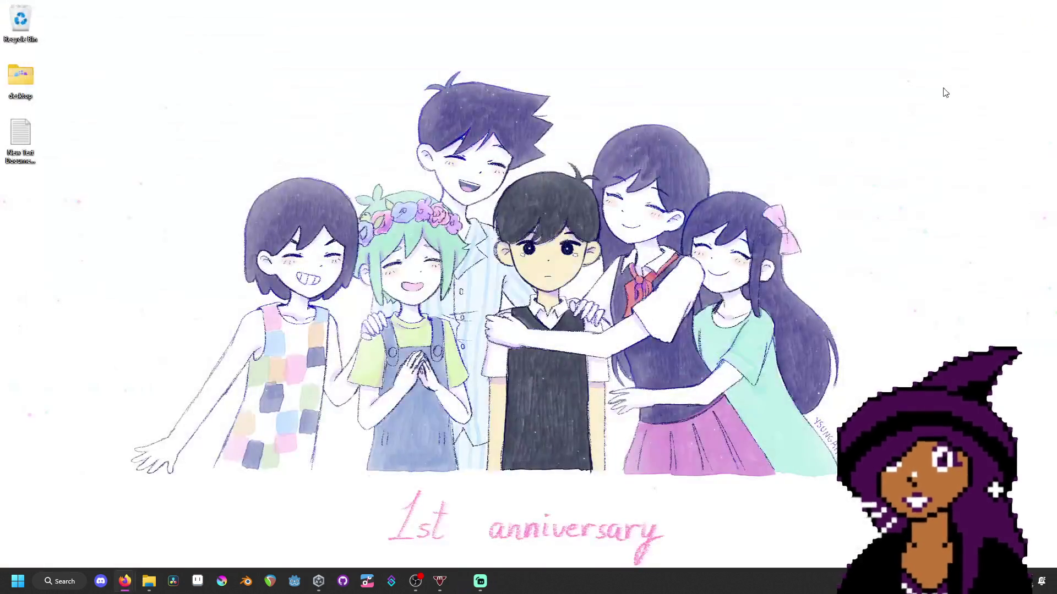
pyautogui.moveTo(149, 582)
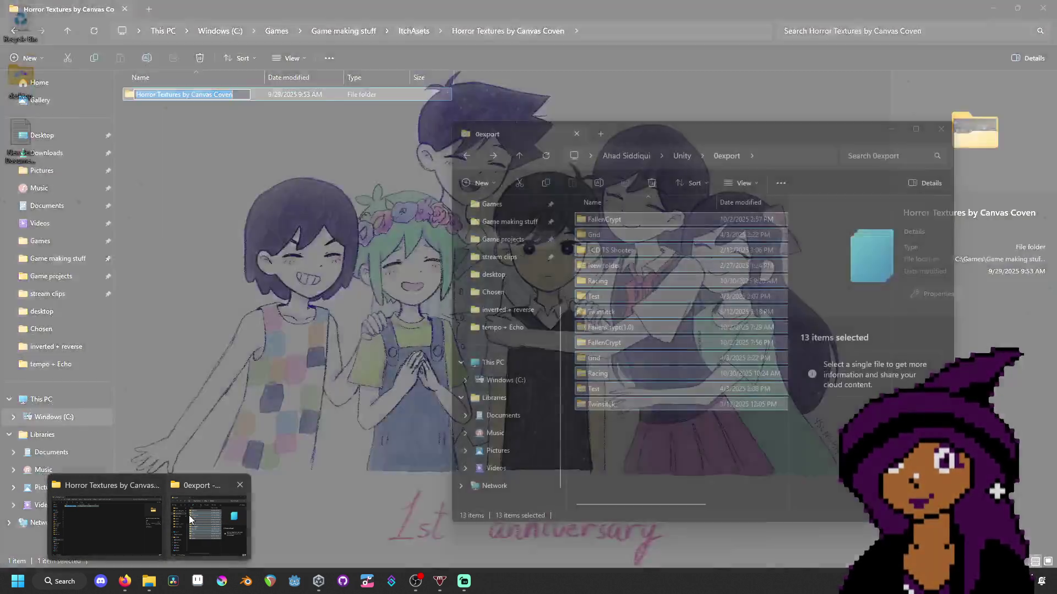
# - In the maximised 0export folder, rename the old FallenCrypt zip to FallenCrypt(1.1)
pyautogui.click(190, 520)
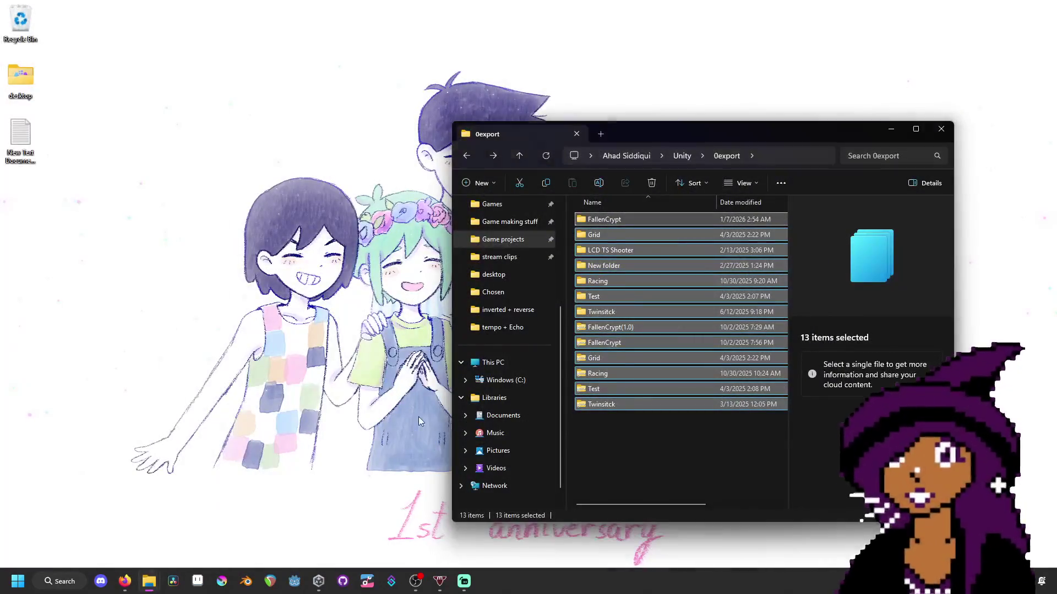
pyautogui.doubleClick(764, 138)
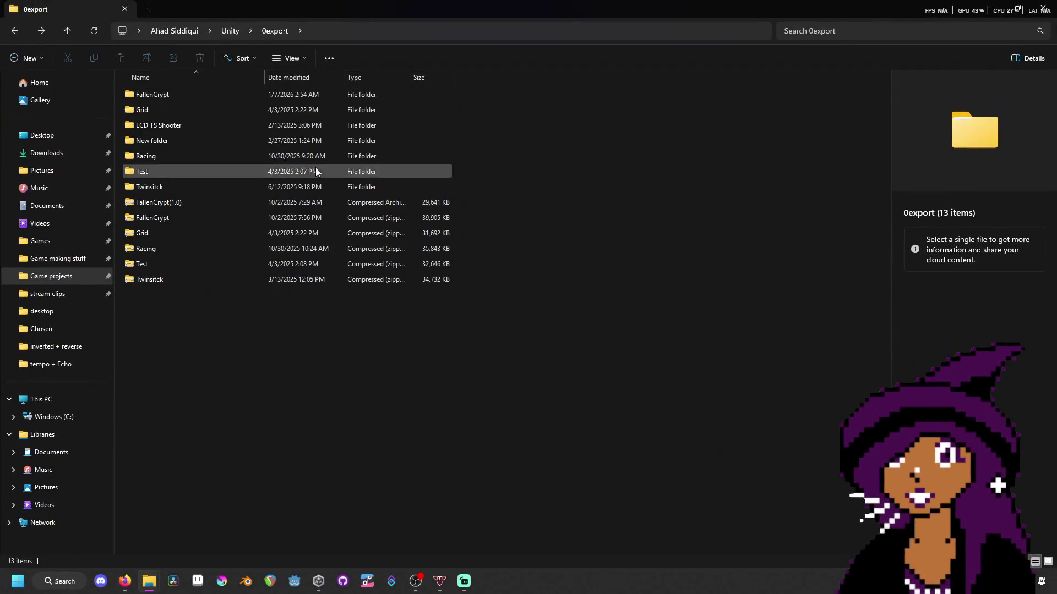
pyautogui.click(293, 92)
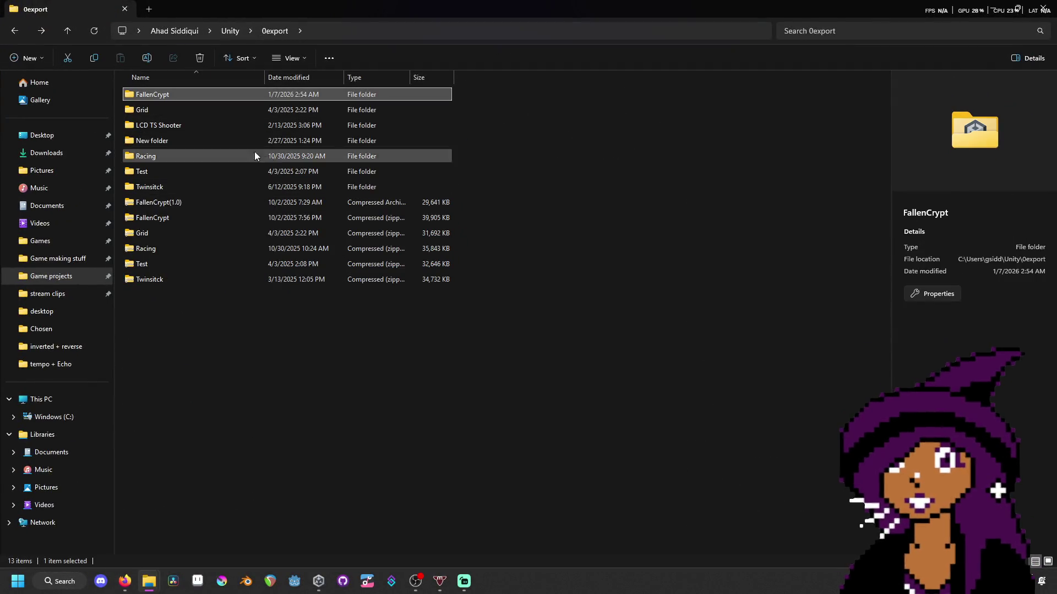
pyautogui.click(203, 223)
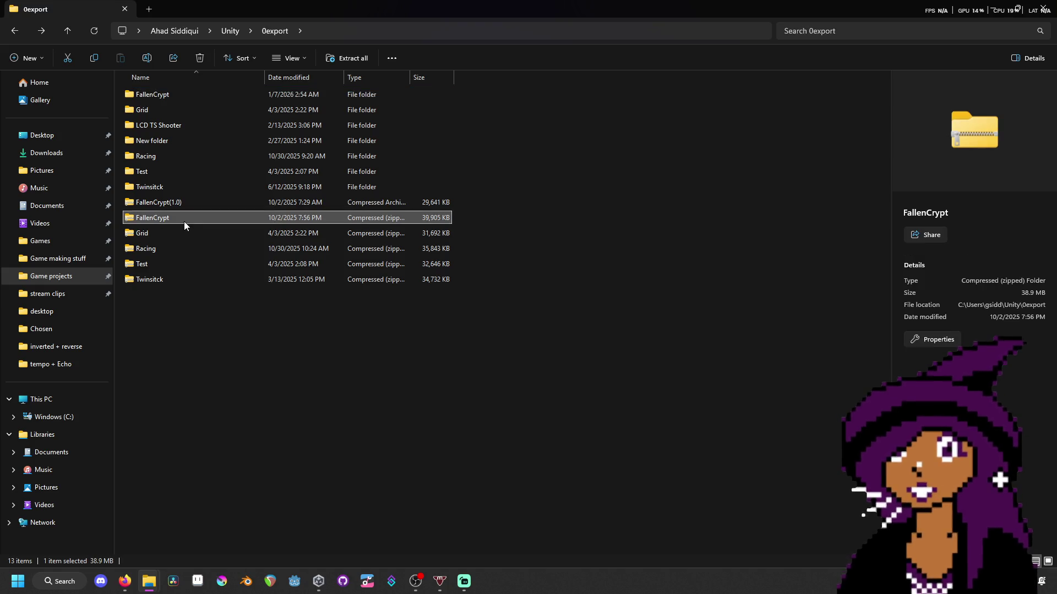
pyautogui.click(177, 214)
pyautogui.click(179, 216)
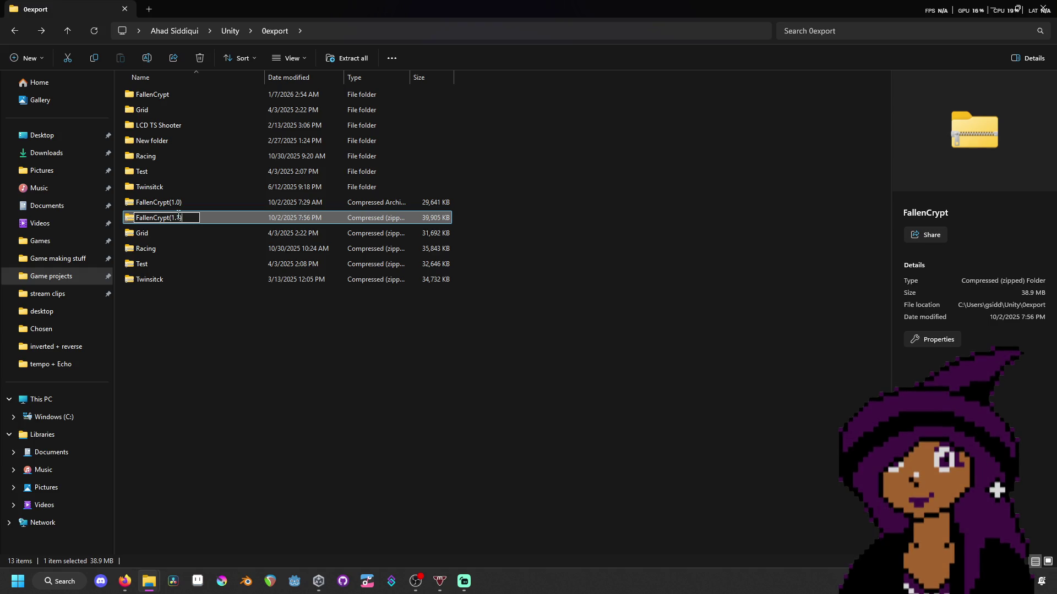
pyautogui.press('Return')
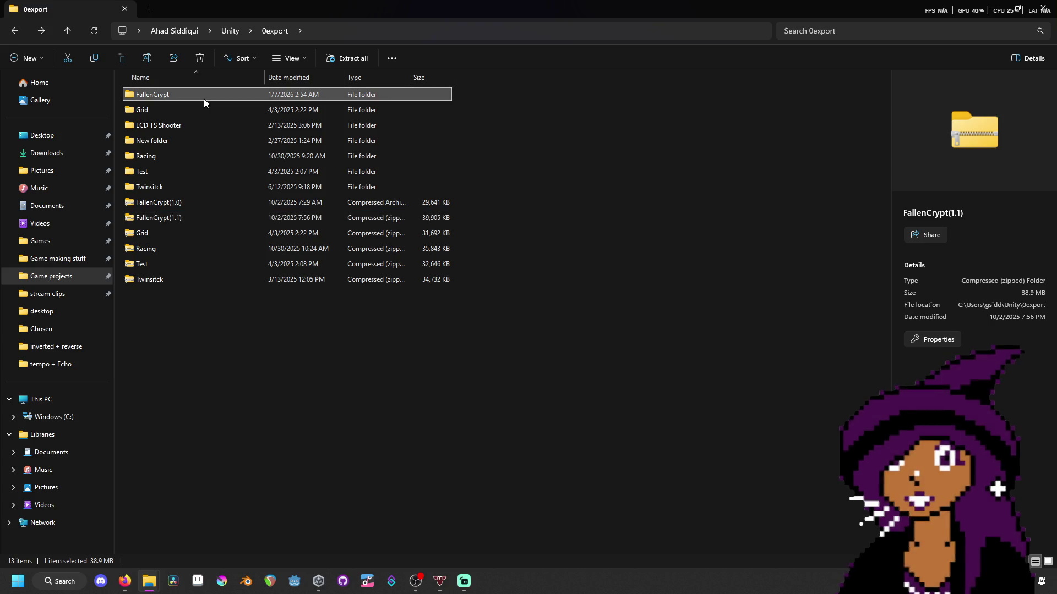
# - Compress the FallenCrypt build folder into a new zip named FallenCrypt(1.2)
pyautogui.rightClick(203, 98)
pyautogui.moveTo(362, 234)
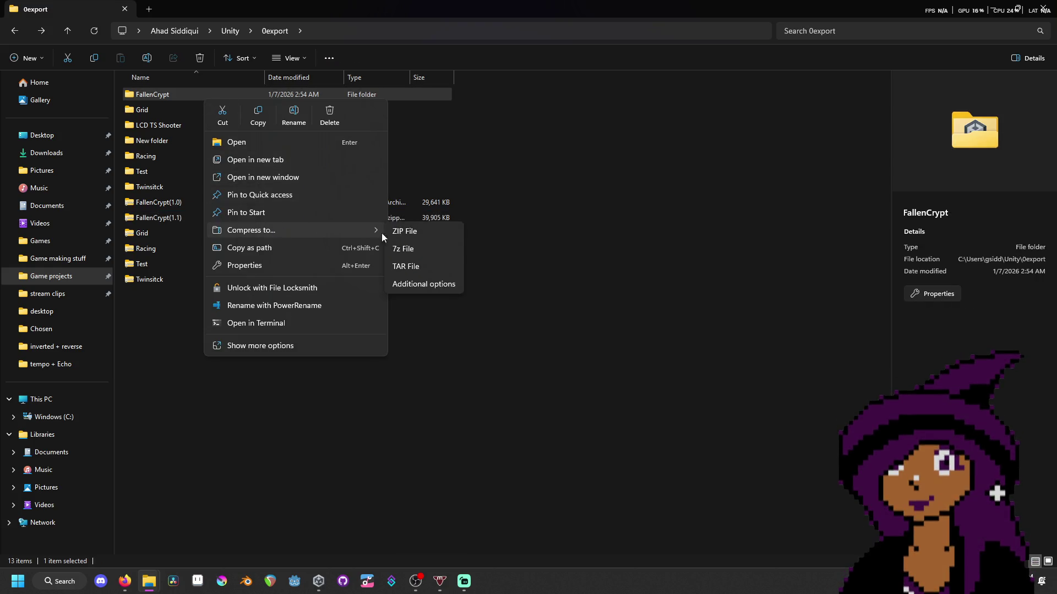
pyautogui.click(441, 232)
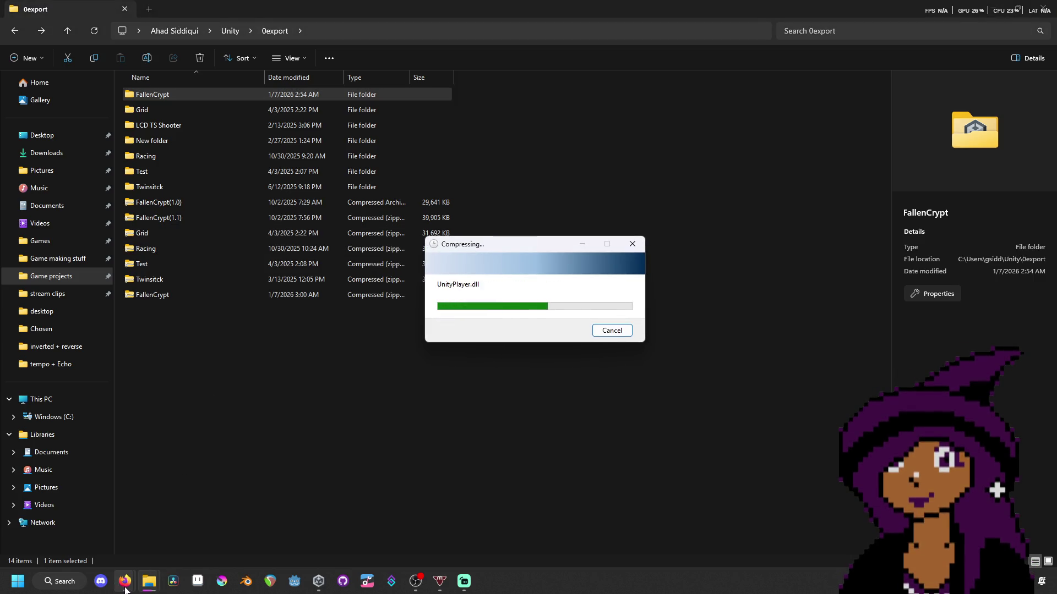
pyautogui.moveTo(124, 588)
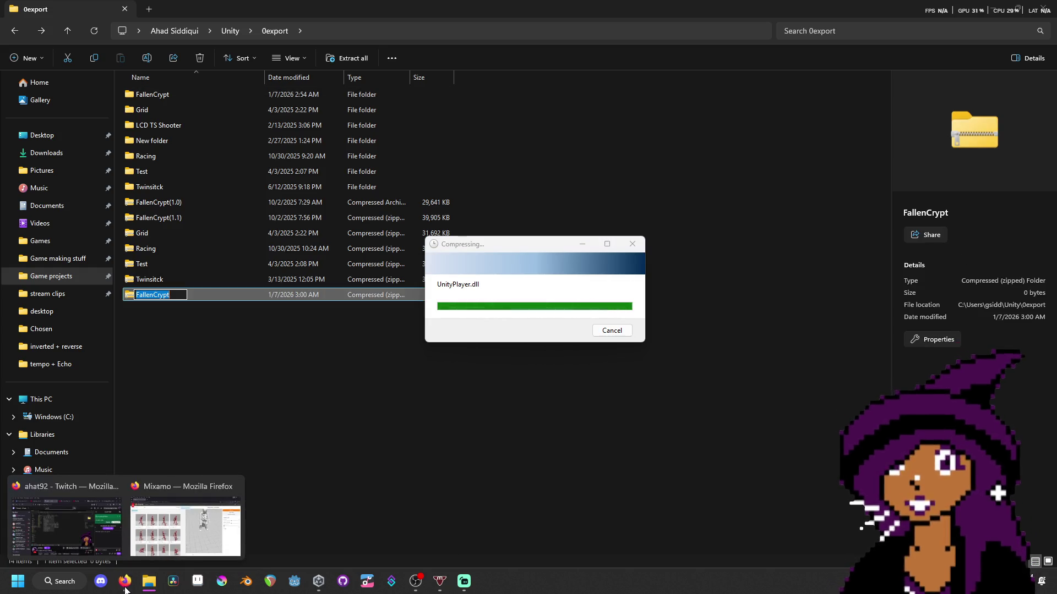
pyautogui.click(179, 295)
pyautogui.write('(1.2)')
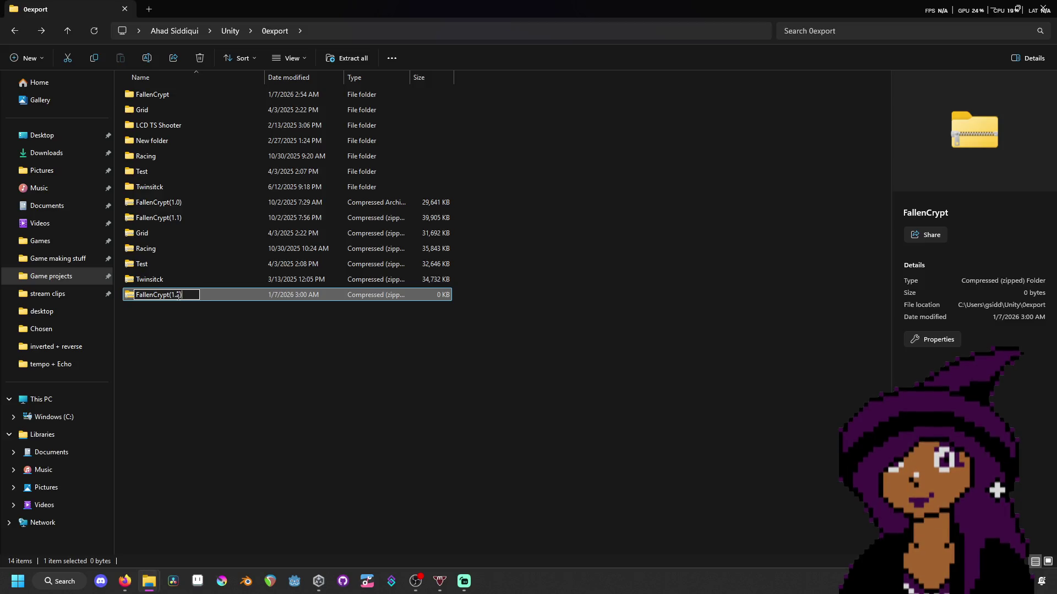
pyautogui.press('Return')
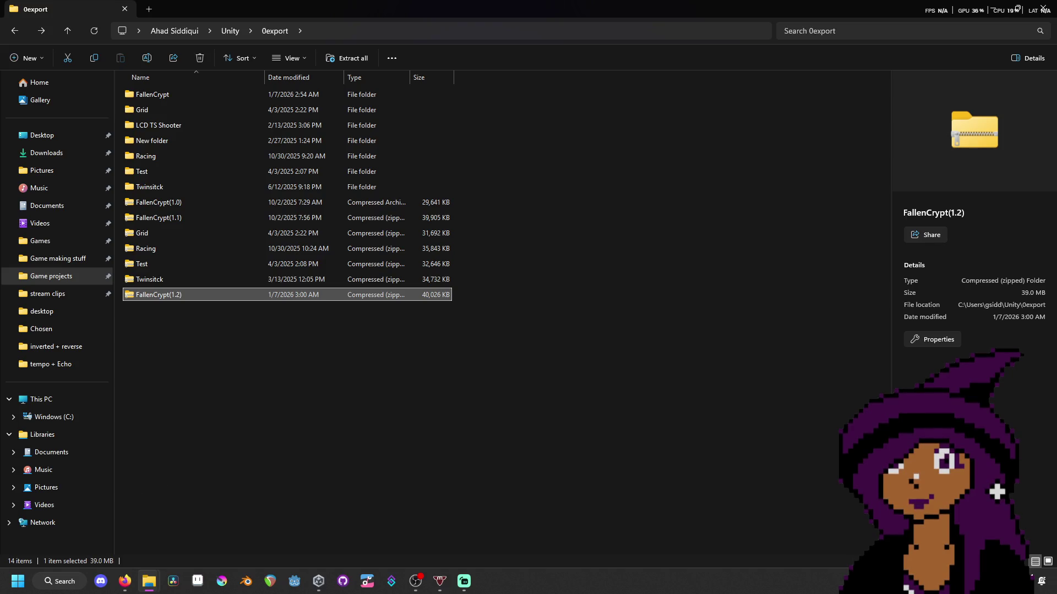
pyautogui.hotkey('alt', 'Tab')
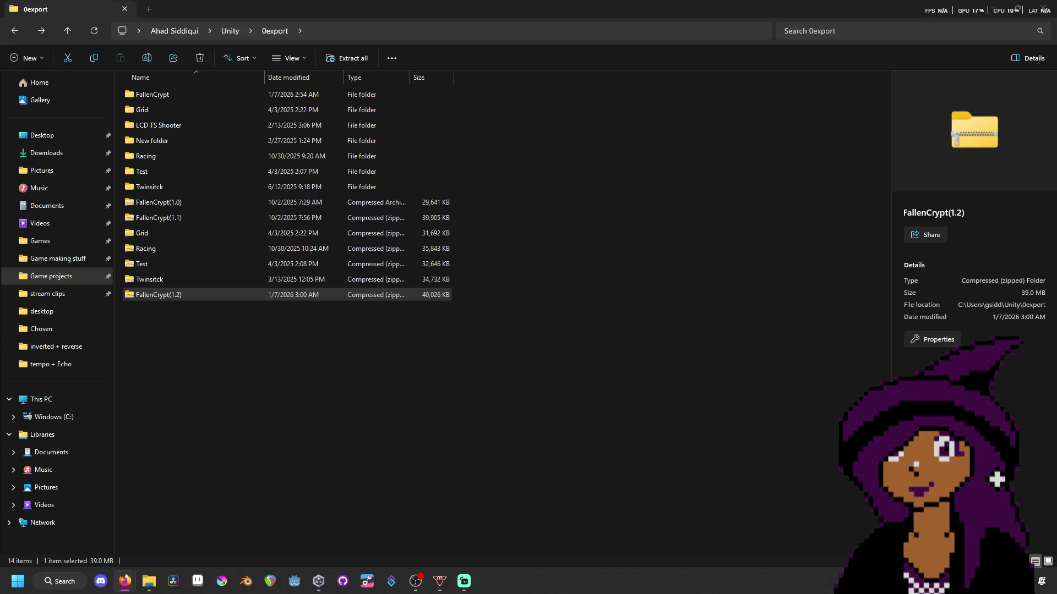
# - Bring up the Fallen Crypt itch.io page in Firefox, now offering FallenCrypt 1.2.zip
pyautogui.hotkey('alt', 'Tab')
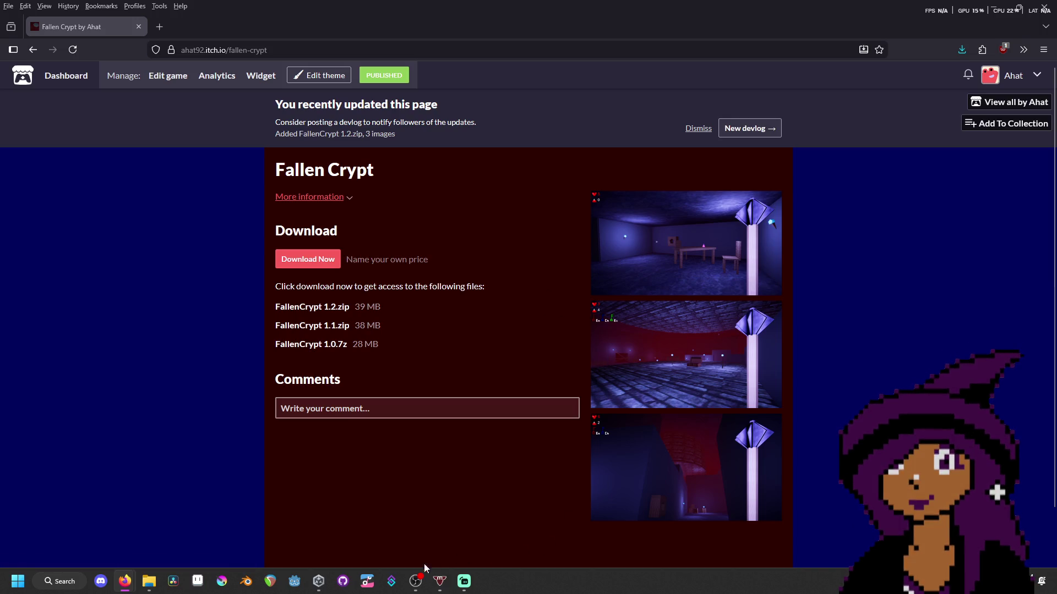
pyautogui.moveTo(417, 579)
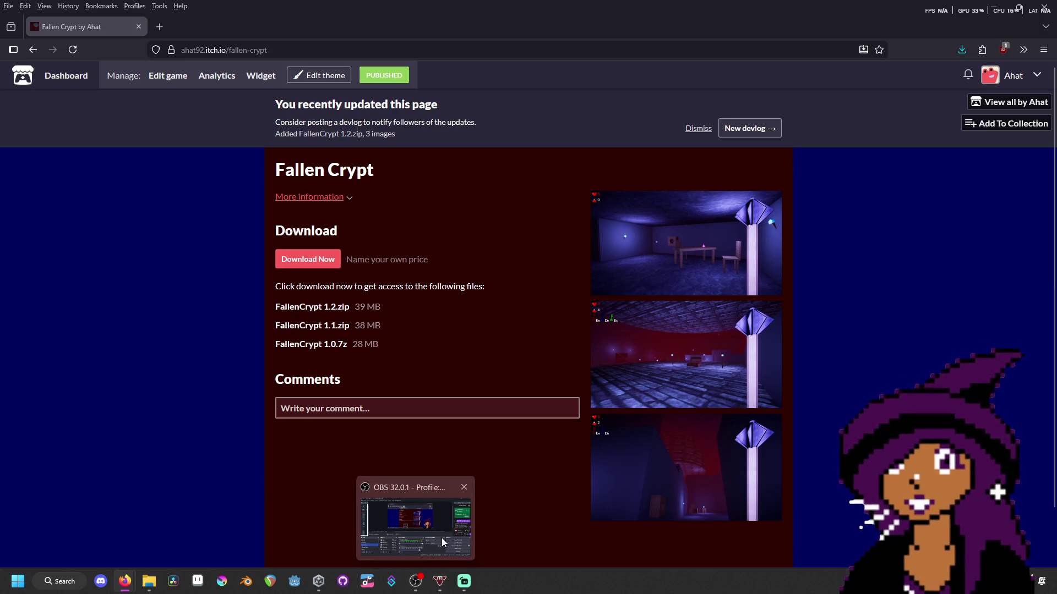